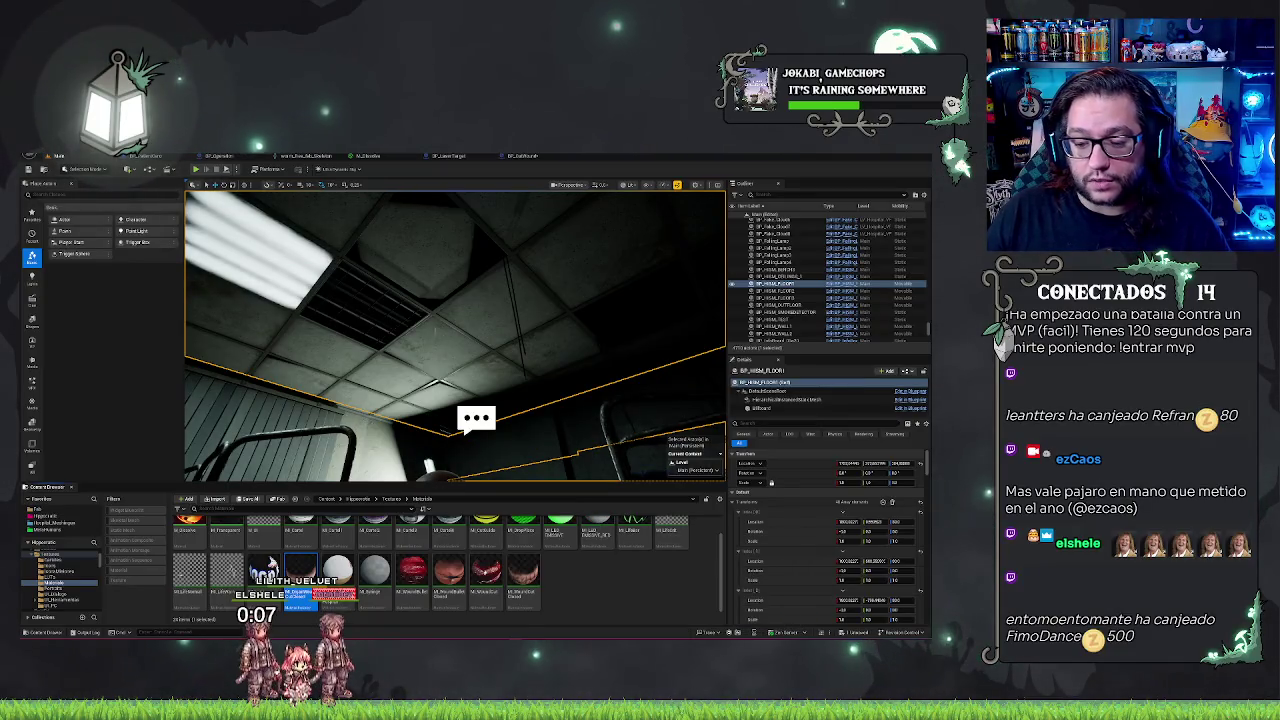
# Bring up the BP_CutWound event graph with its two branches feeding Set Decal Material nodes
pyautogui.click(516, 157)
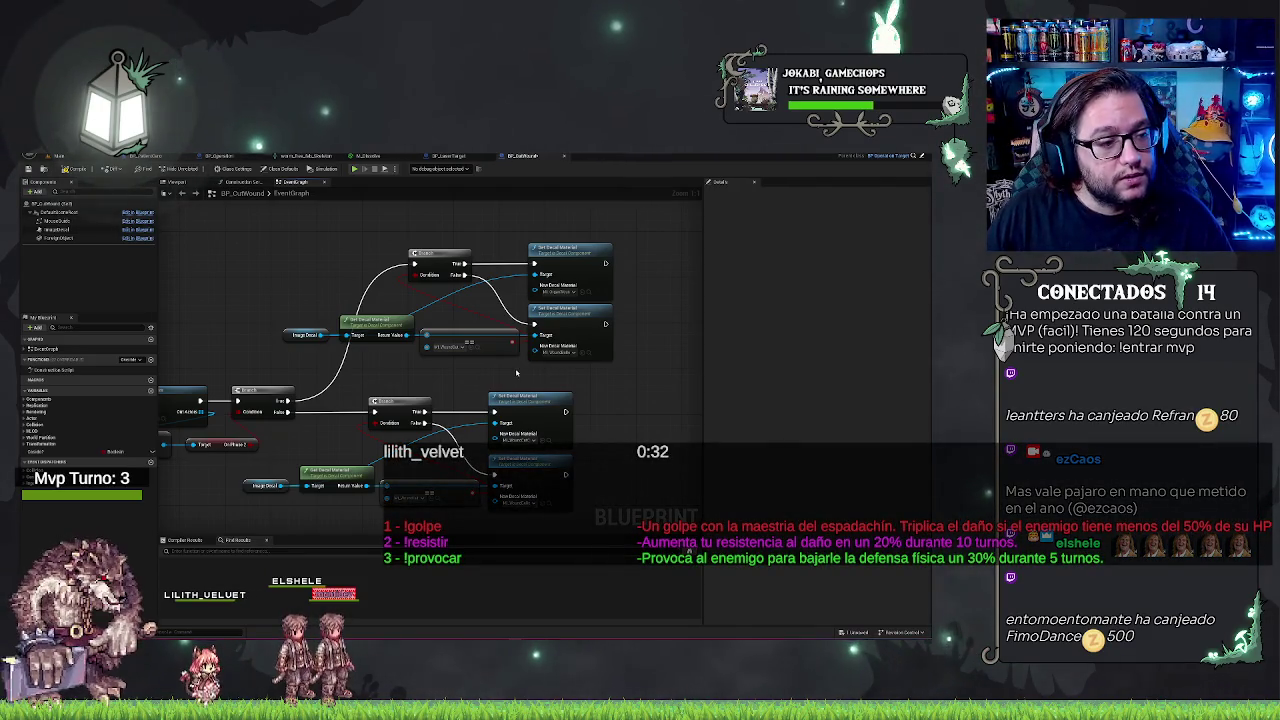
# Pan the BP_CutWound graph slightly, then return to the main level editor with Ctrl+Tab
pyautogui.moveTo(525, 220); pyautogui.dragTo(552, 220)
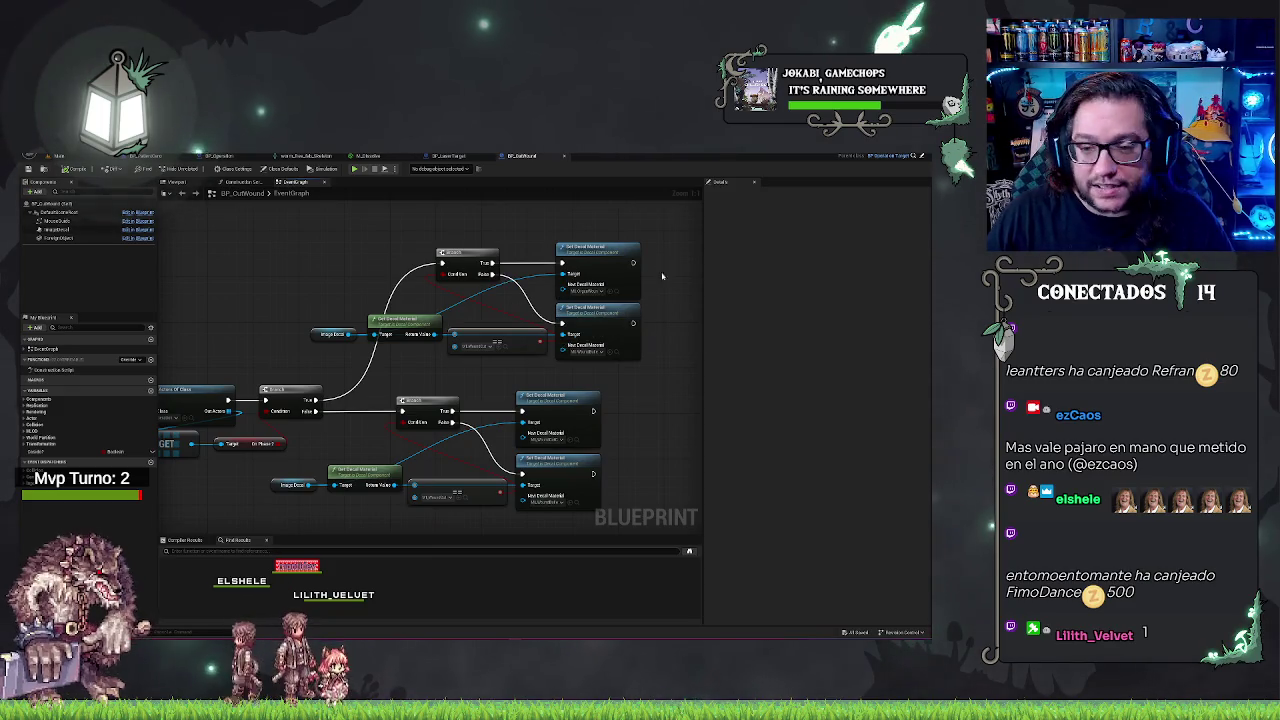
pyautogui.moveTo(613, 352); pyautogui.dragTo(591, 347)
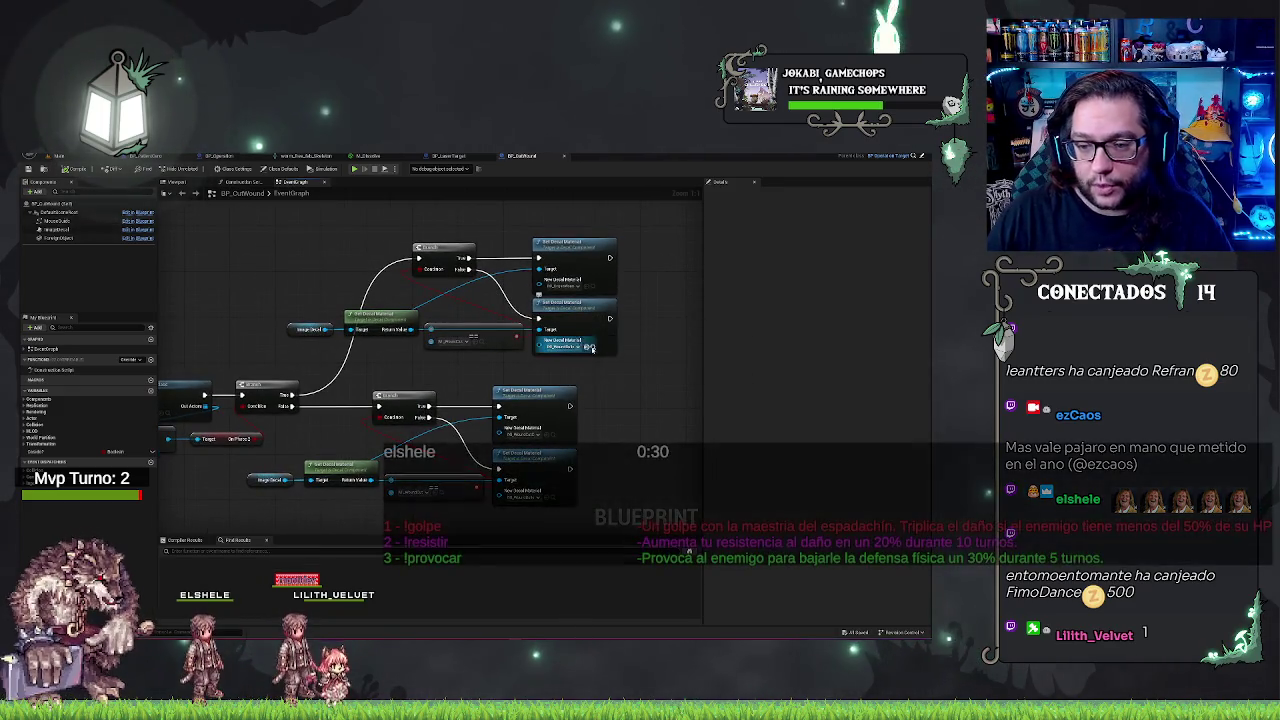
pyautogui.hotkey('ctrl', 'Tab')
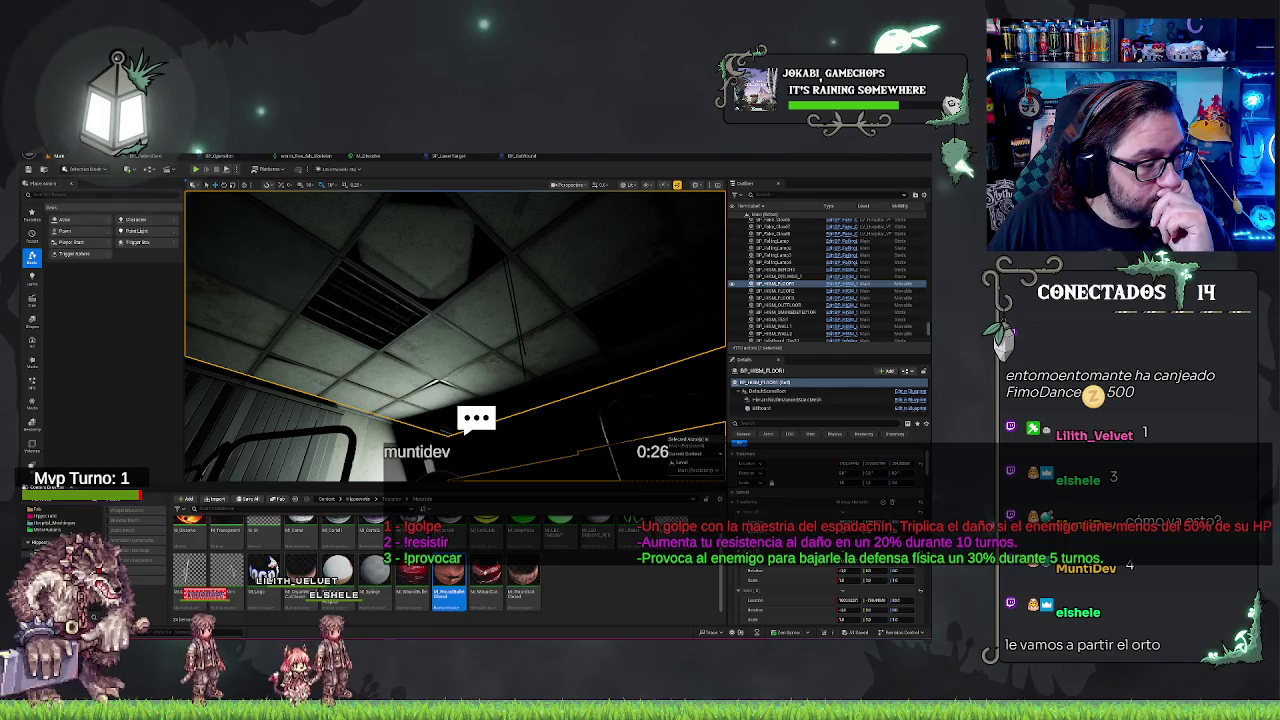
pyautogui.doubleClick(448, 575)
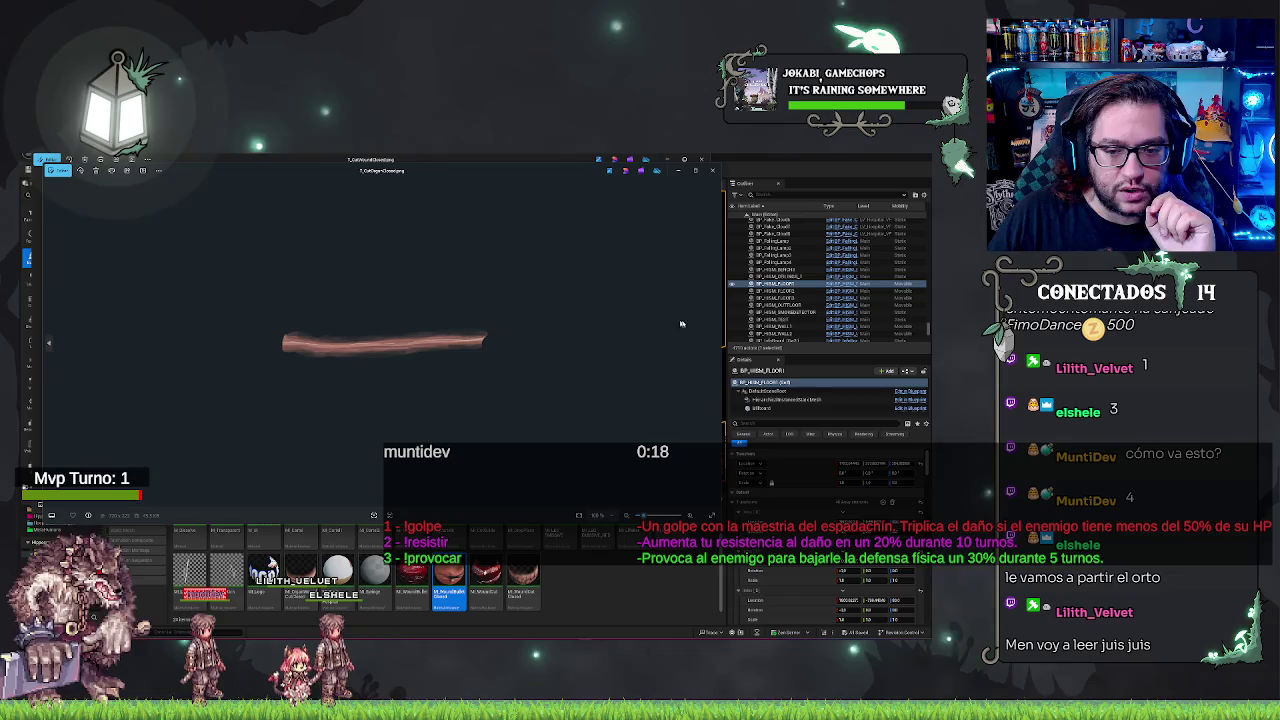
pyautogui.click(711, 170)
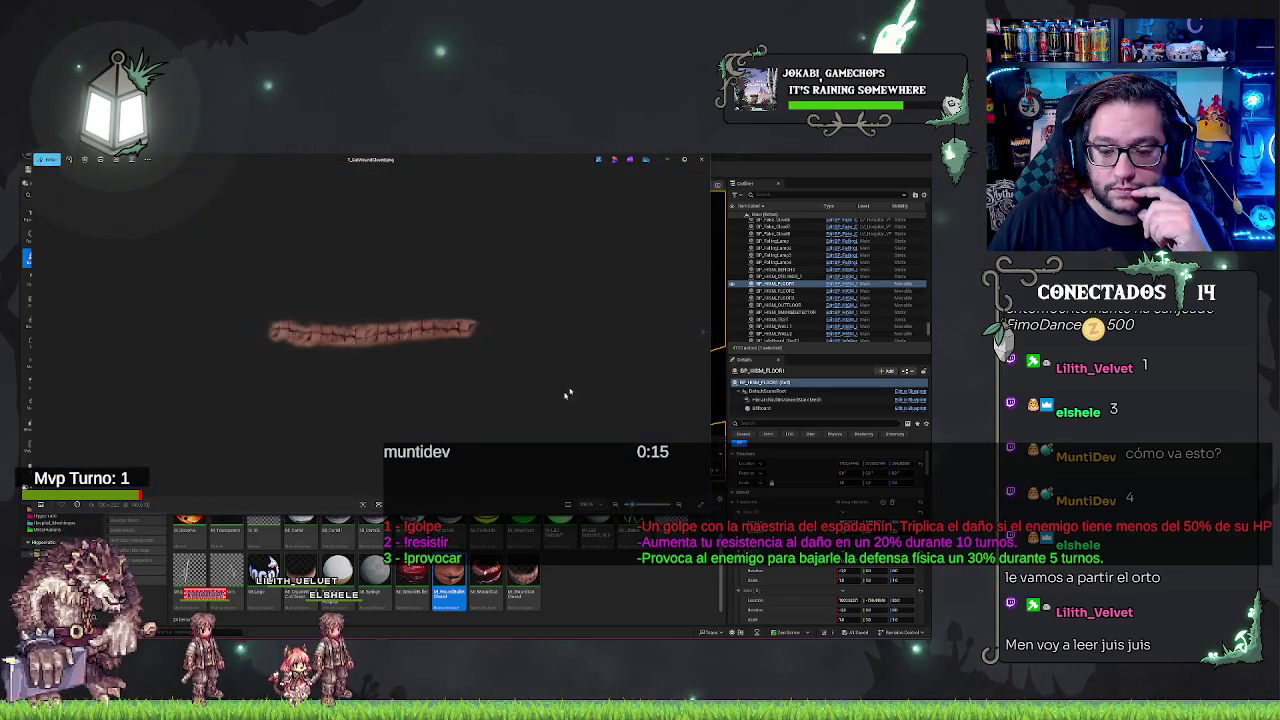
pyautogui.click(702, 161)
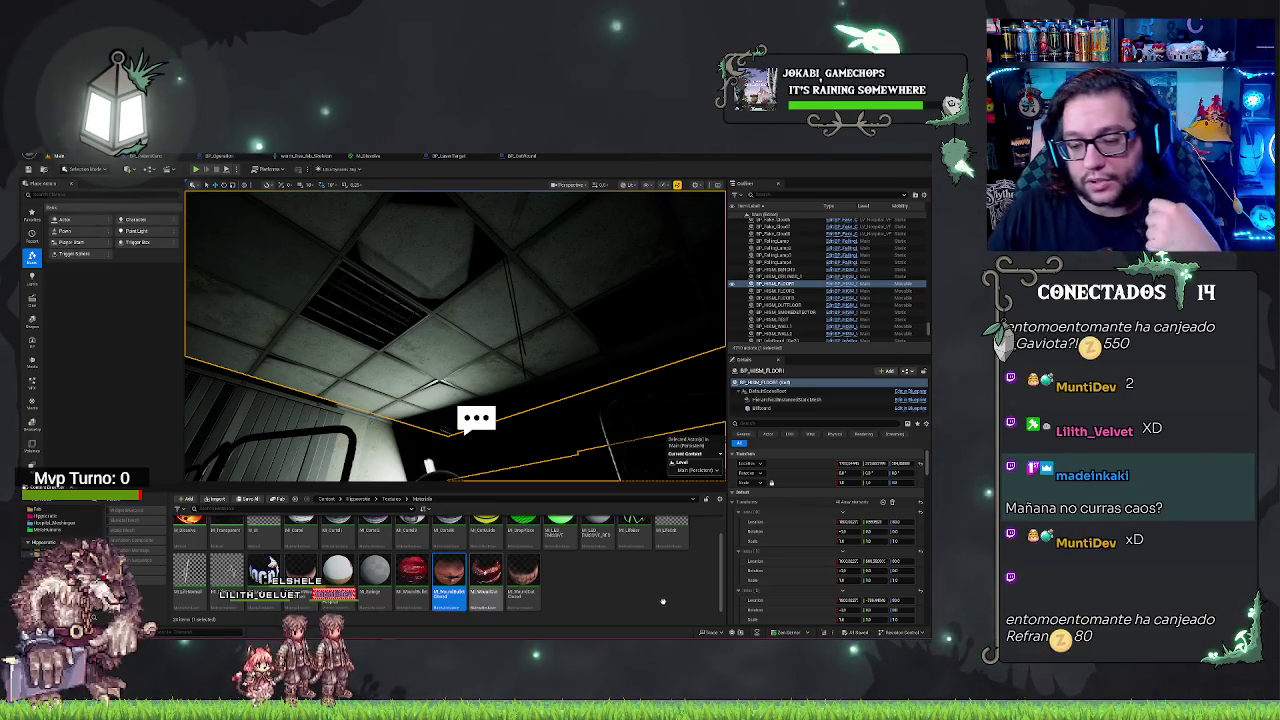
# Deselect the material asset, revisit BP_CutWound, then show BP_LaserTarget's event graph with its disabled default events
pyautogui.click(621, 545)
pyautogui.click(522, 156)
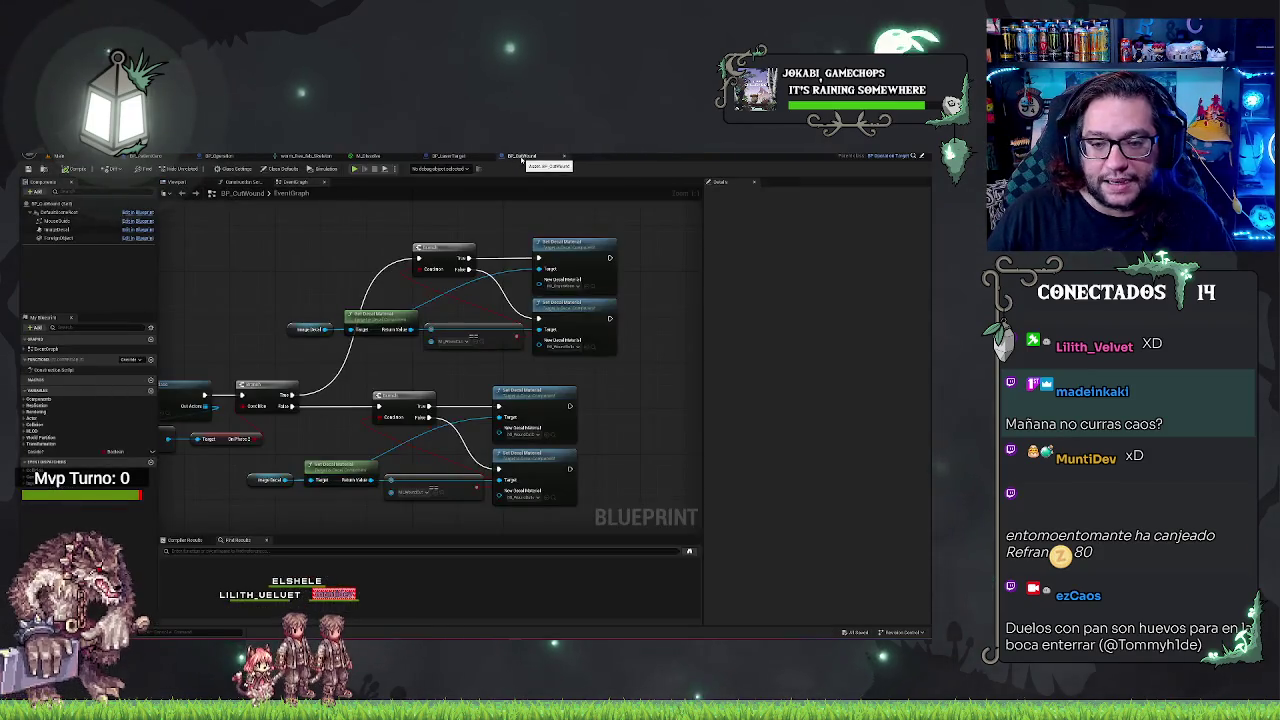
pyautogui.moveTo(215, 293)
pyautogui.mouseDown()
pyautogui.moveTo(497, 266)
pyautogui.moveTo(284, 256)
pyautogui.moveTo(233, 274)
pyautogui.mouseUp()
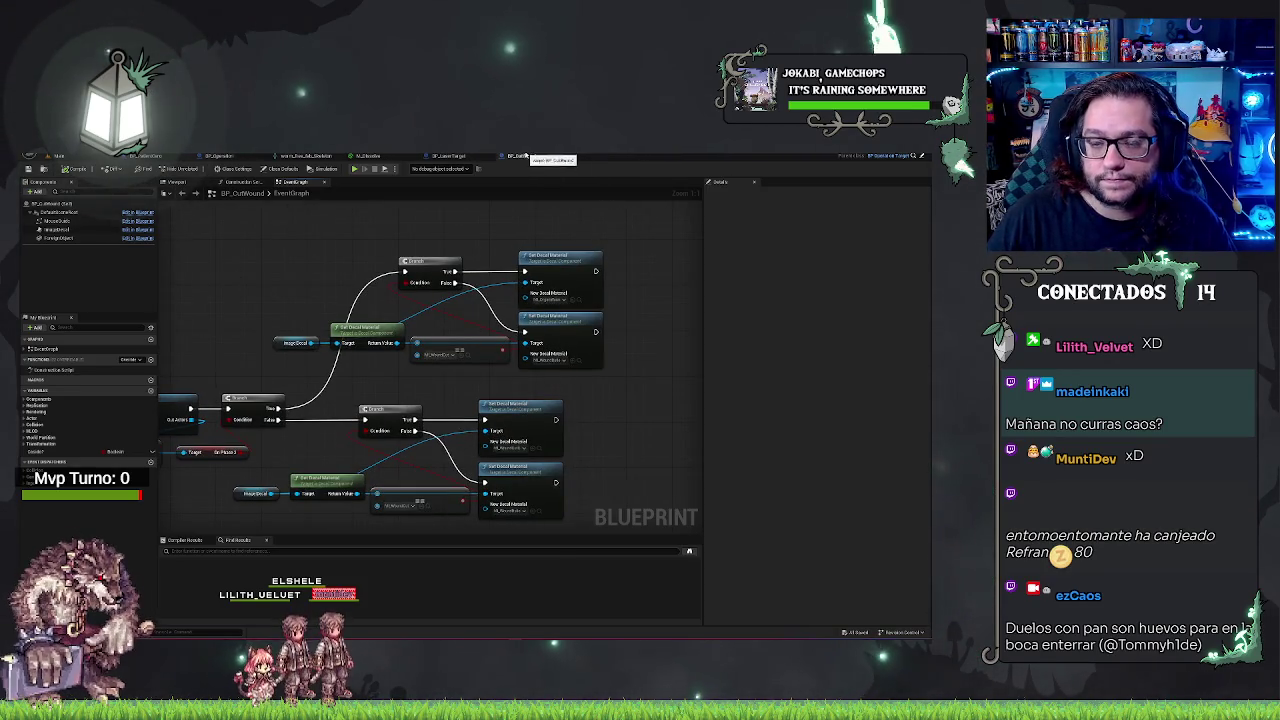
pyautogui.click(461, 157)
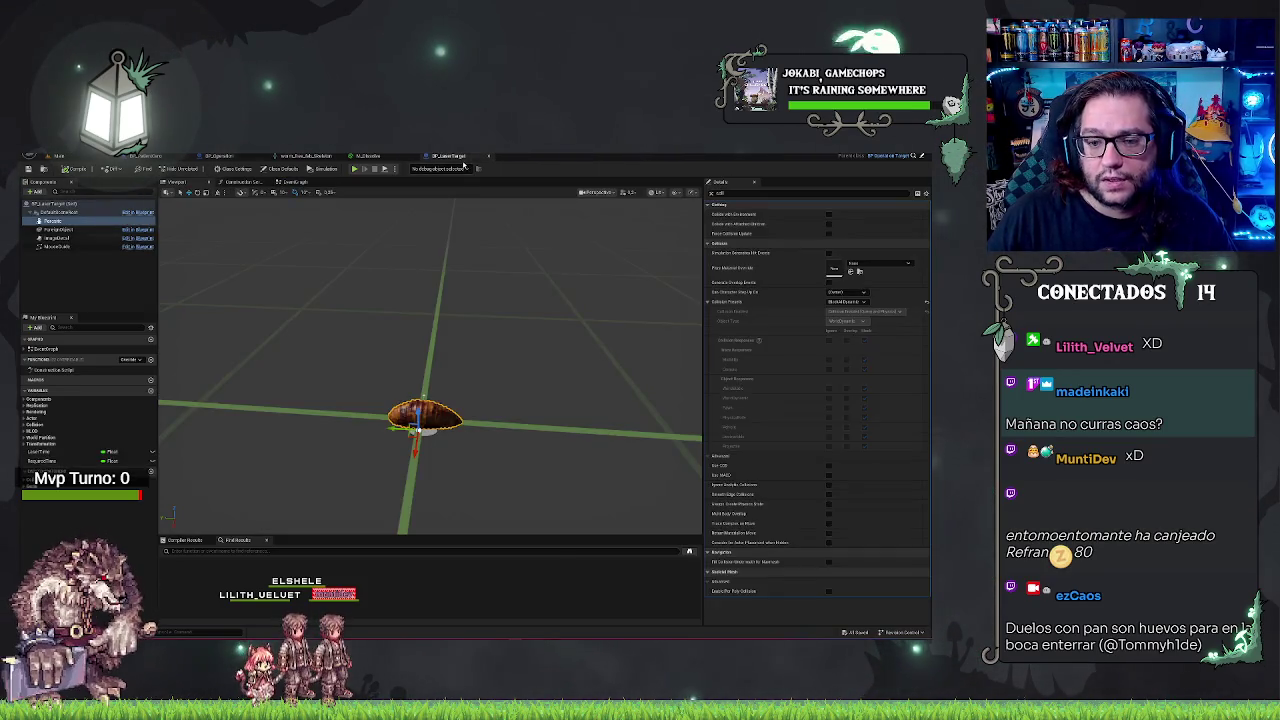
pyautogui.click(108, 279)
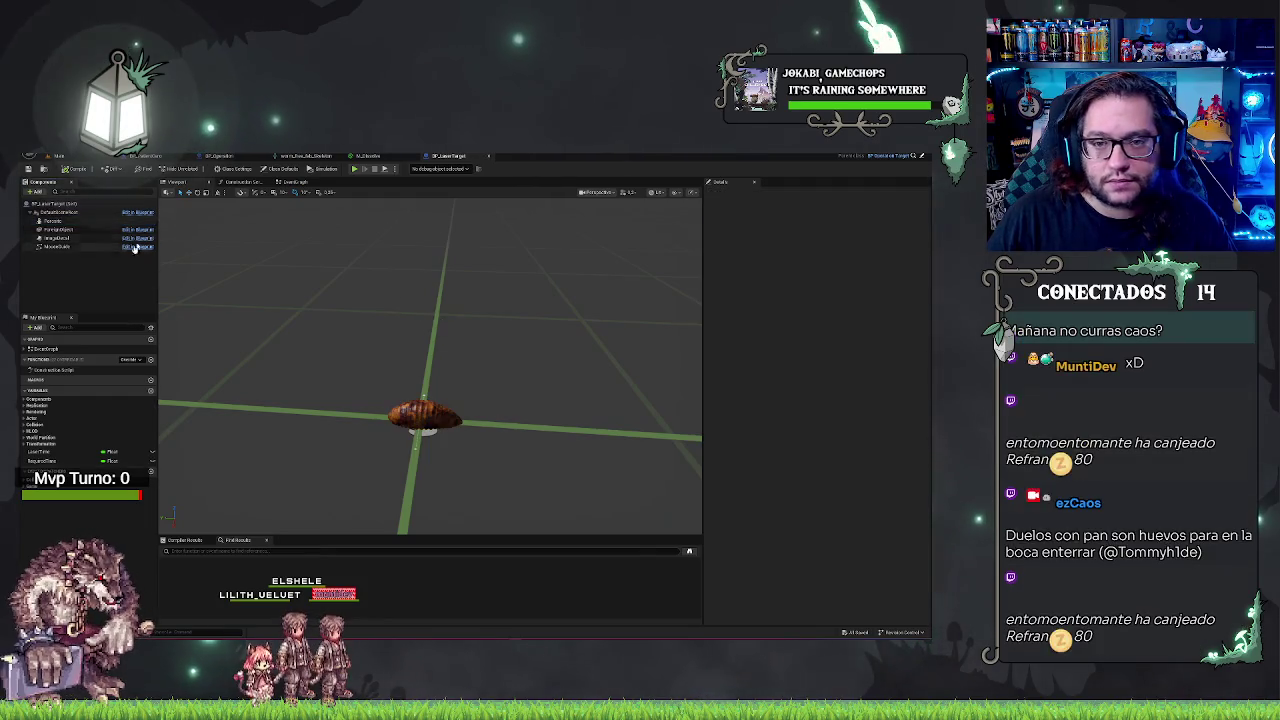
pyautogui.click(295, 183)
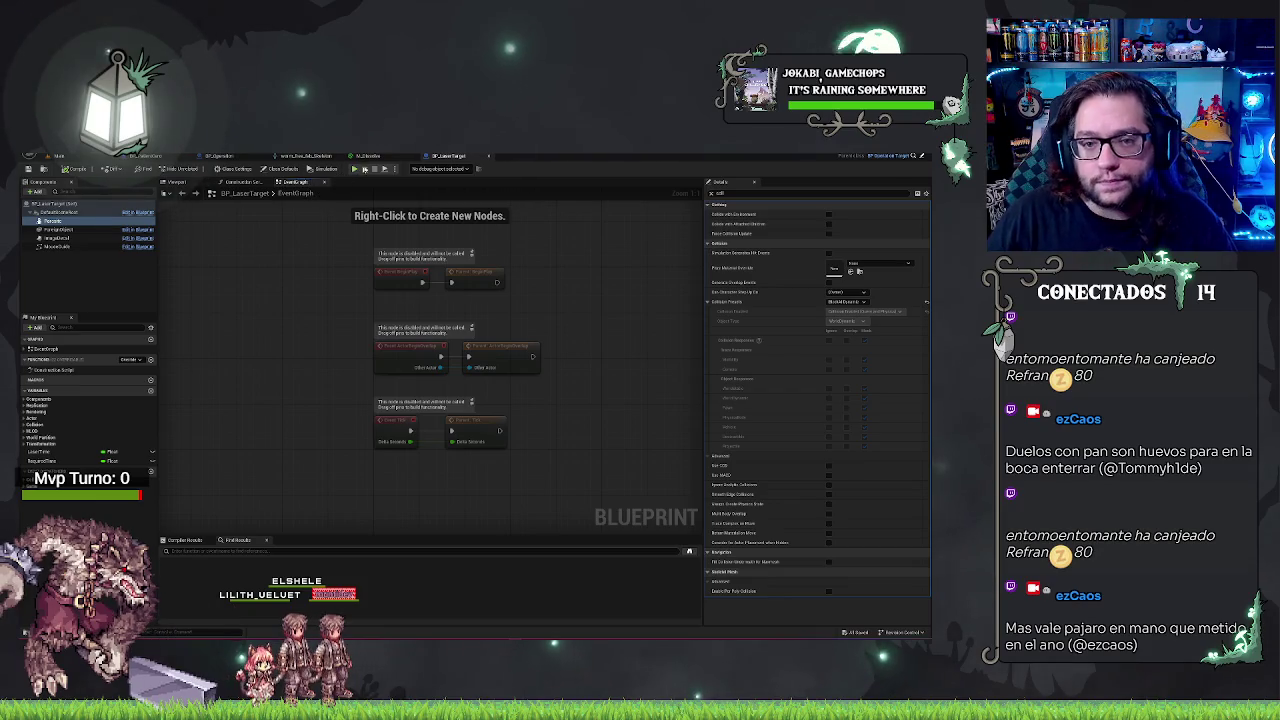
# Switch to BP_Operation and frame its Laser comment block's three node chains, ending at the chain's right end
pyautogui.click(226, 157)
pyautogui.scroll(-5, 282, 349)
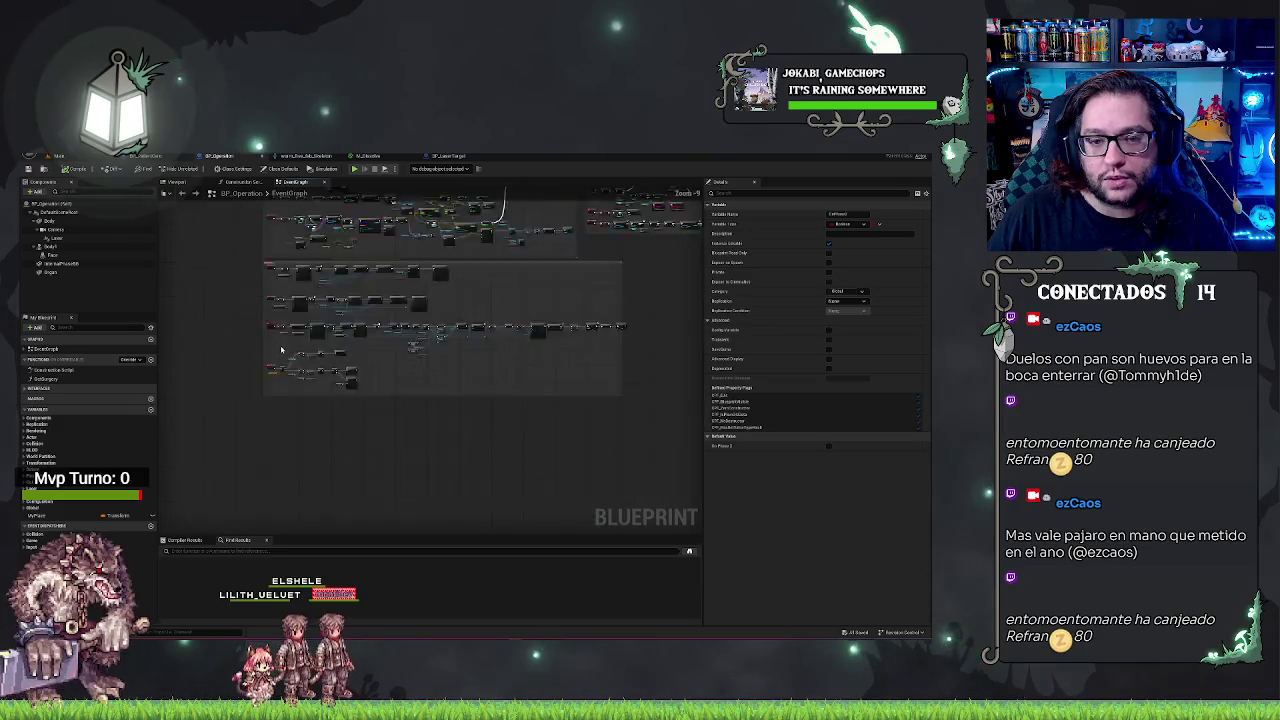
pyautogui.scroll(3, 282, 349)
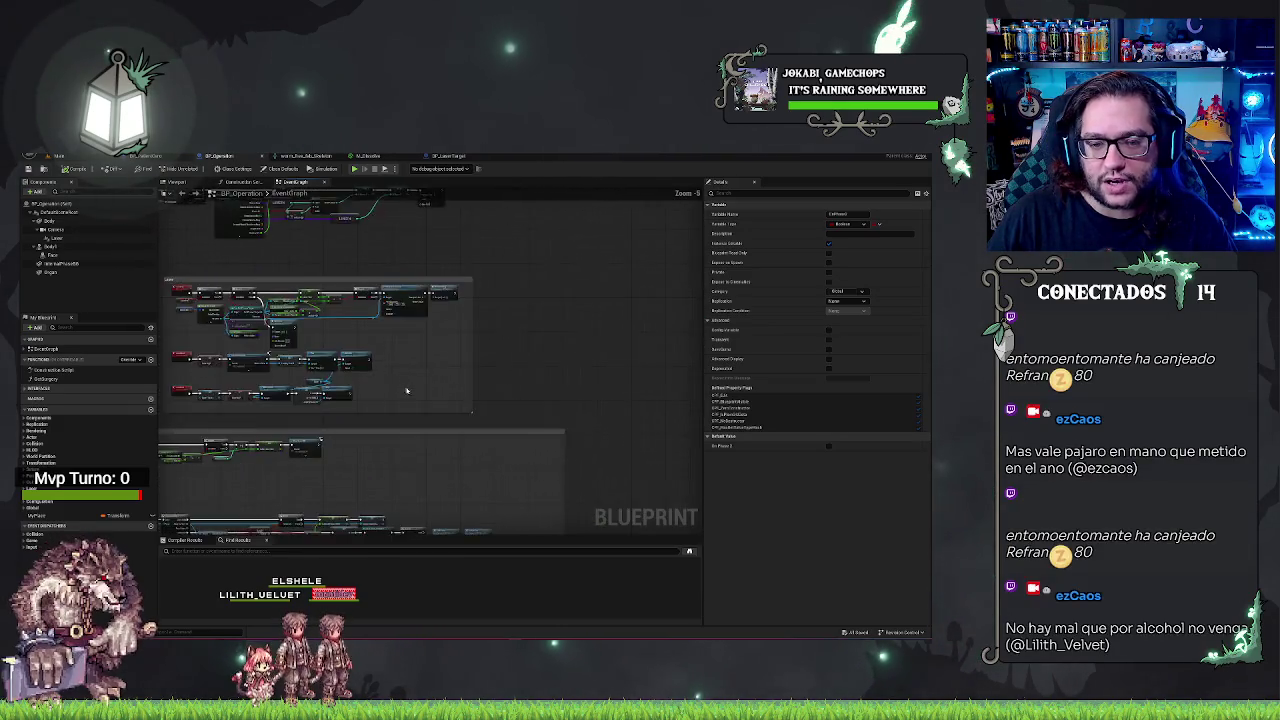
pyautogui.scroll(3, 407, 390)
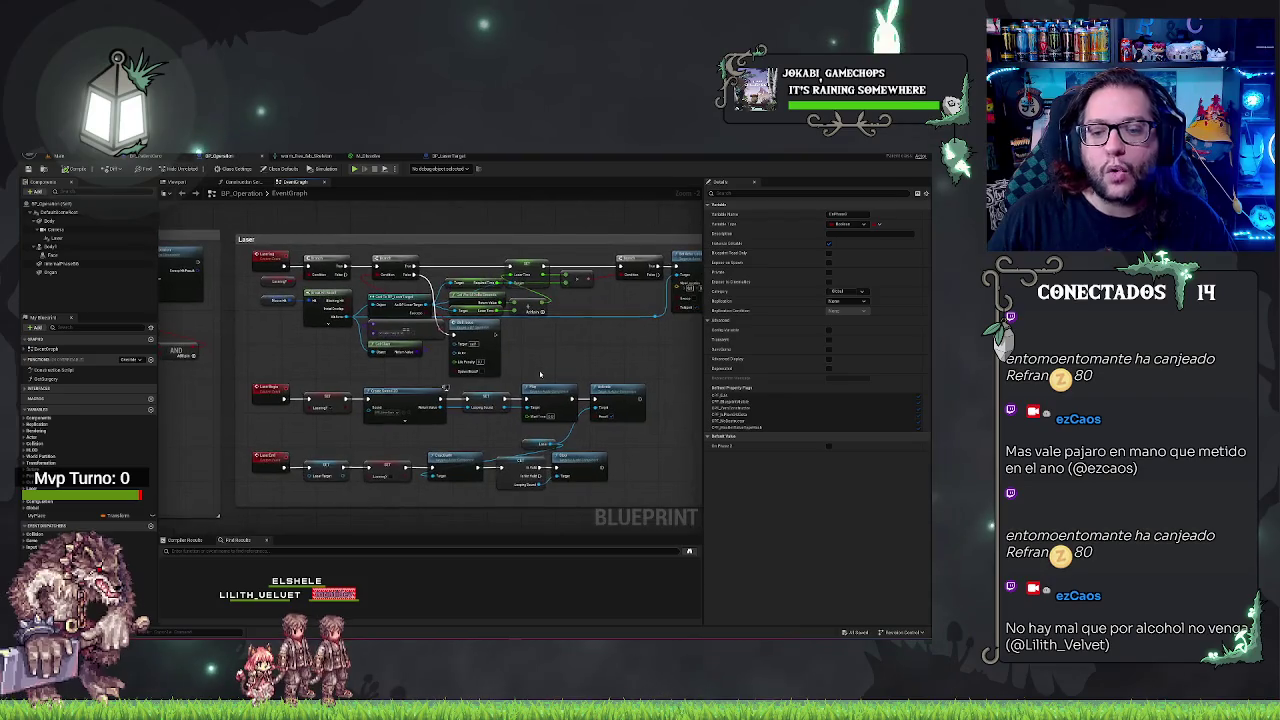
pyautogui.moveTo(613, 344)
pyautogui.mouseDown()
pyautogui.moveTo(521, 337)
pyautogui.moveTo(539, 332)
pyautogui.mouseUp()
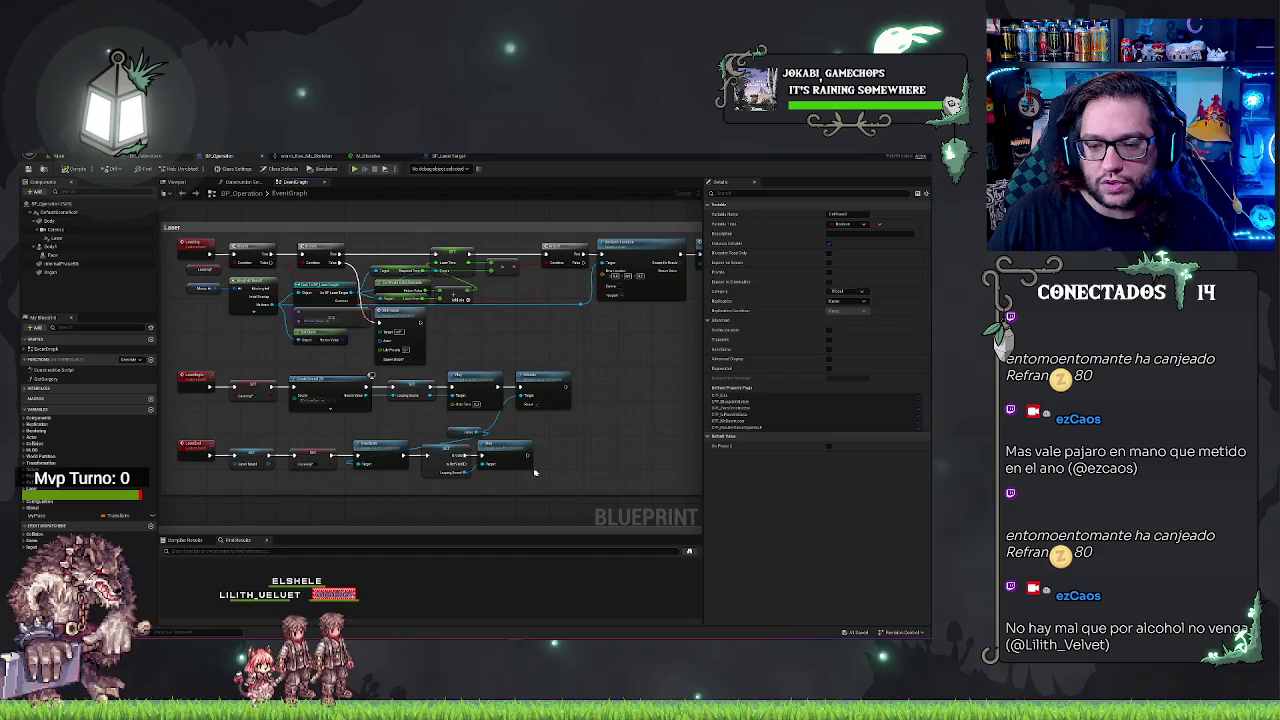
pyautogui.moveTo(534, 473); pyautogui.dragTo(494, 387)
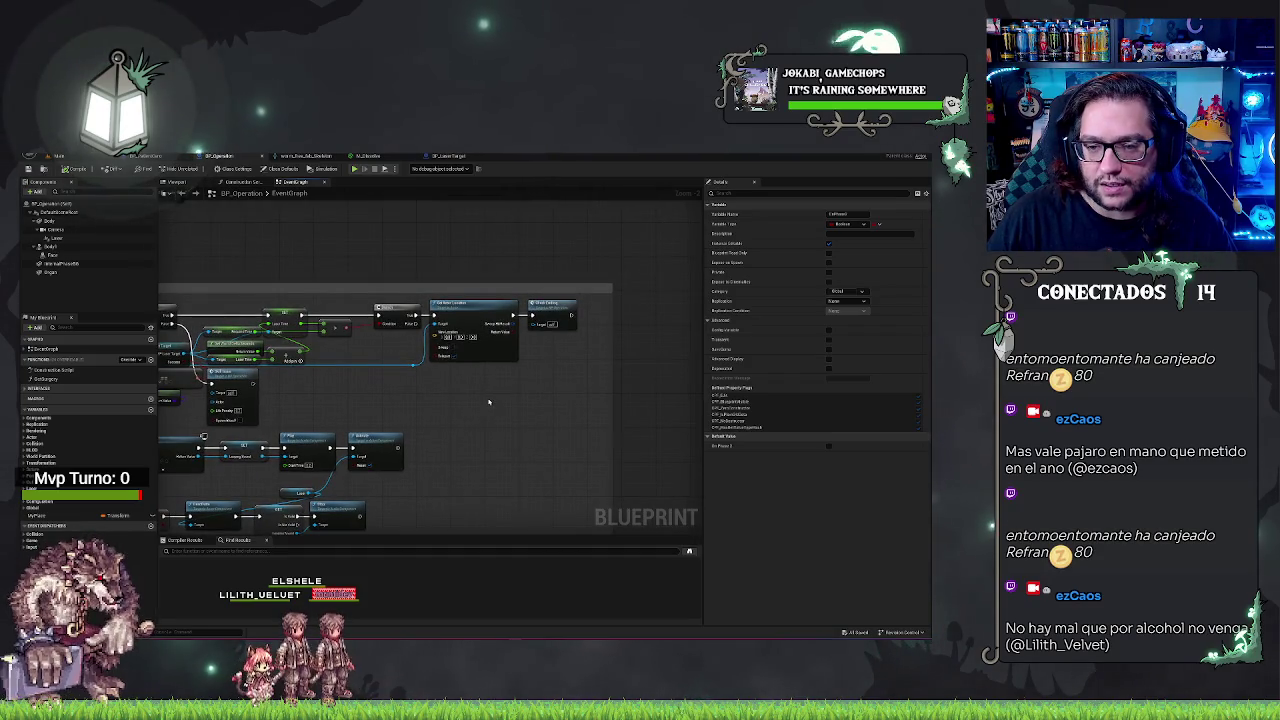
pyautogui.press('Home')
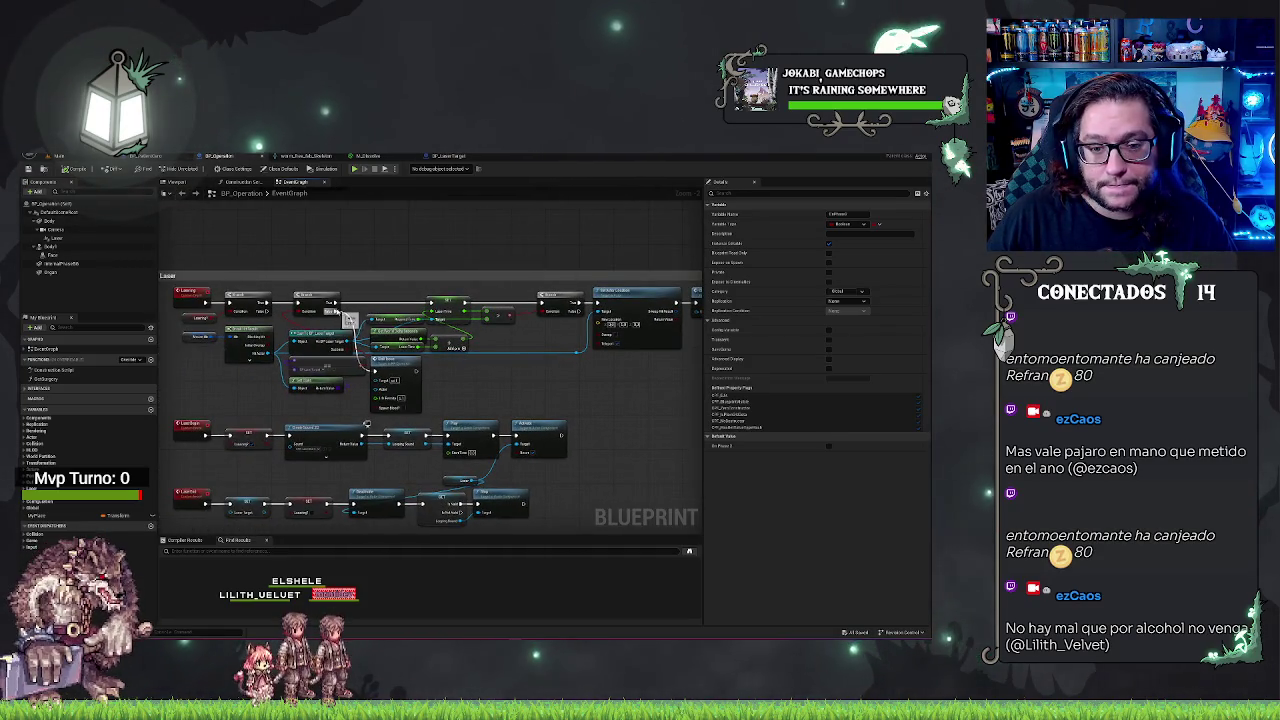
pyautogui.scroll(2, 349, 318)
pyautogui.scroll(-2, 671, 338)
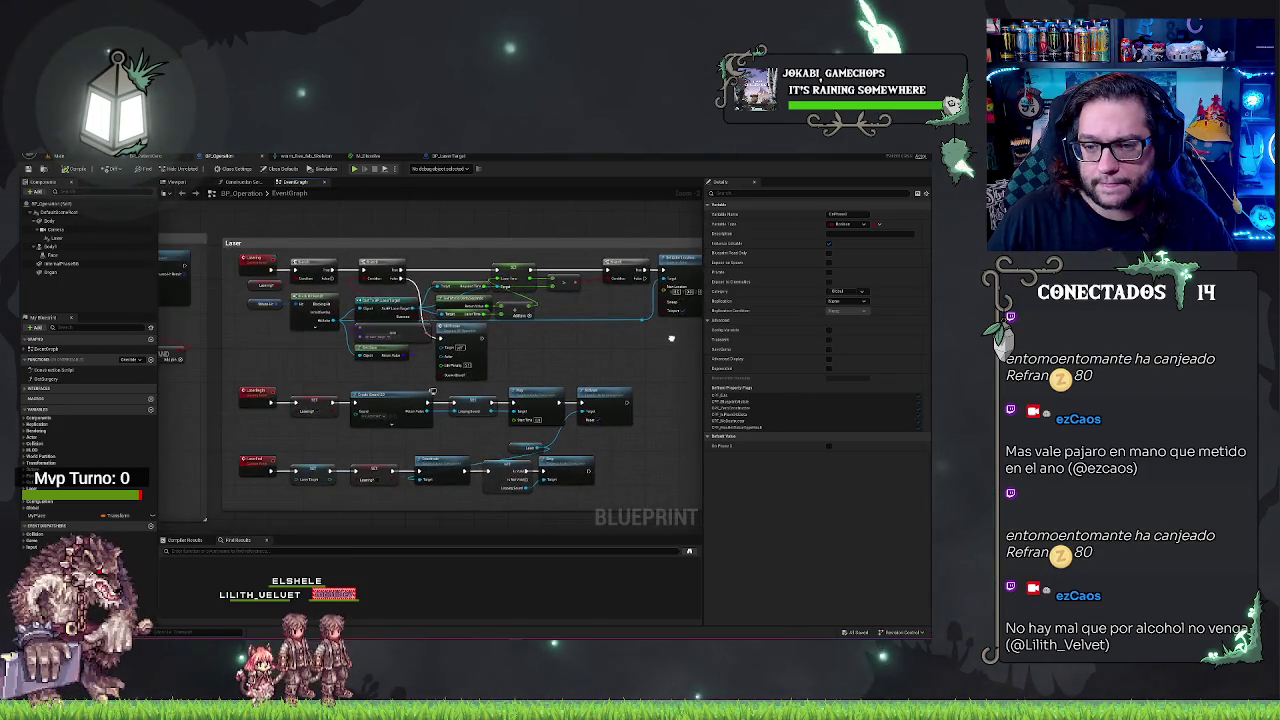
pyautogui.moveTo(671, 338)
pyautogui.mouseDown()
pyautogui.moveTo(552, 343)
pyautogui.moveTo(651, 345)
pyautogui.moveTo(497, 286)
pyautogui.mouseUp()
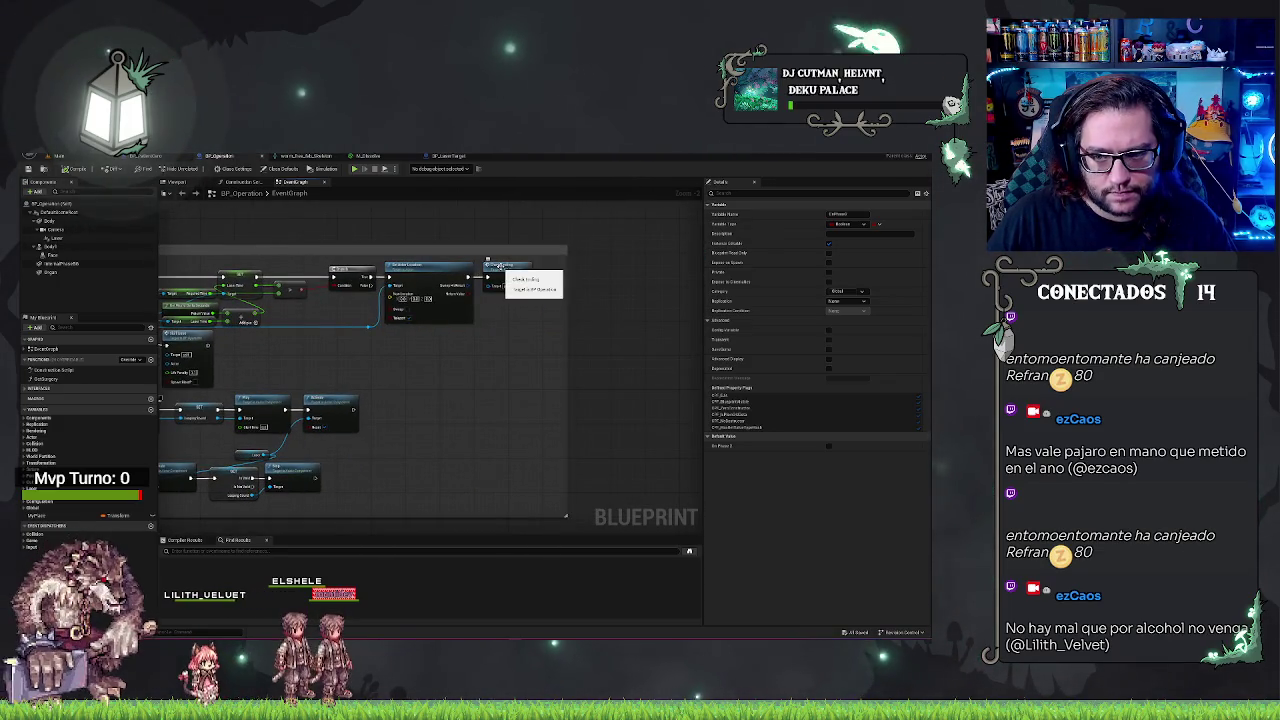
pyautogui.moveTo(327, 375); pyautogui.dragTo(575, 371)
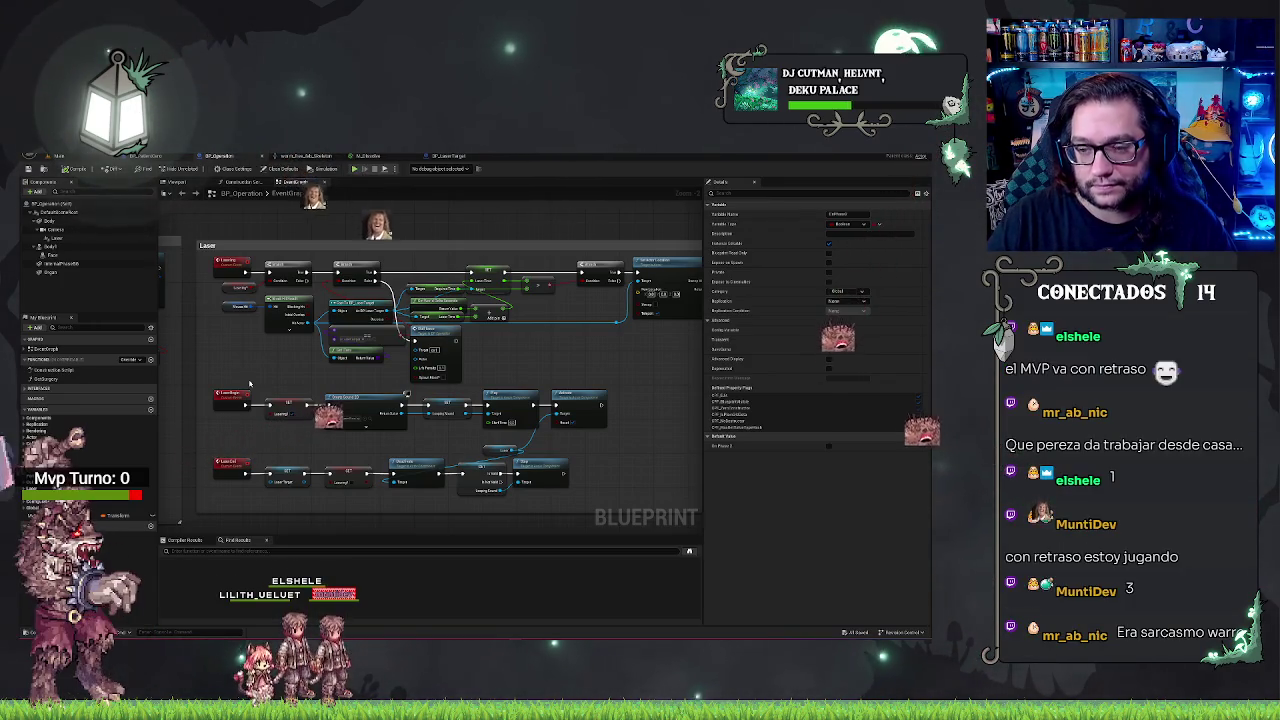
pyautogui.moveTo(563, 368); pyautogui.dragTo(343, 363)
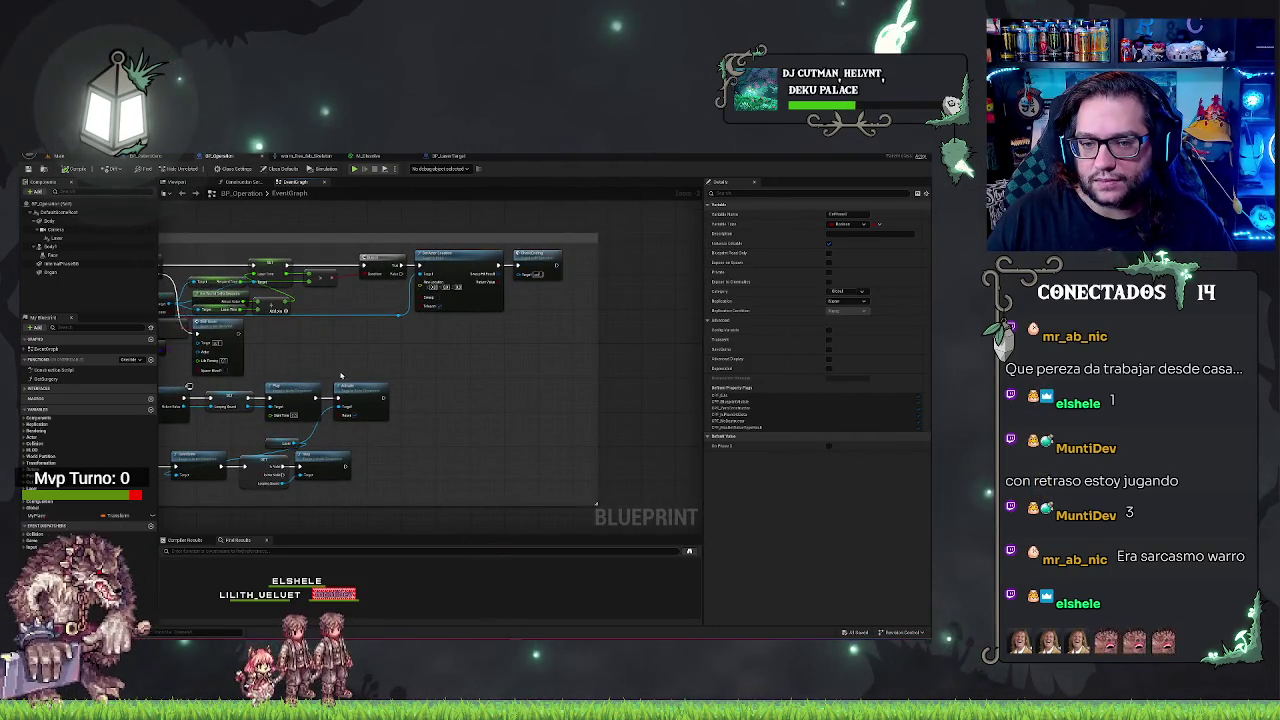
pyautogui.moveTo(565, 237); pyautogui.dragTo(665, 250)
pyautogui.moveTo(545, 278); pyautogui.dragTo(600, 278)
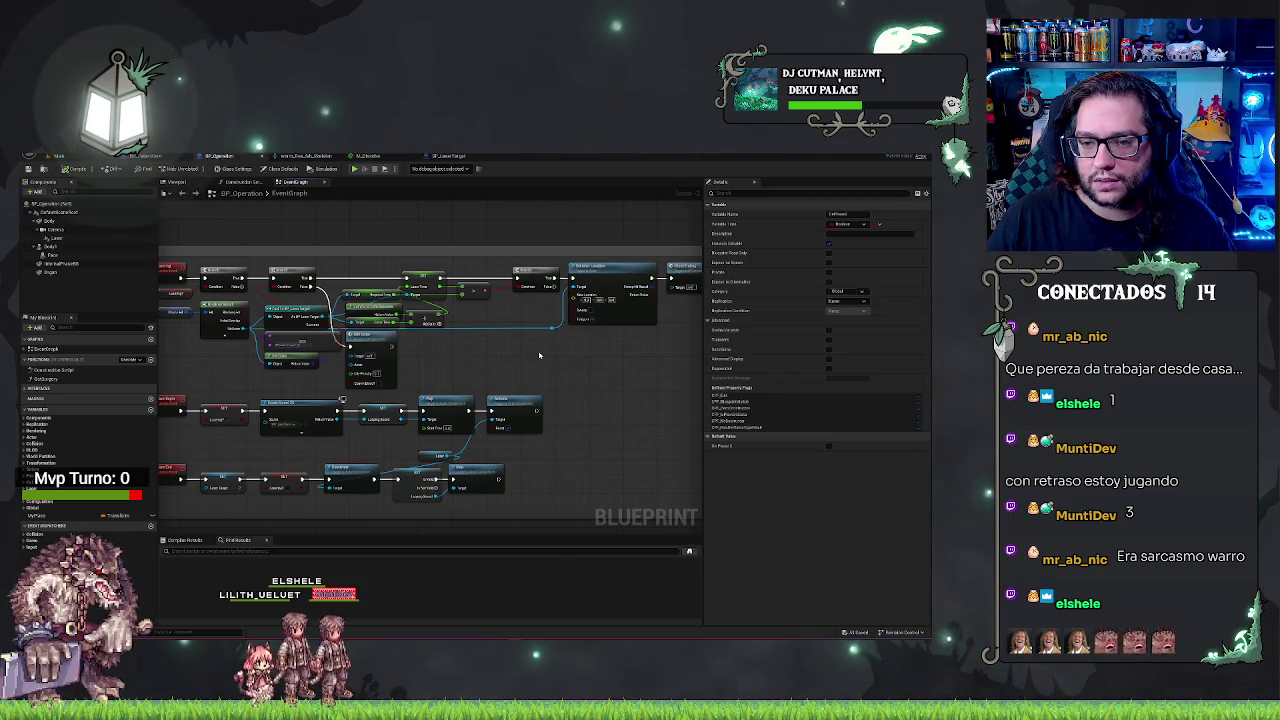
pyautogui.moveTo(539, 346); pyautogui.dragTo(564, 349)
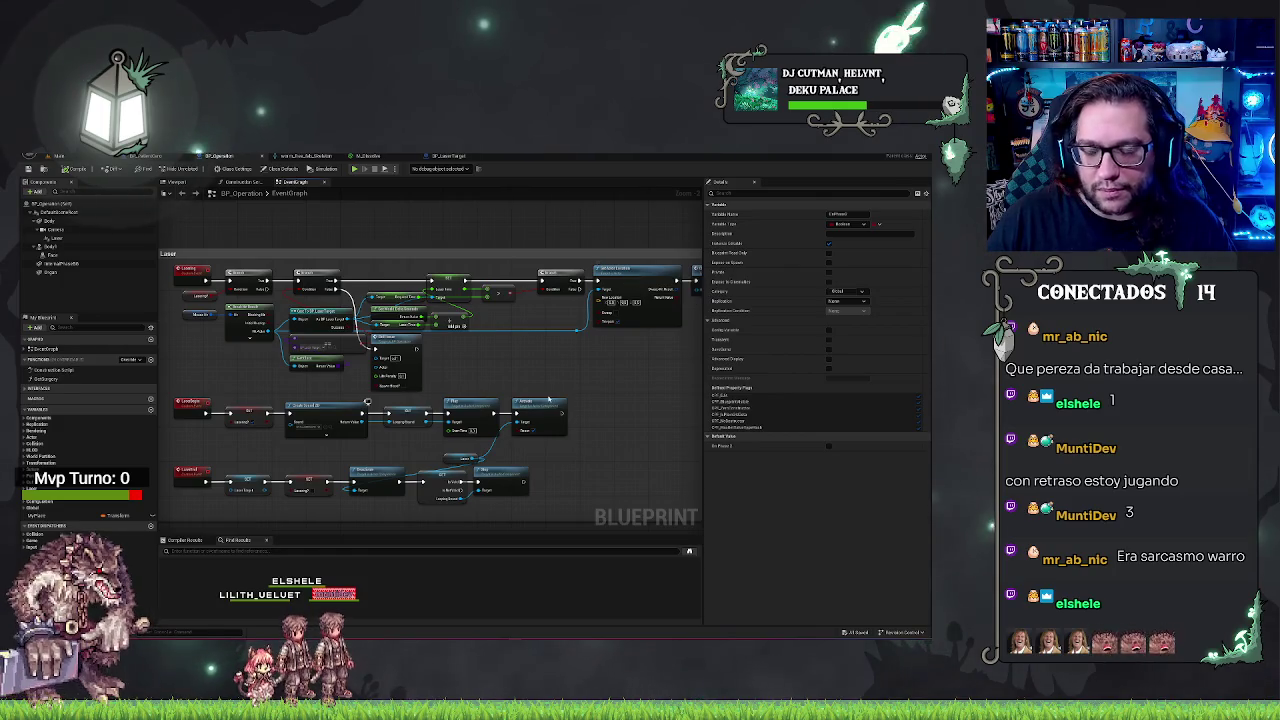
pyautogui.scroll(3, 533, 365)
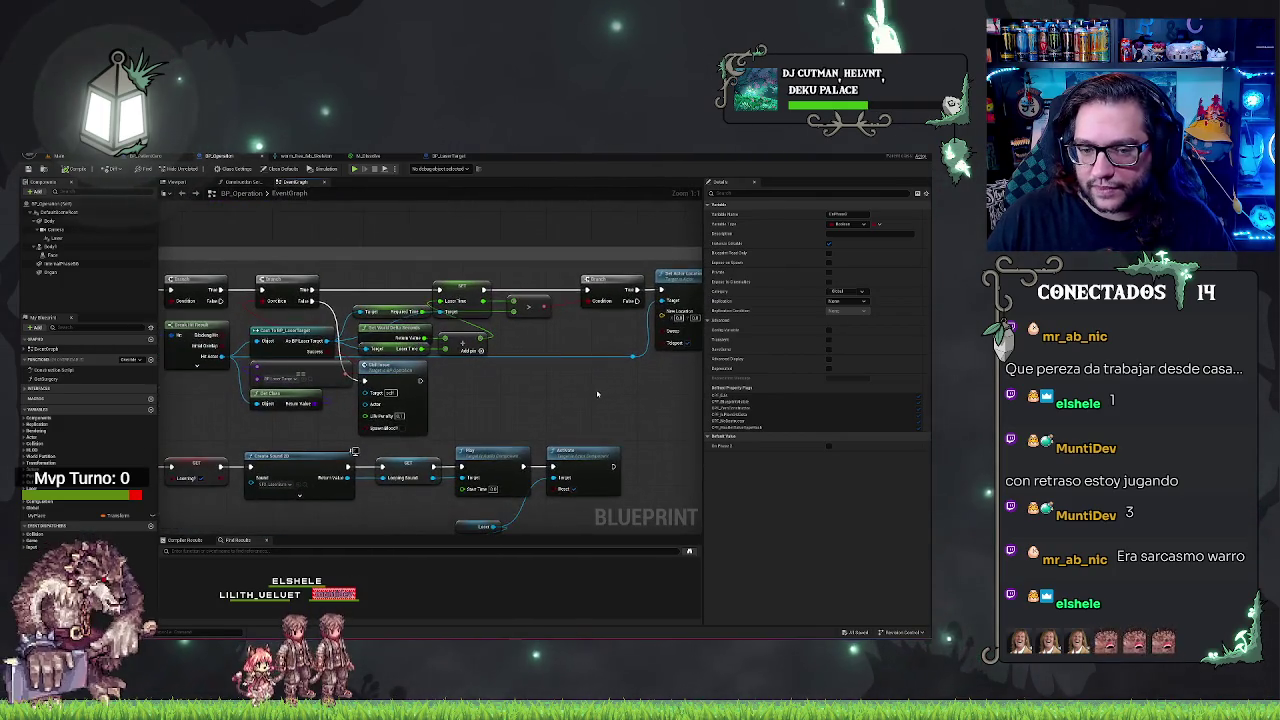
pyautogui.moveTo(567, 389); pyautogui.dragTo(624, 401)
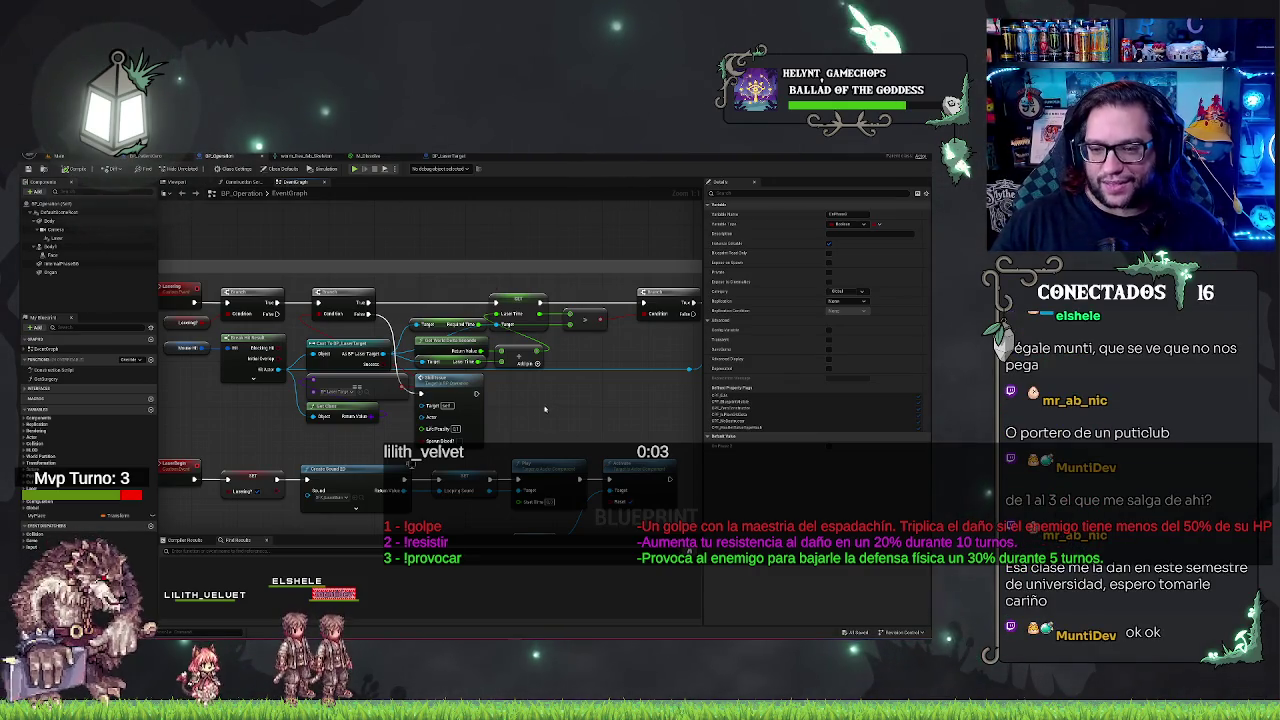
pyautogui.moveTo(557, 412)
pyautogui.mouseDown()
pyautogui.moveTo(612, 434)
pyautogui.moveTo(583, 388)
pyautogui.moveTo(272, 385)
pyautogui.mouseUp()
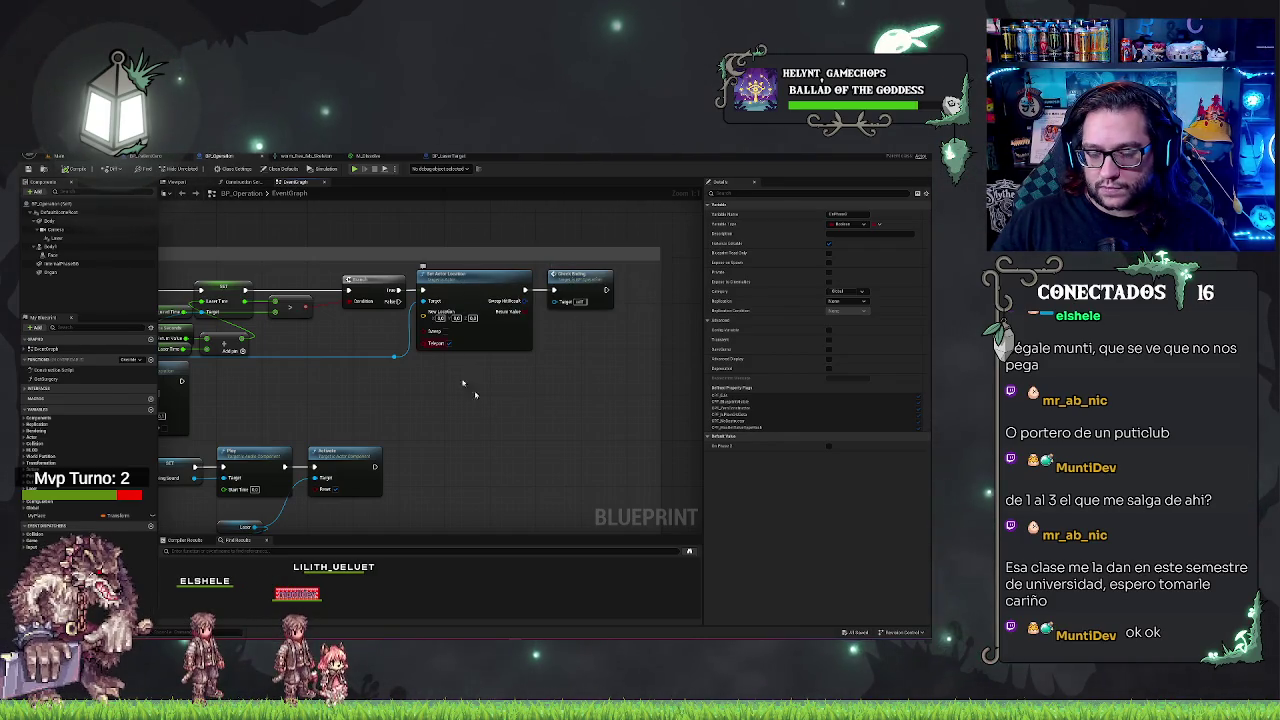
pyautogui.moveTo(512, 411)
pyautogui.mouseDown()
pyautogui.moveTo(693, 411)
pyautogui.moveTo(822, 431)
pyautogui.mouseUp()
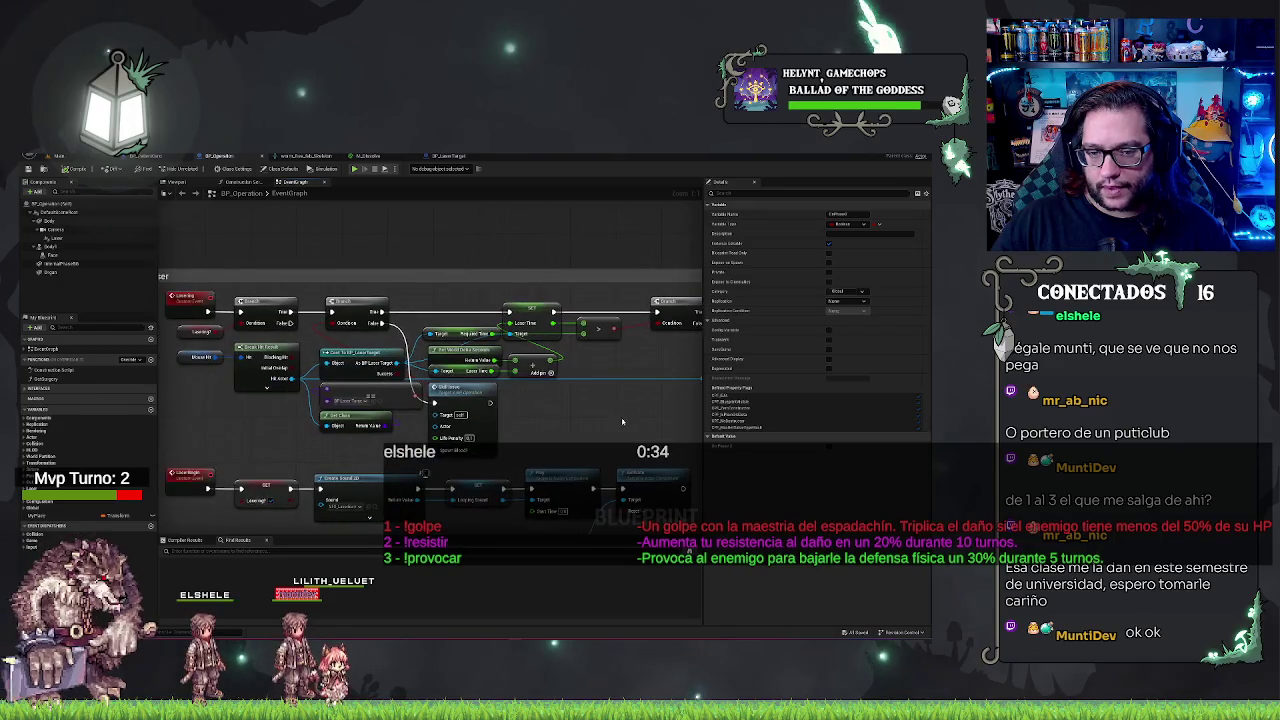
pyautogui.moveTo(566, 403)
pyautogui.mouseDown()
pyautogui.moveTo(538, 434)
pyautogui.moveTo(594, 447)
pyautogui.mouseUp()
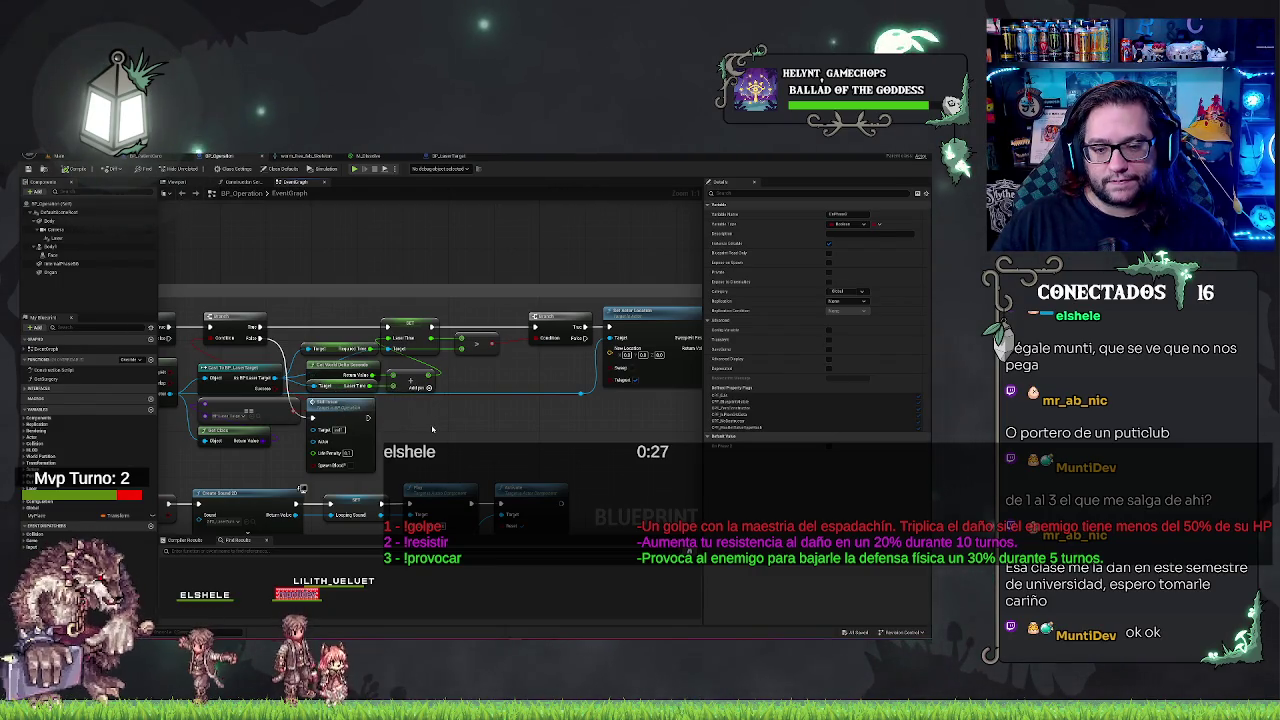
# Review BP_LaserTarget's LaserTime and next variable settings with the filter cleared, then return to BP_Operation
pyautogui.click(447, 156)
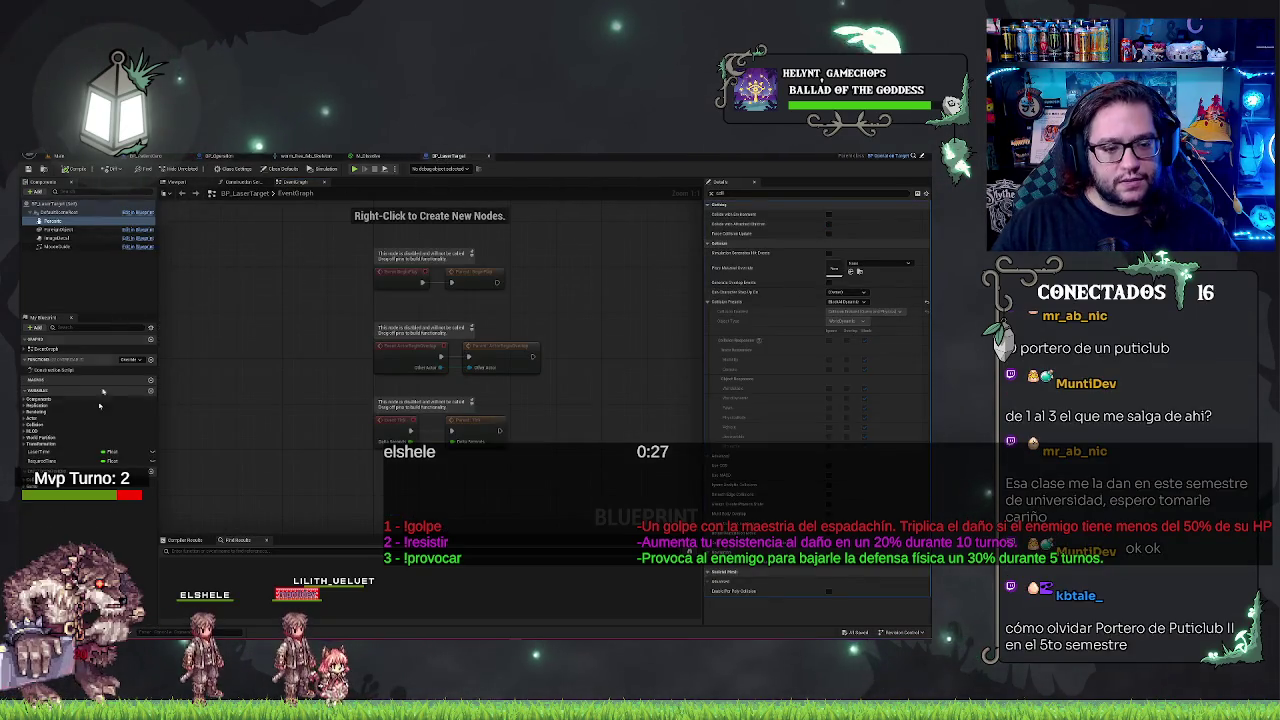
pyautogui.click(40, 452)
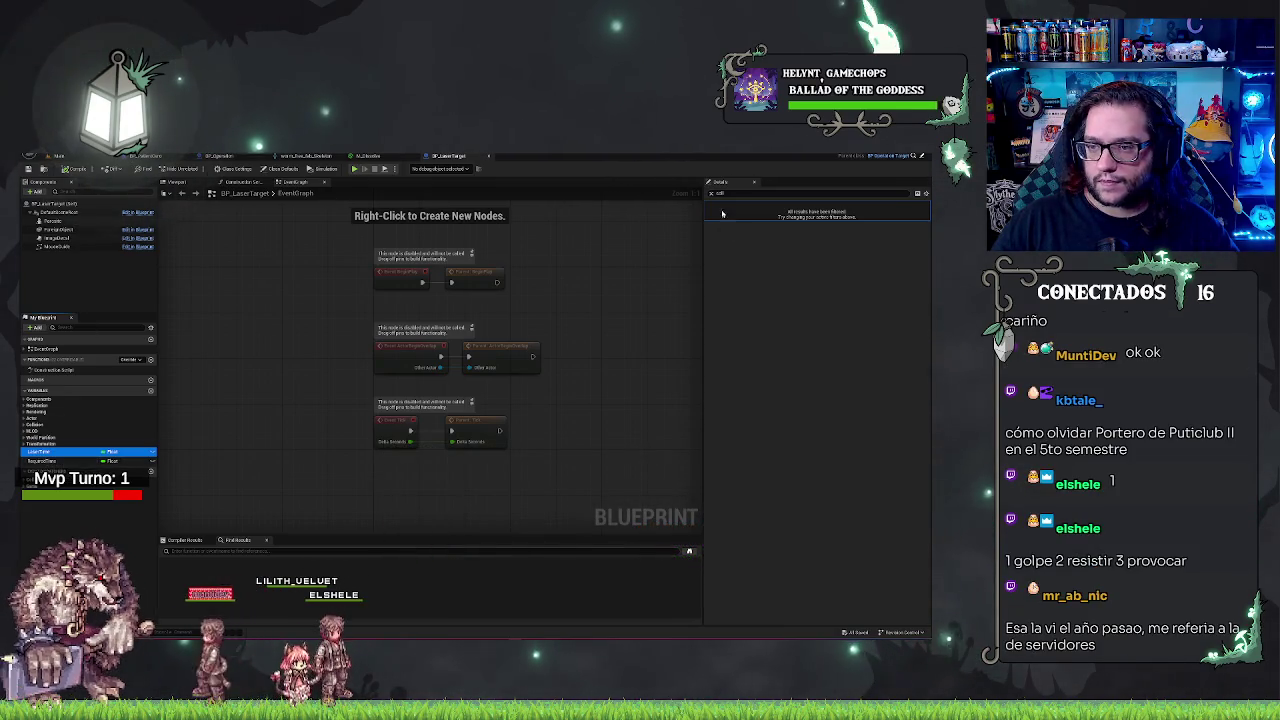
pyautogui.press('BackSpace')
pyautogui.press('BackSpace')
pyautogui.press('BackSpace')
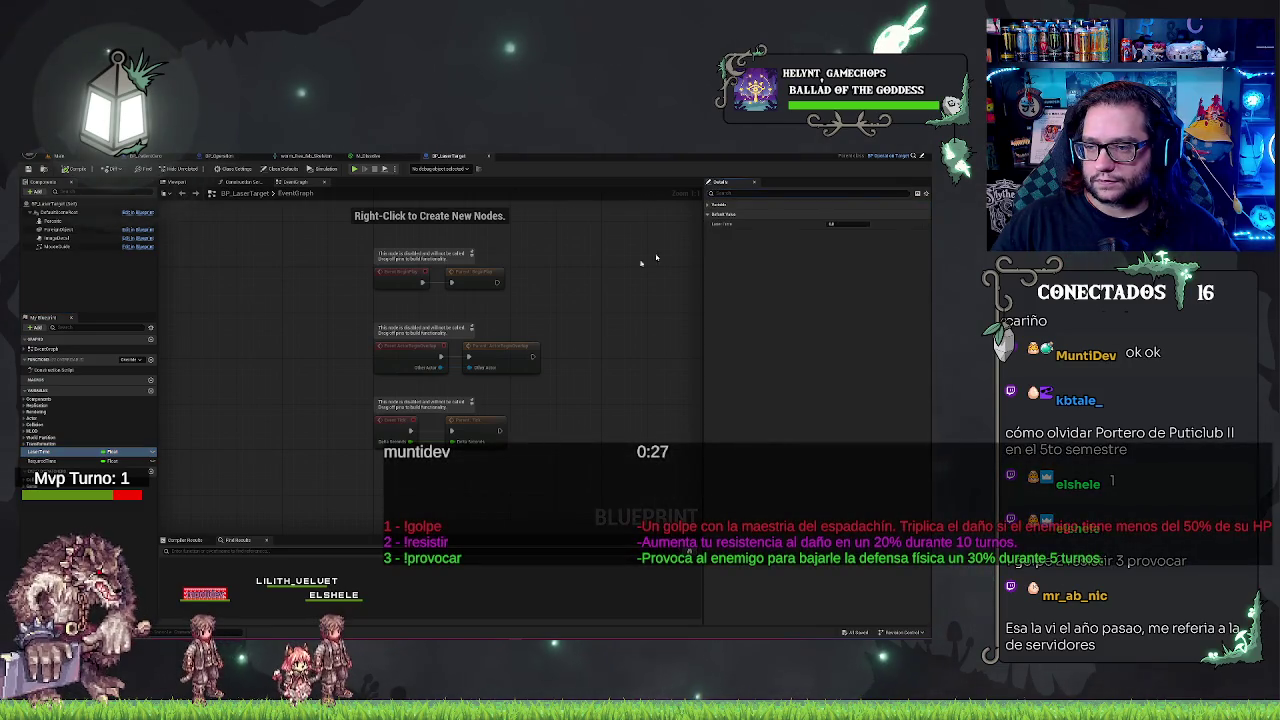
pyautogui.click(38, 461)
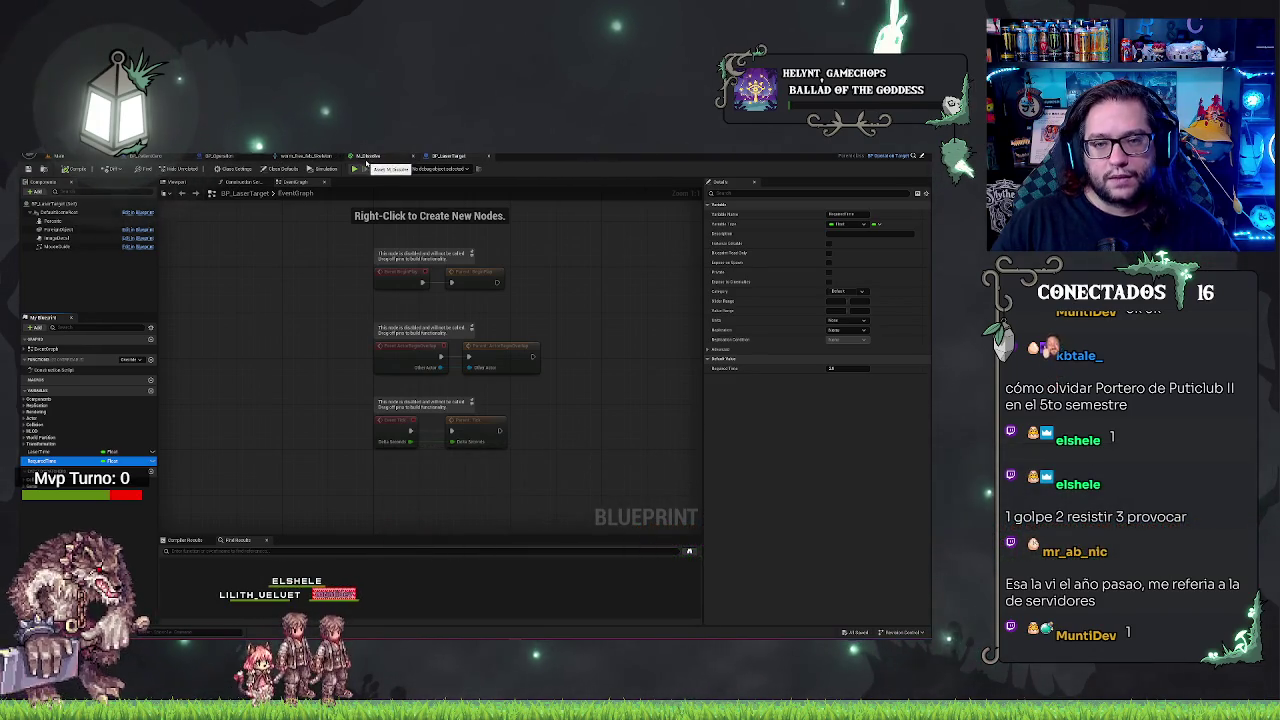
pyautogui.click(220, 156)
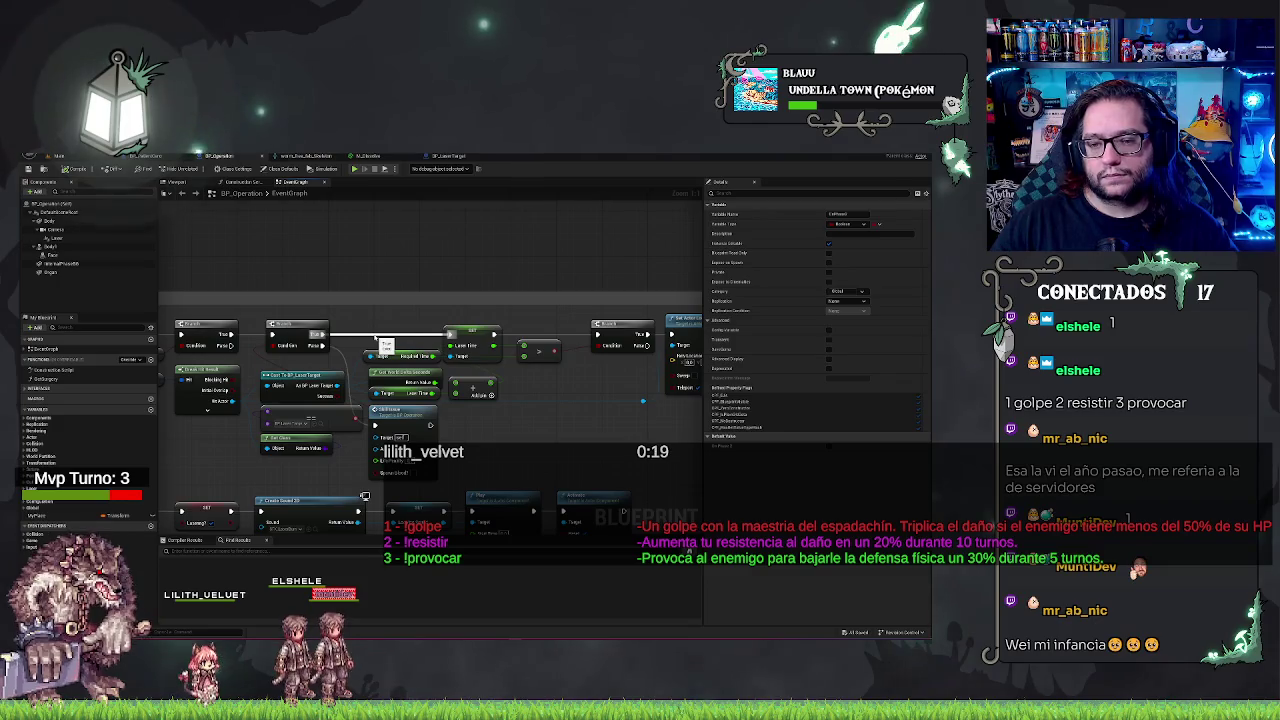
# Reroute BP_Operation's Branch exec wire to the Laser Trace nodes and delete the actor location node
pyautogui.moveTo(385, 344); pyautogui.dragTo(425, 393)
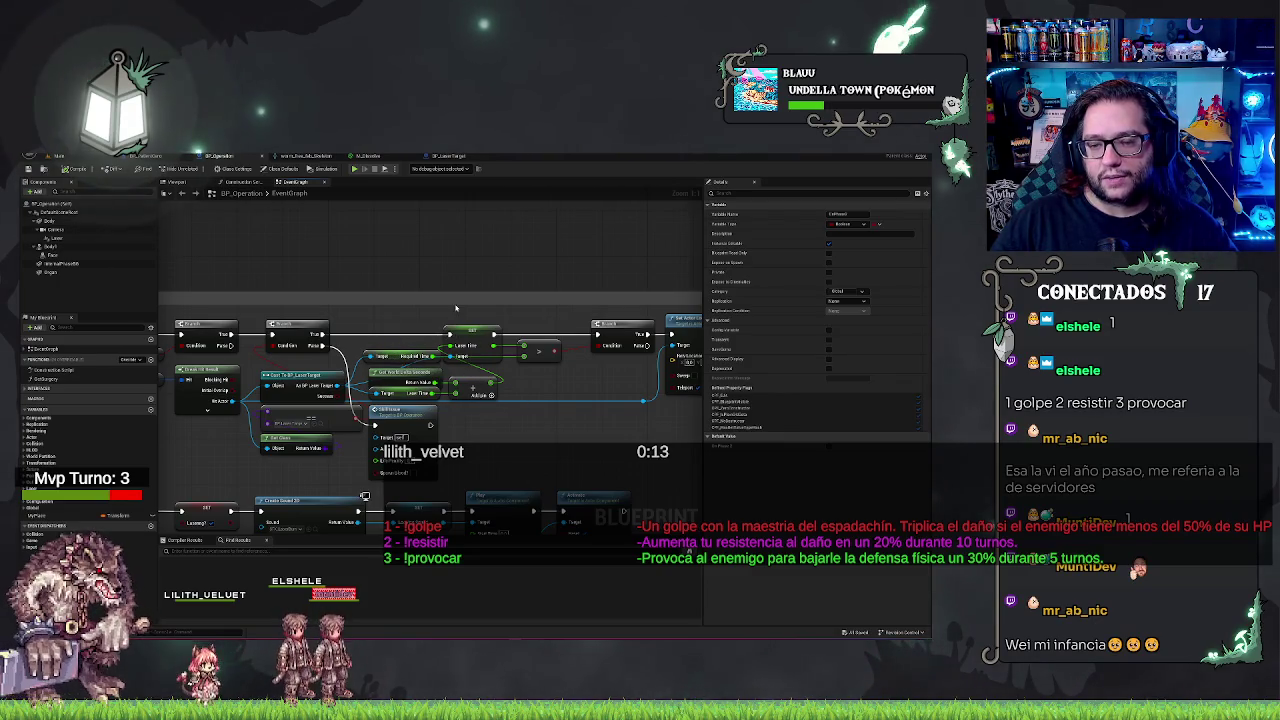
pyautogui.moveTo(620, 330); pyautogui.dragTo(455, 330)
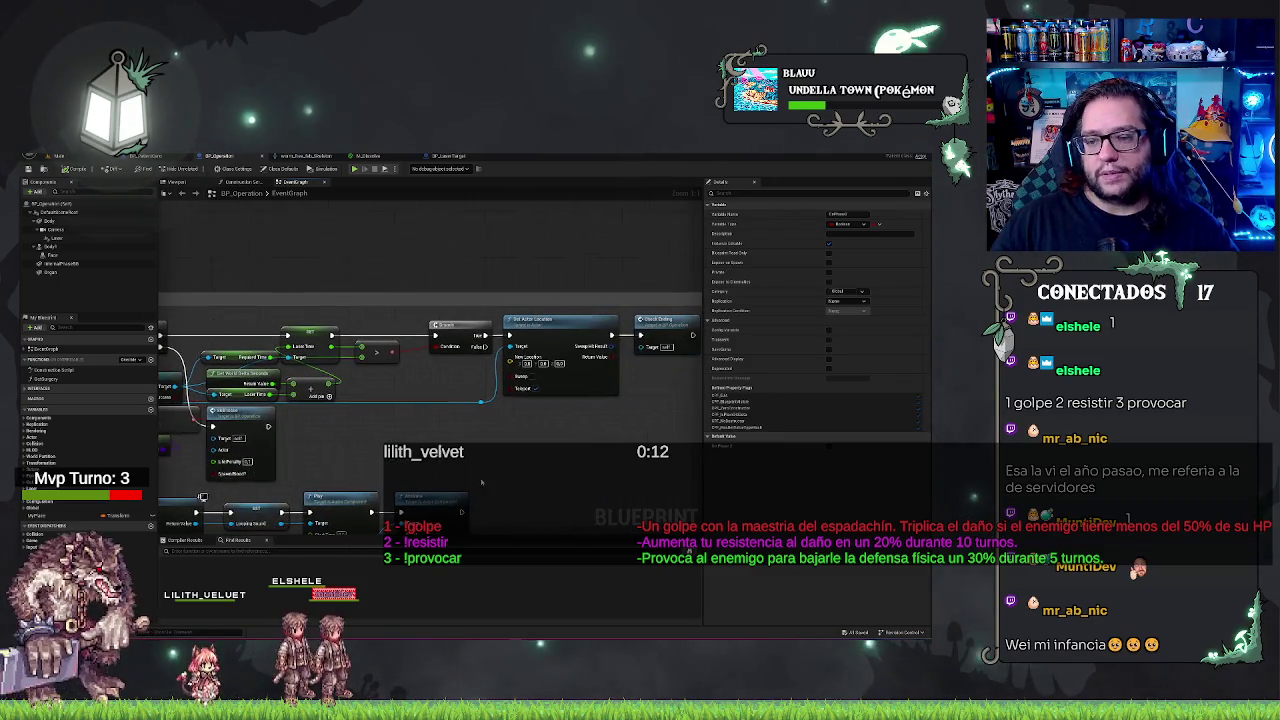
pyautogui.click(562, 345)
pyautogui.press('Delete')
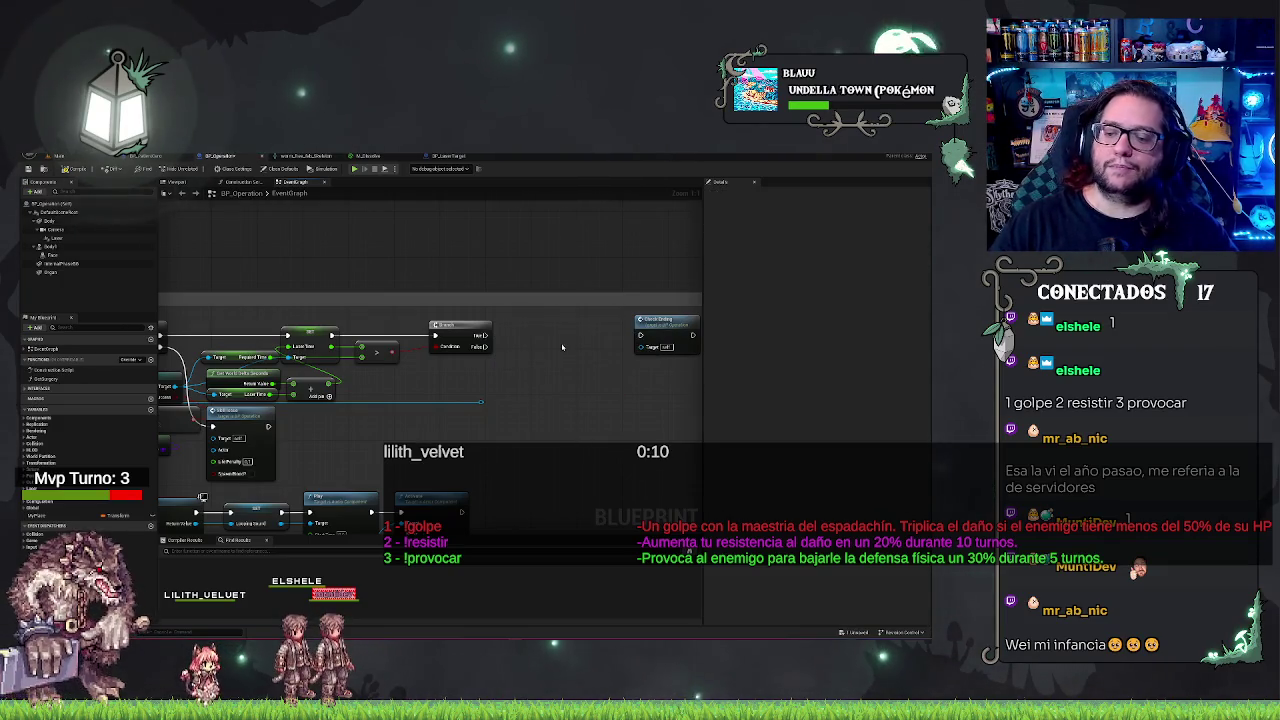
pyautogui.click(448, 157)
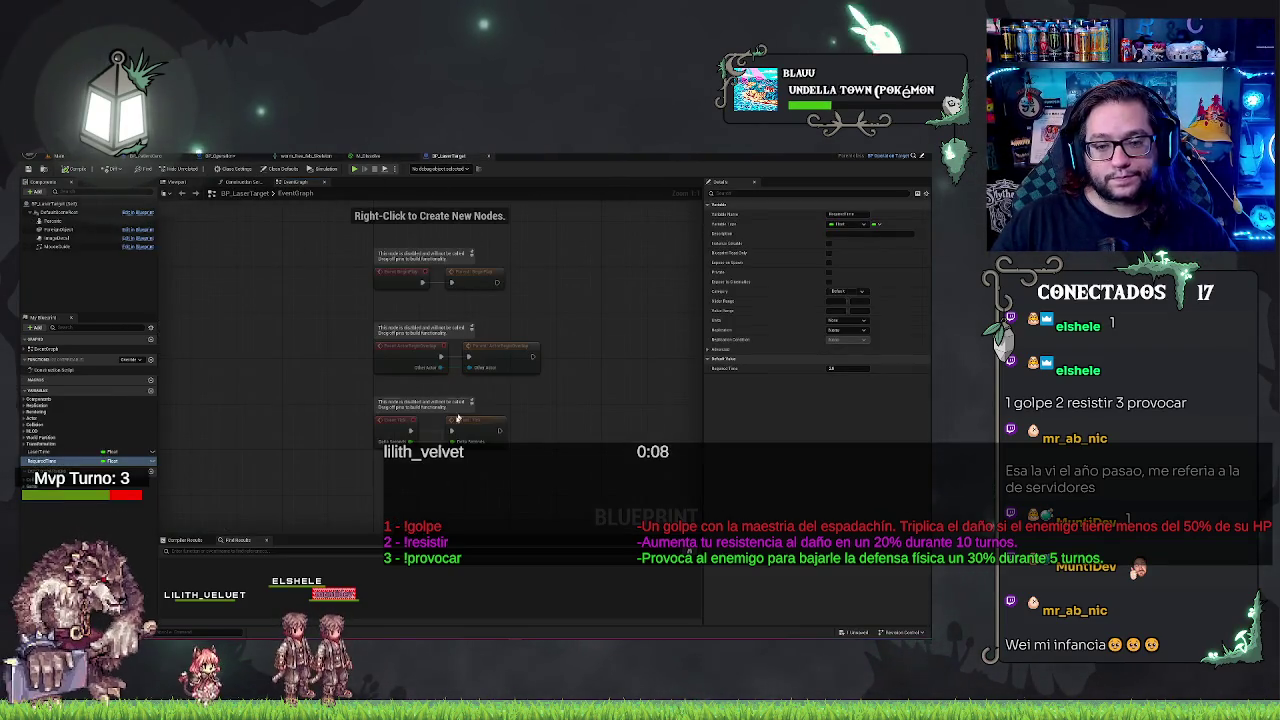
# Add a named Custom Event node below BP_LaserTarget's disabled events via the 'add custom' search
pyautogui.moveTo(458, 418); pyautogui.dragTo(458, 305)
pyautogui.rightClick(384, 390)
pyautogui.write('add')
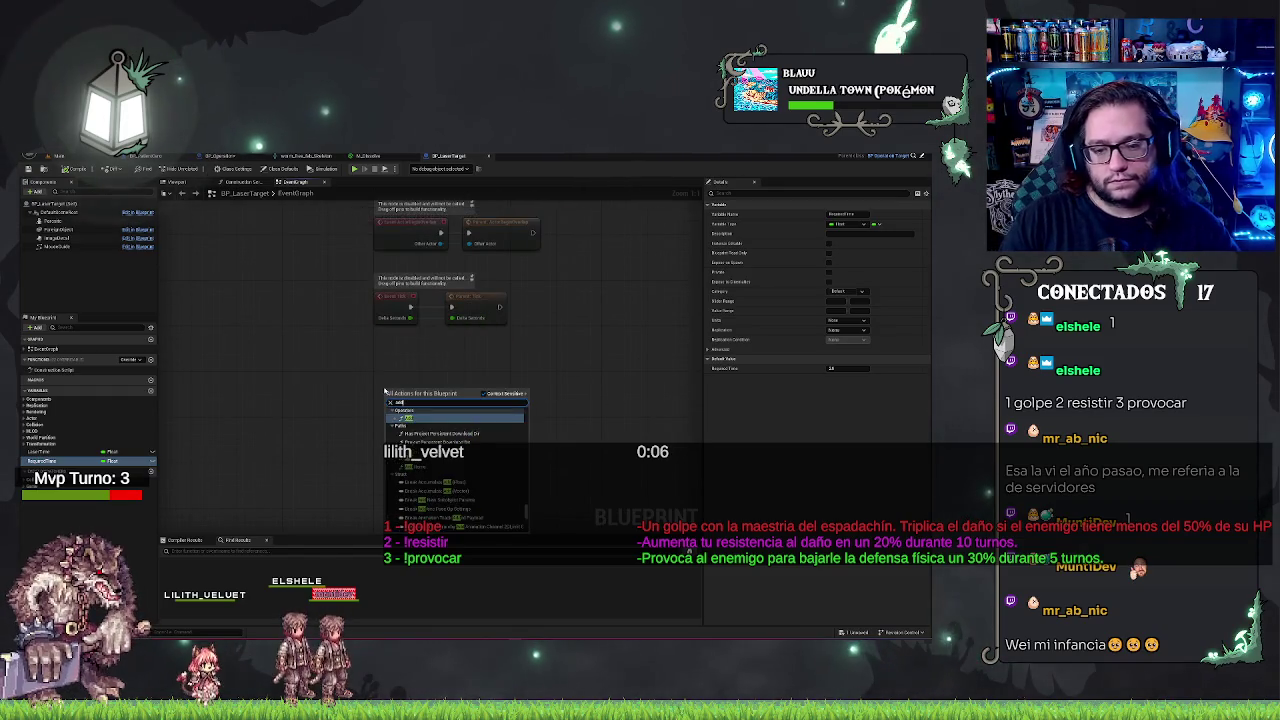
pyautogui.write(' custom')
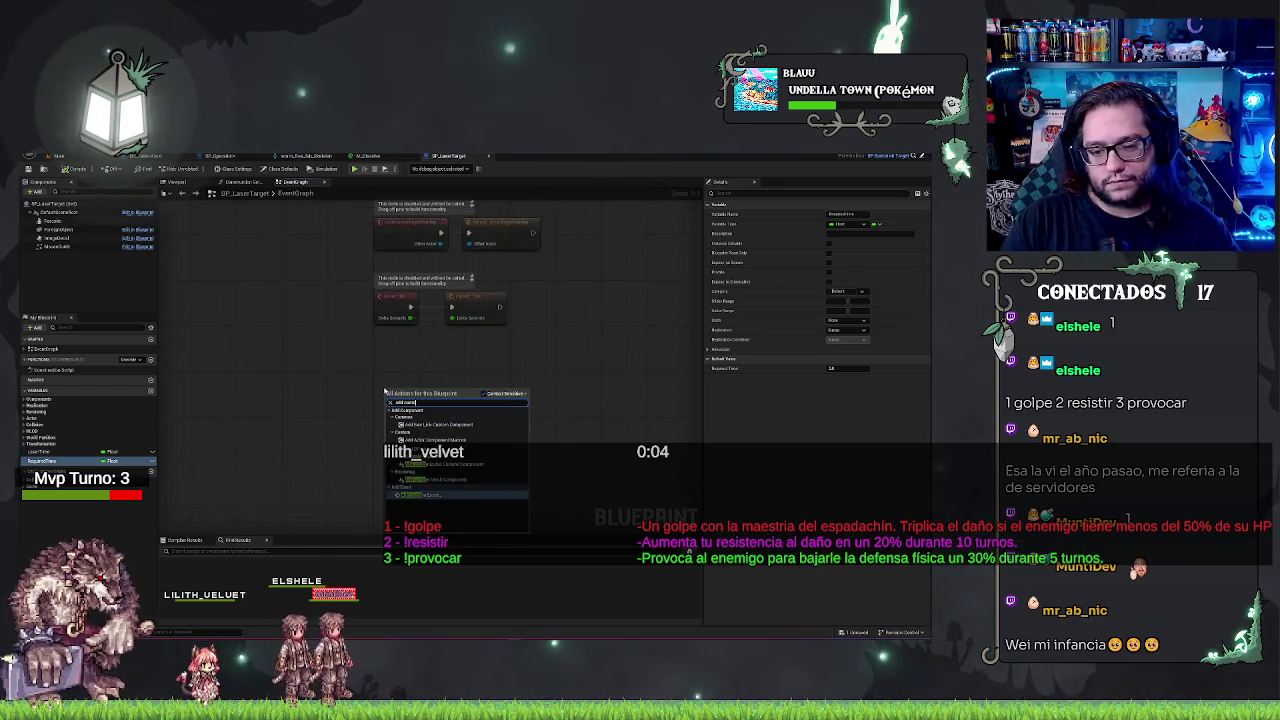
pyautogui.press('Return')
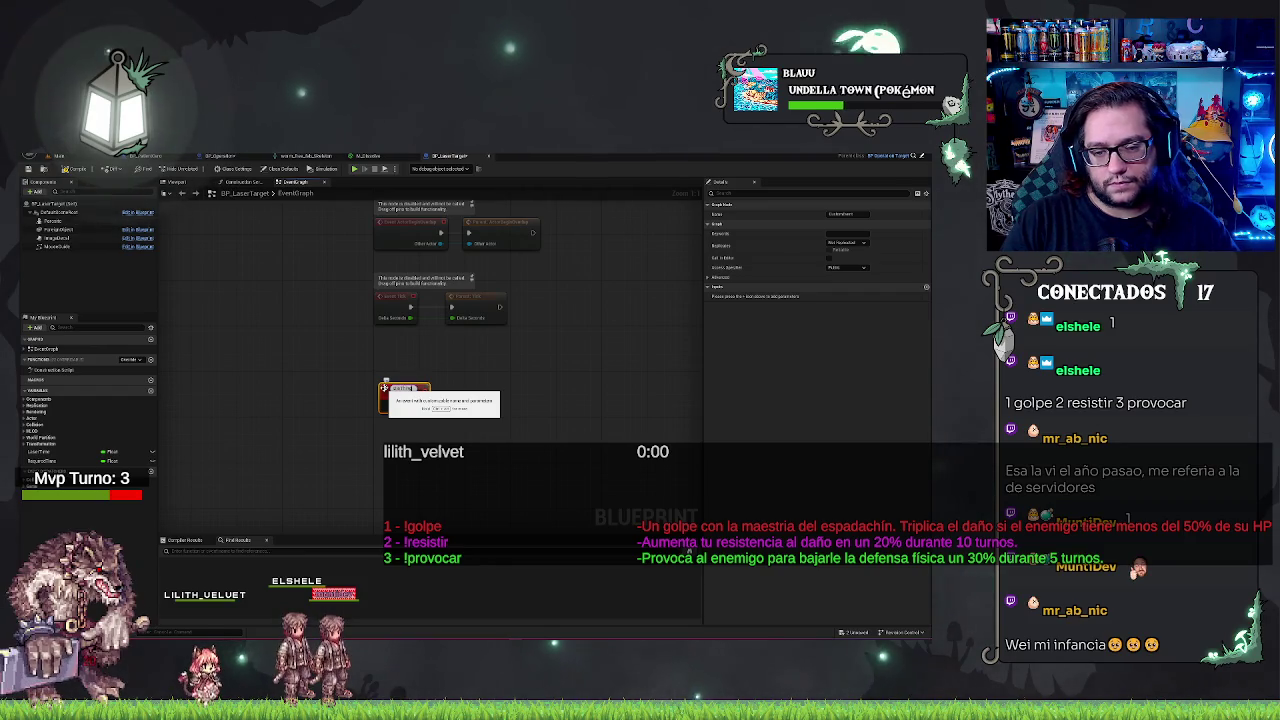
pyautogui.press('Return')
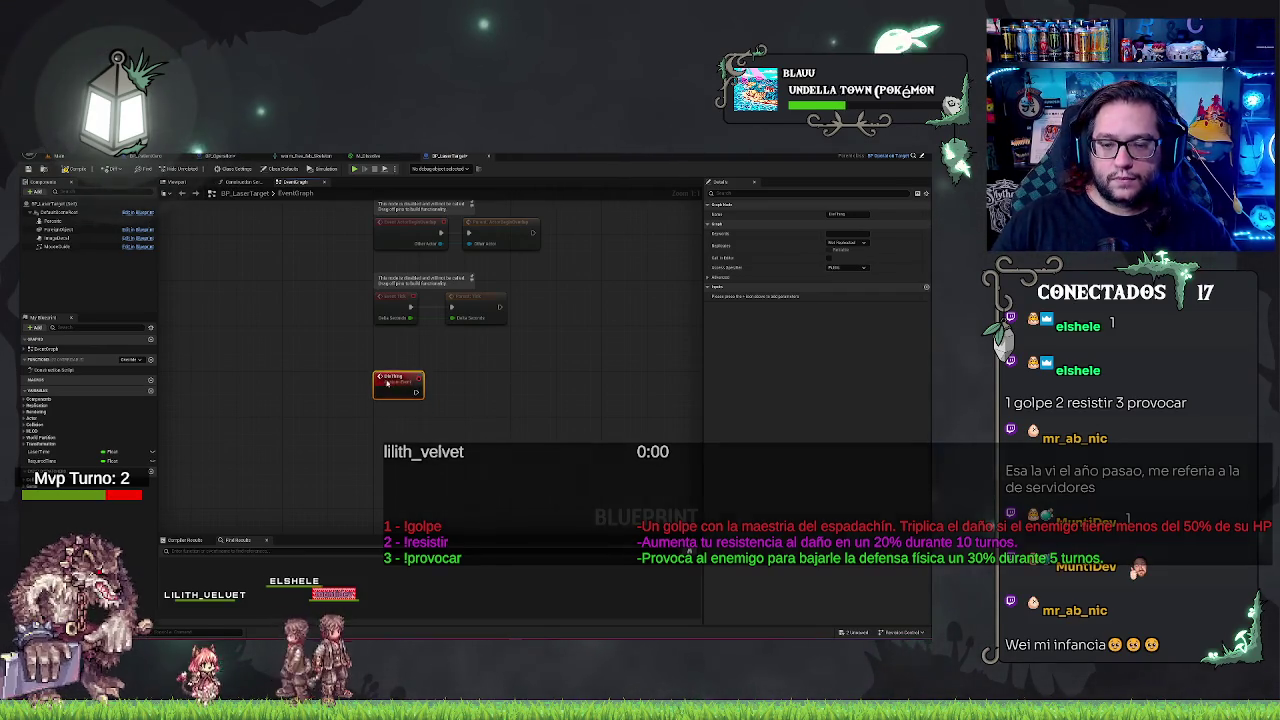
pyautogui.moveTo(534, 437)
pyautogui.mouseDown()
pyautogui.moveTo(474, 400)
pyautogui.moveTo(392, 408)
pyautogui.mouseUp()
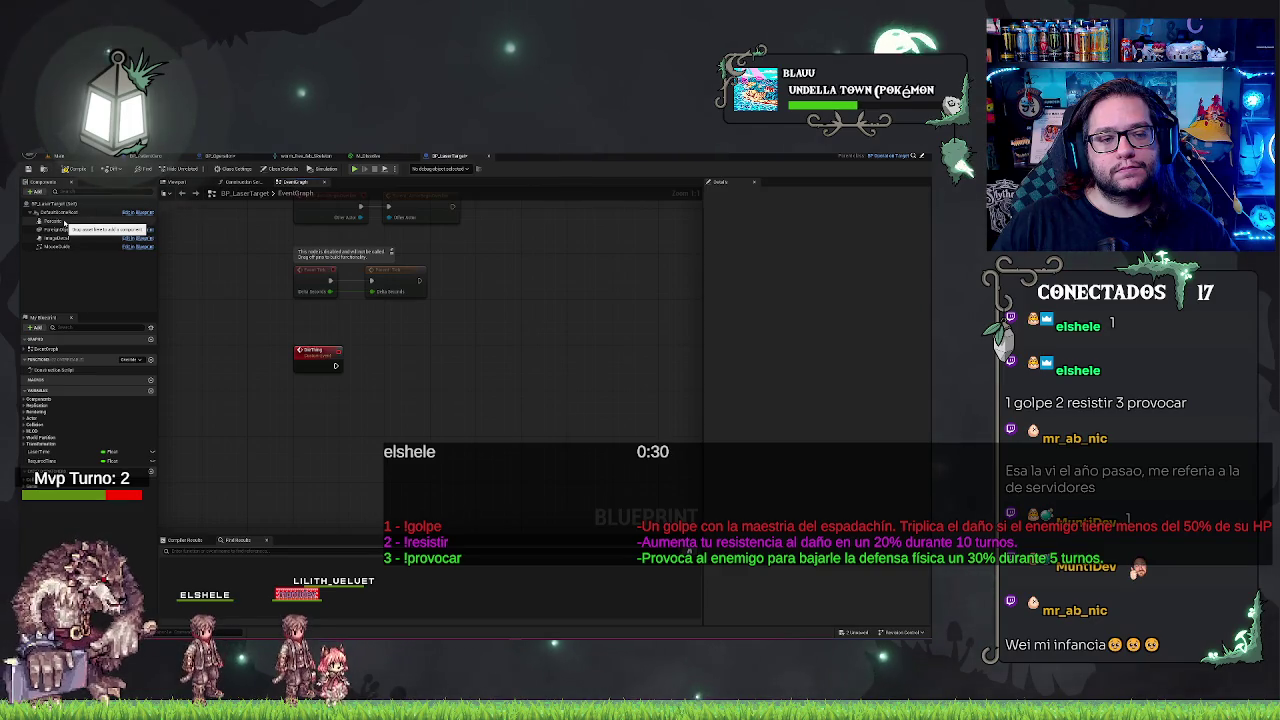
# Place a Percentile reference, add a Set Material node targeting it, and wire the custom event into it
pyautogui.click(52, 221)
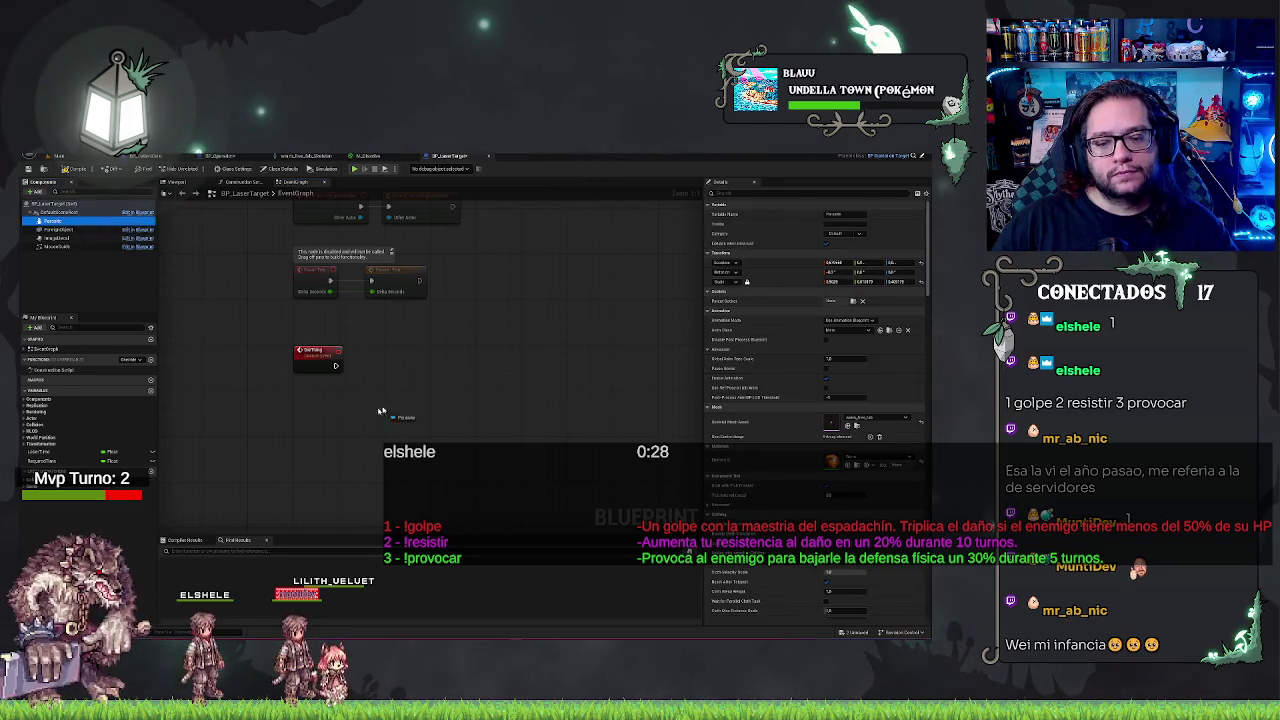
pyautogui.moveTo(52, 221)
pyautogui.mouseDown()
pyautogui.moveTo(278, 442)
pyautogui.moveTo(347, 422)
pyautogui.mouseUp()
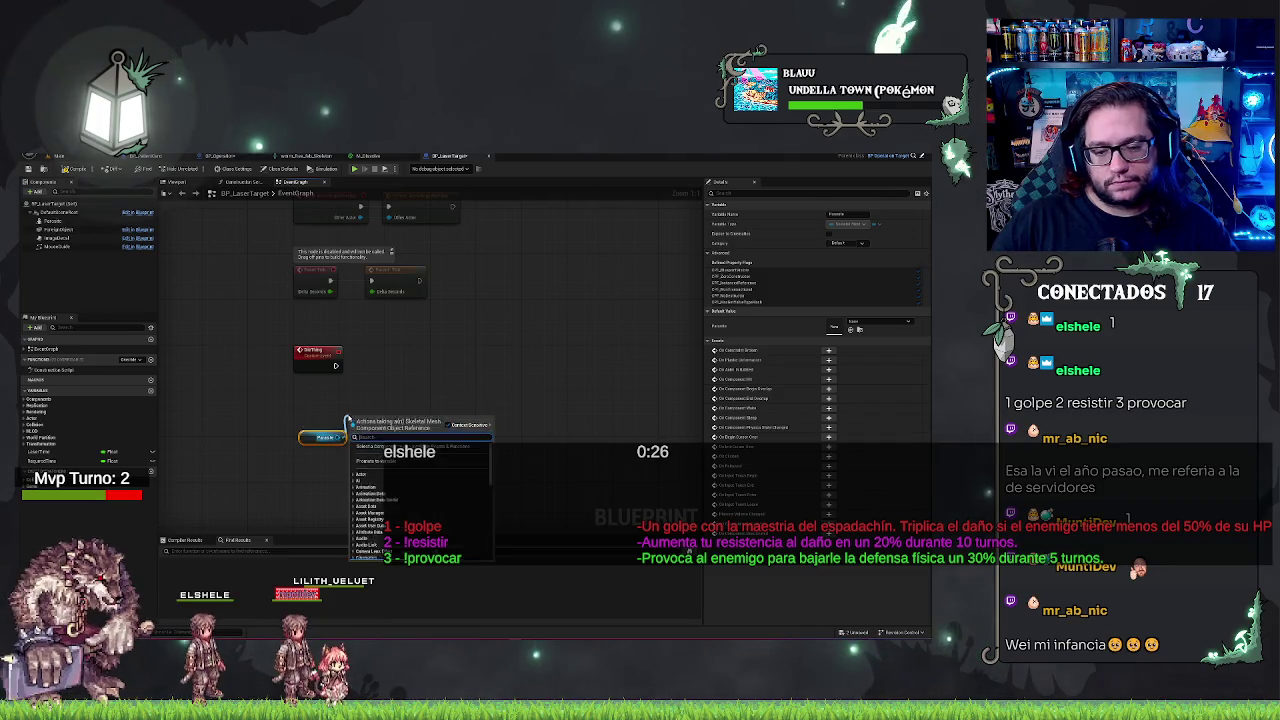
pyautogui.write('set material')
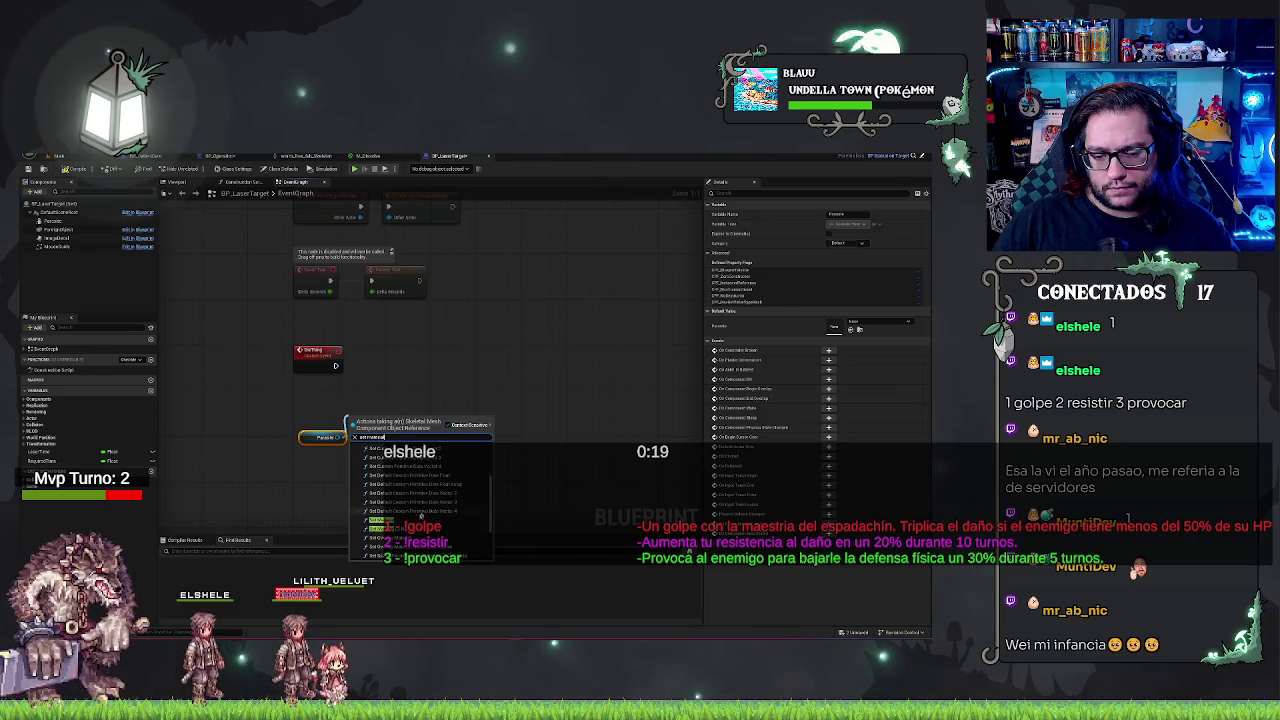
pyautogui.click(410, 525)
pyautogui.moveTo(392, 432); pyautogui.dragTo(411, 354)
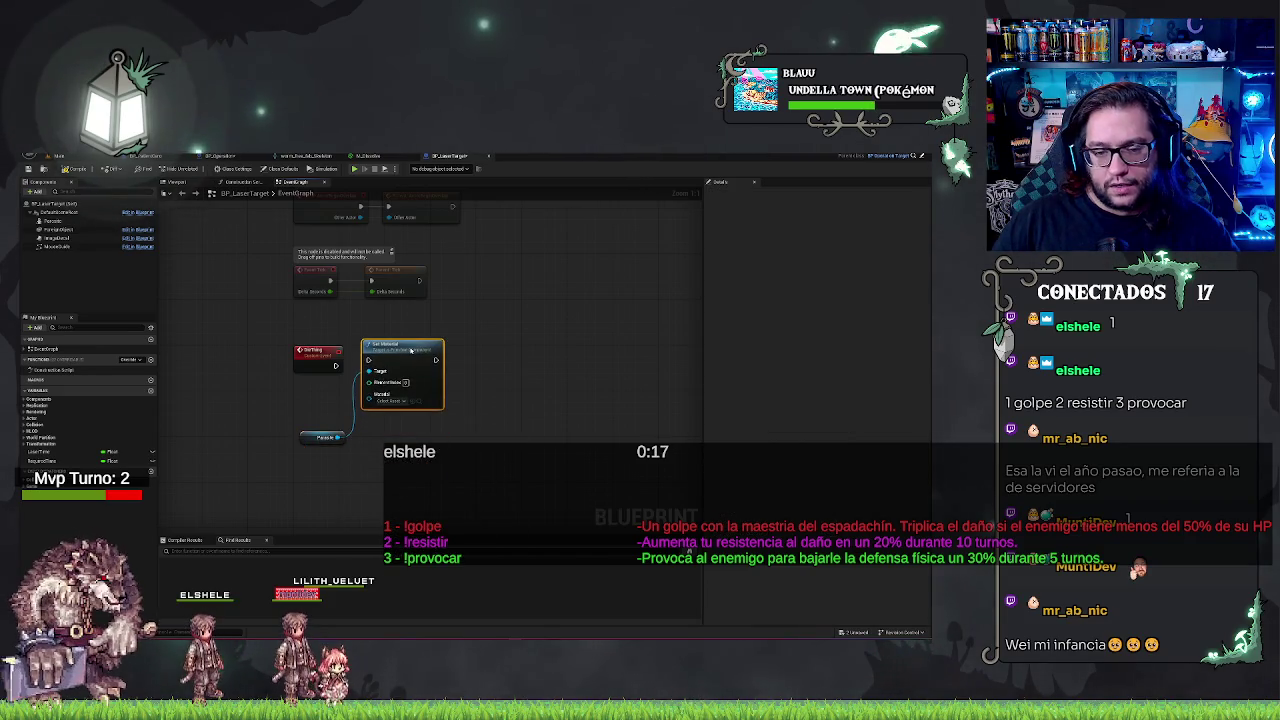
pyautogui.moveTo(336, 365); pyautogui.dragTo(370, 367)
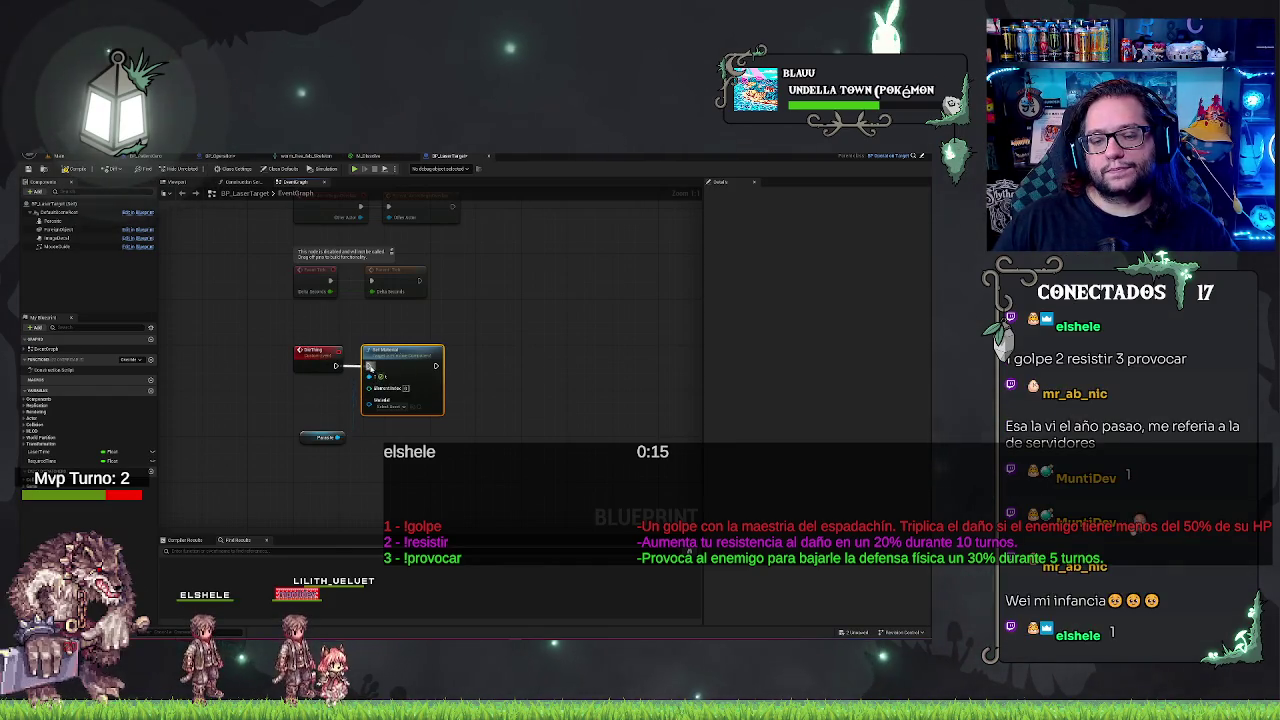
pyautogui.moveTo(305, 439); pyautogui.dragTo(313, 401)
pyautogui.click(470, 368)
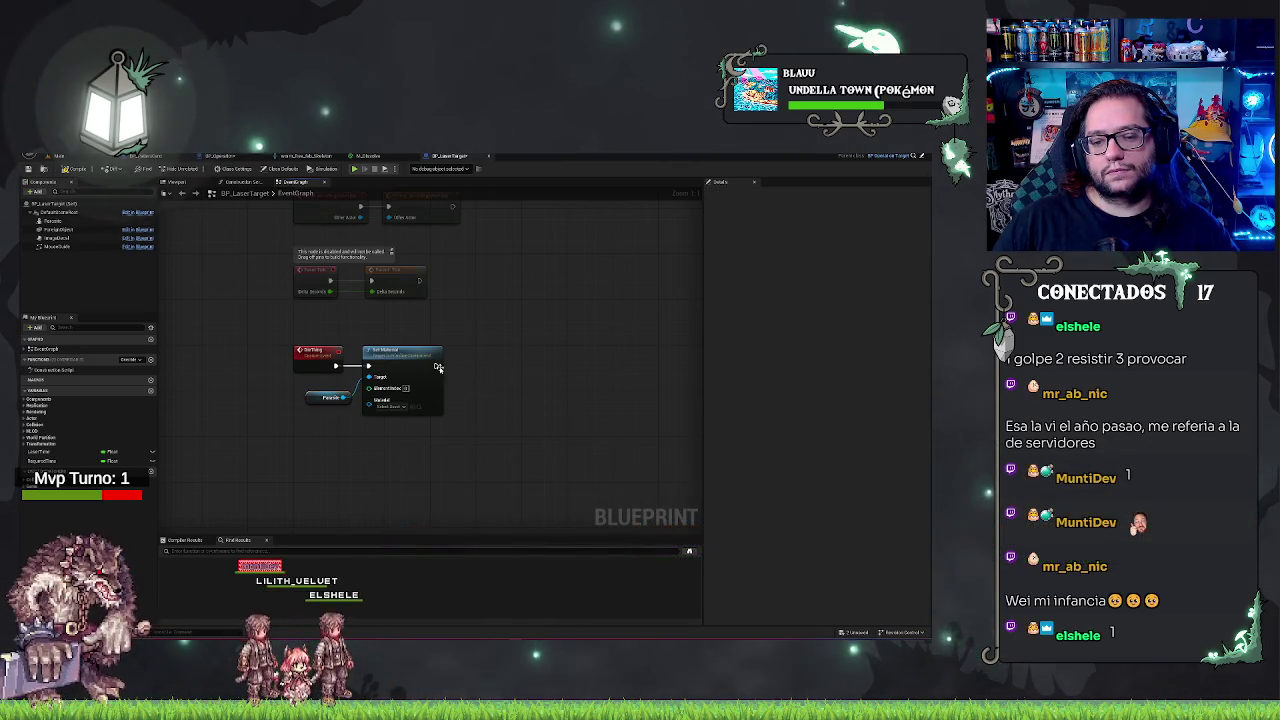
pyautogui.moveTo(437, 367); pyautogui.dragTo(465, 370)
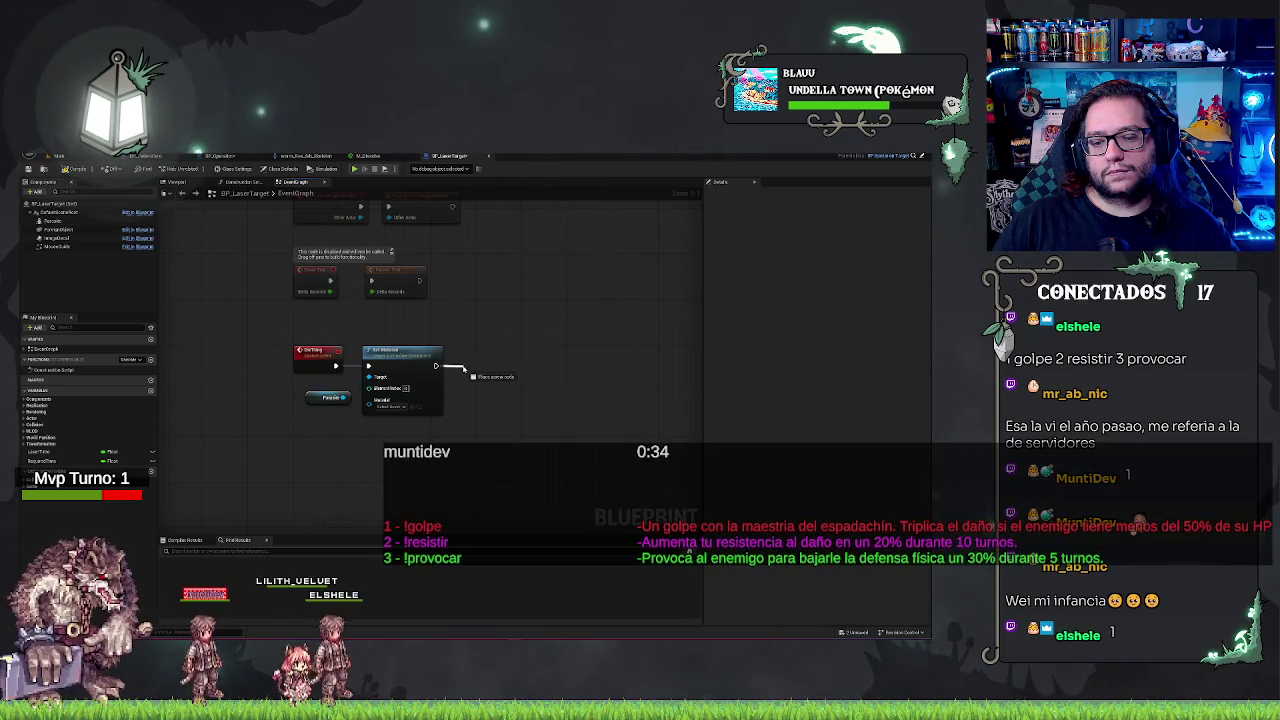
# Add a Timeline node off Set Material's execution output, rename it, and position it beside the chain
pyautogui.moveTo(467, 368); pyautogui.dragTo(466, 370)
pyautogui.write('add')
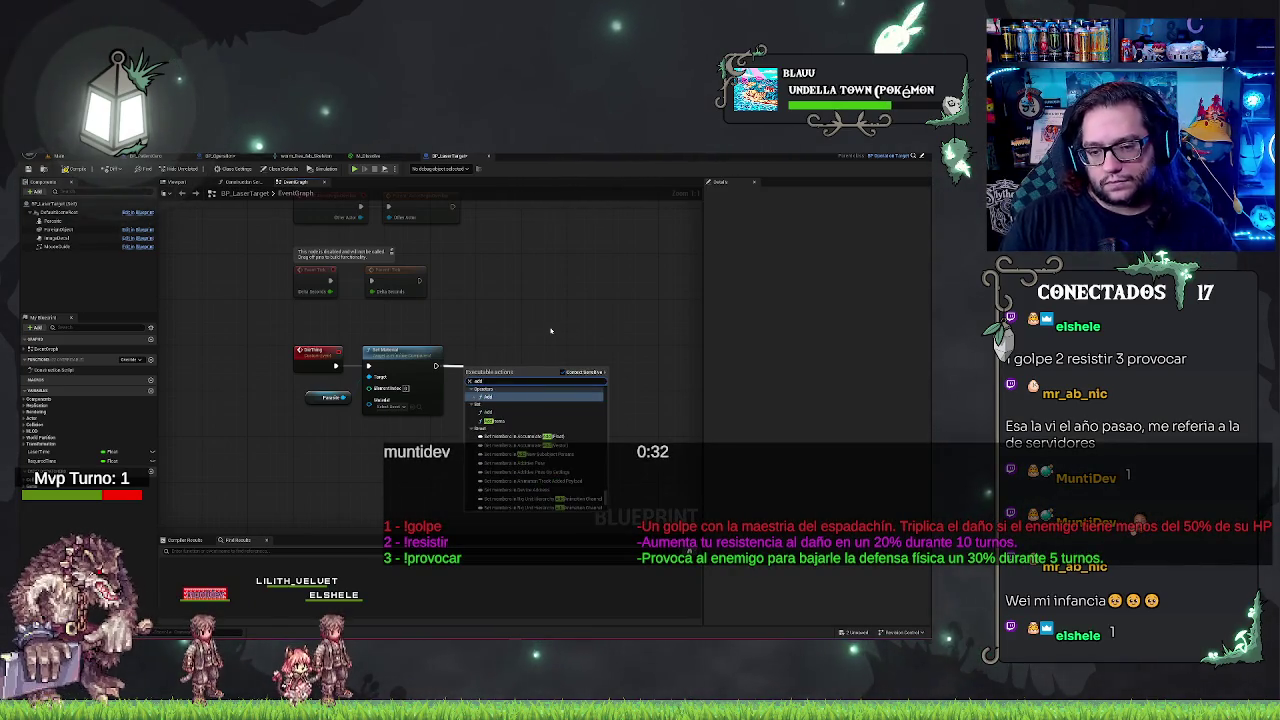
pyautogui.write(' mesh')
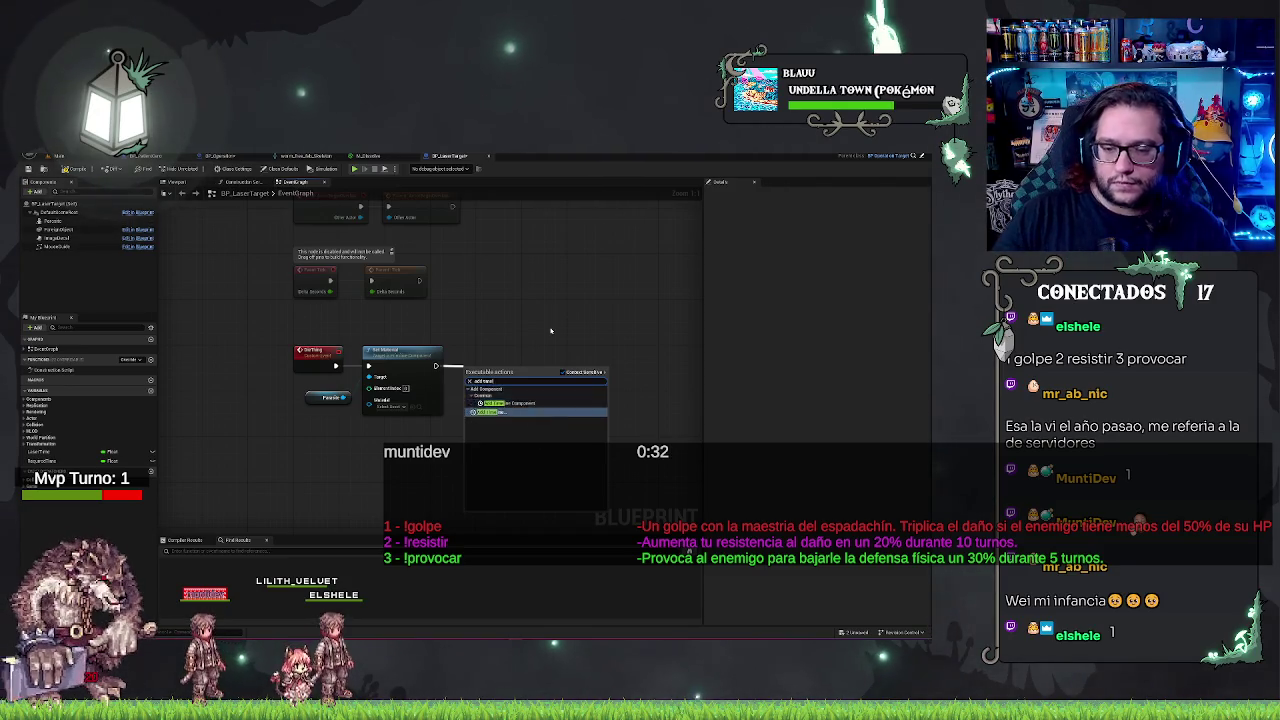
pyautogui.press('Return')
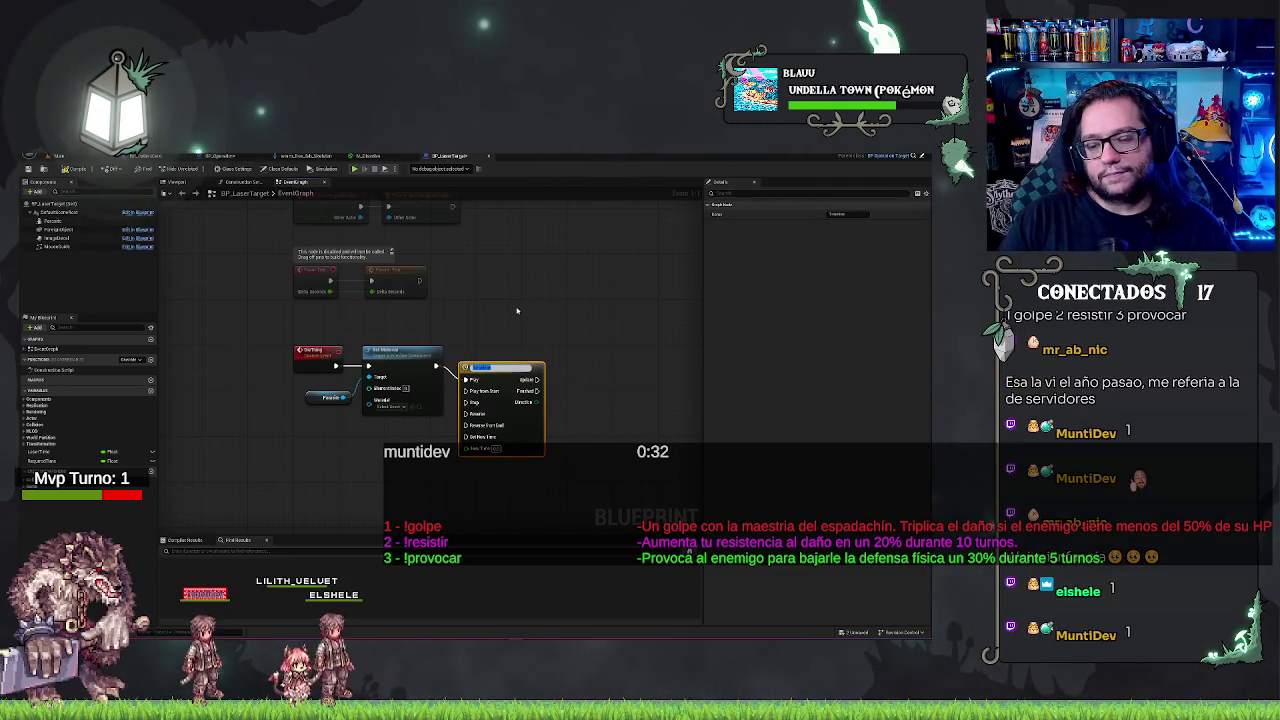
pyautogui.press('Return')
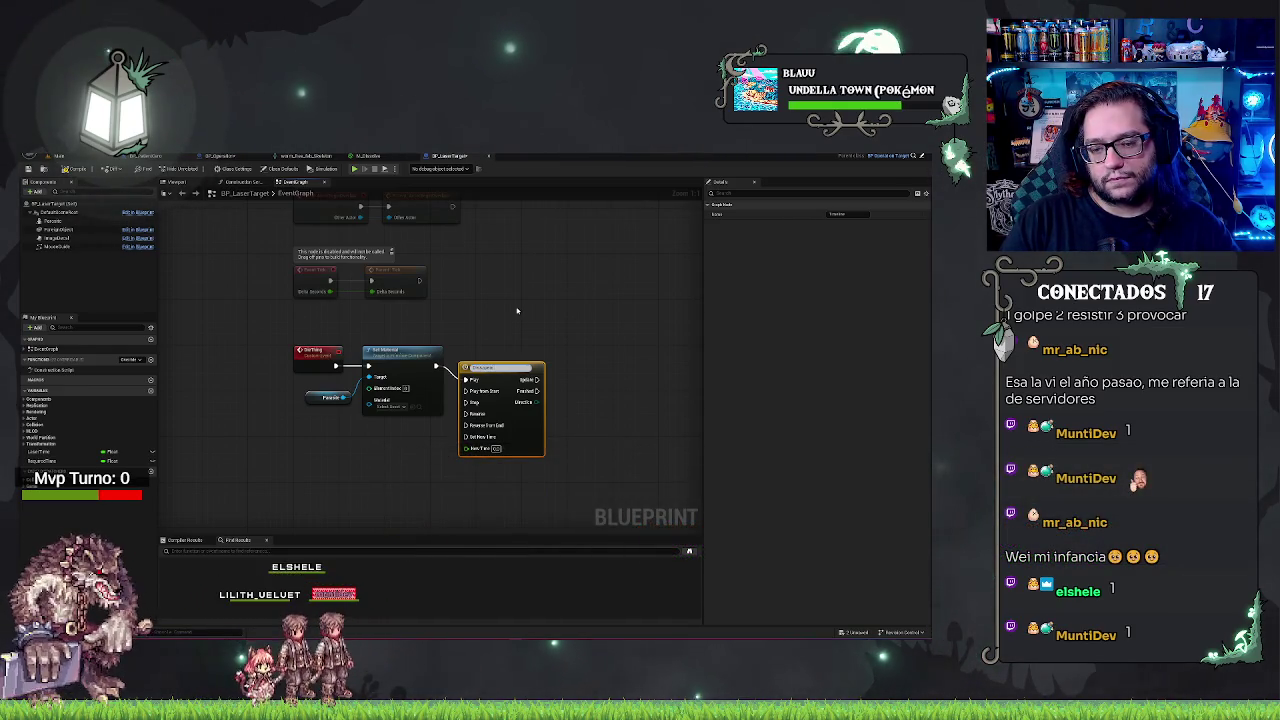
pyautogui.press('Return')
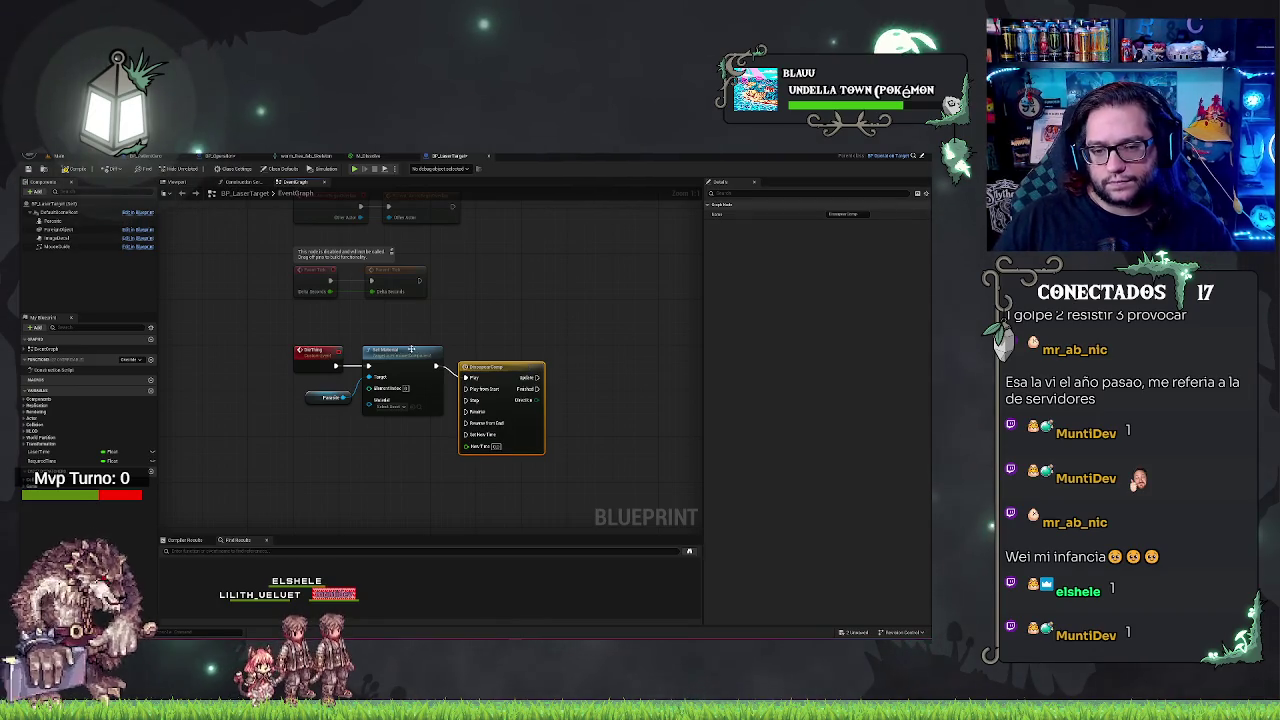
pyautogui.moveTo(518, 448); pyautogui.dragTo(518, 436)
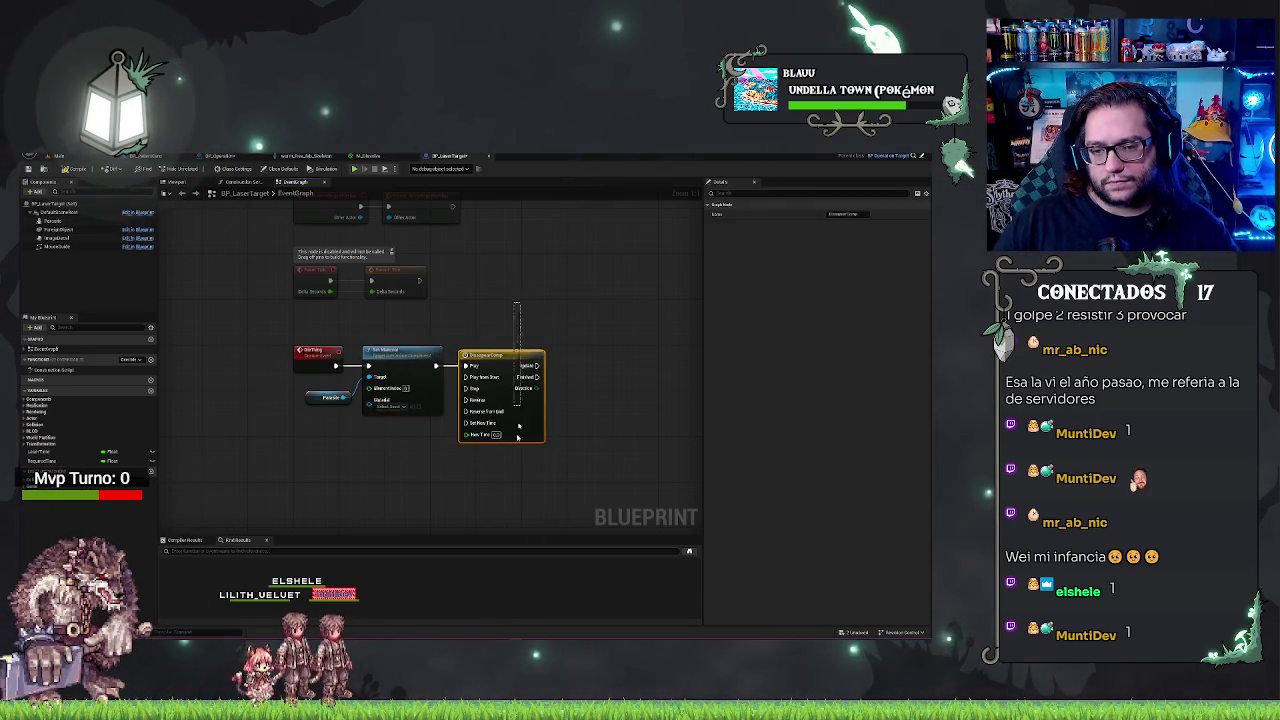
pyautogui.moveTo(520, 380); pyautogui.dragTo(472, 525)
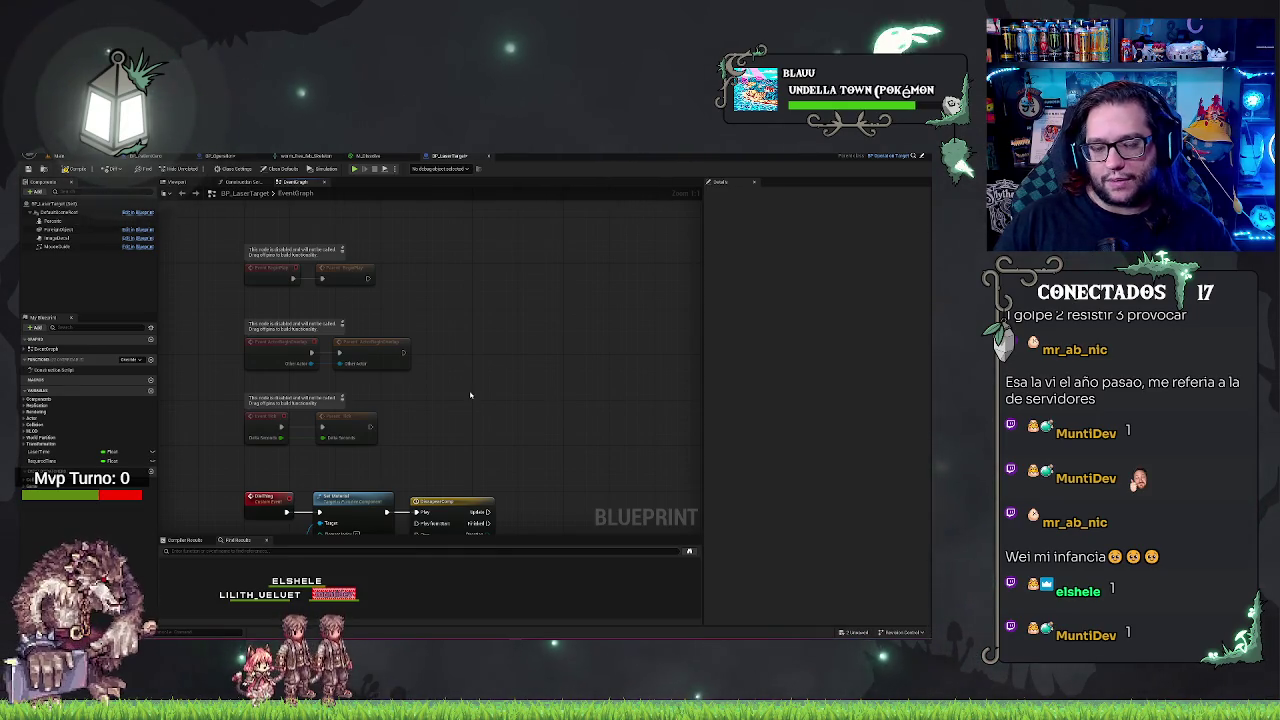
pyautogui.moveTo(470, 395); pyautogui.dragTo(522, 311)
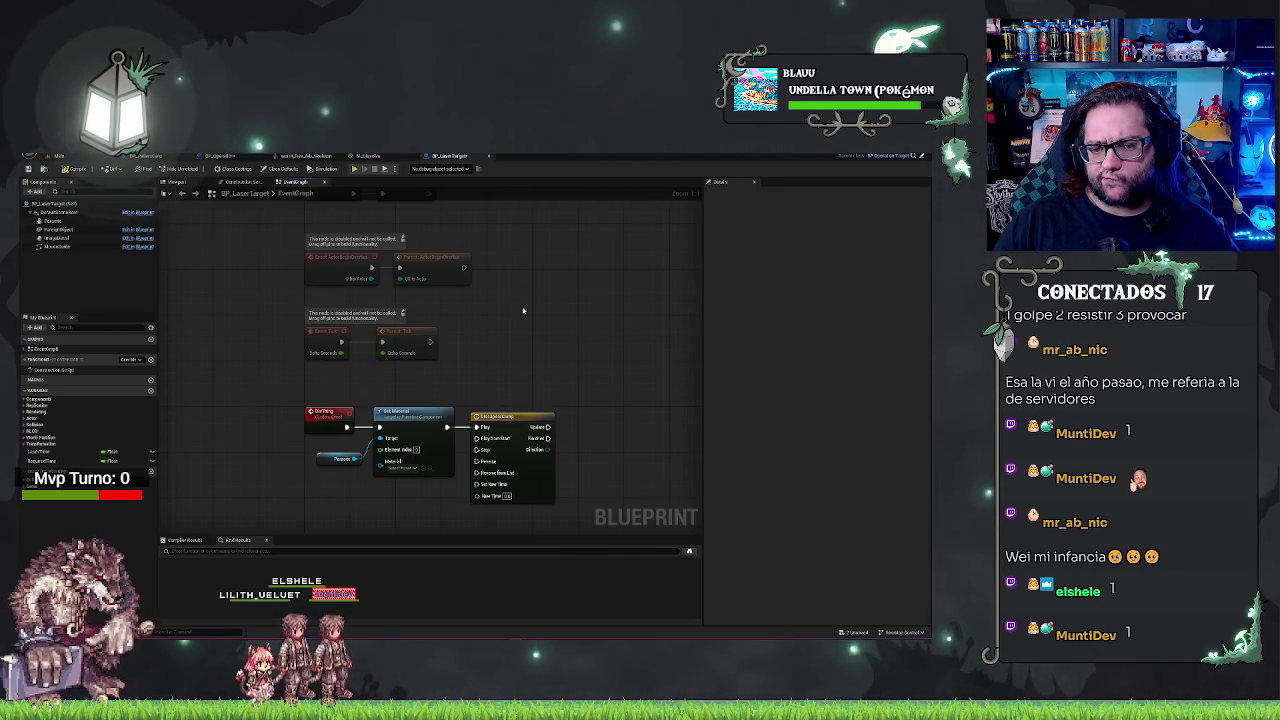
pyautogui.moveTo(522, 311)
pyautogui.mouseDown()
pyautogui.moveTo(494, 486)
pyautogui.moveTo(443, 474)
pyautogui.mouseUp()
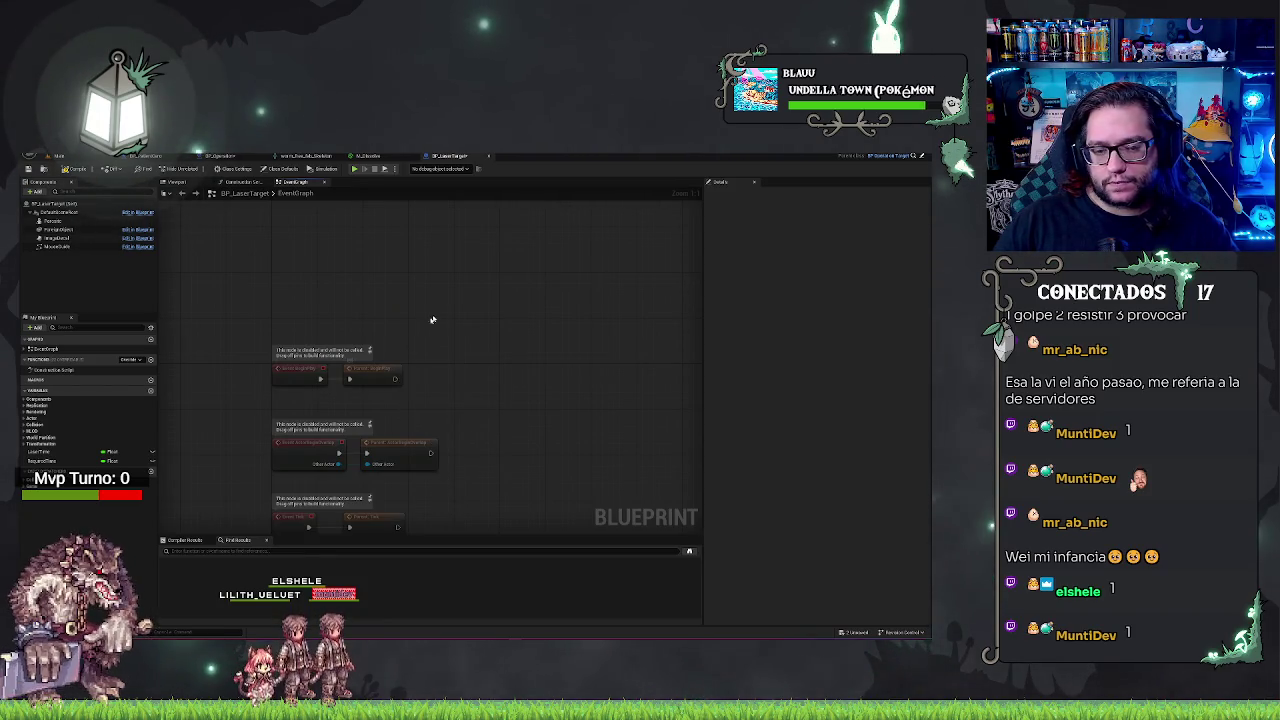
pyautogui.moveTo(474, 380)
pyautogui.mouseDown()
pyautogui.moveTo(517, 394)
pyautogui.moveTo(522, 362)
pyautogui.mouseUp()
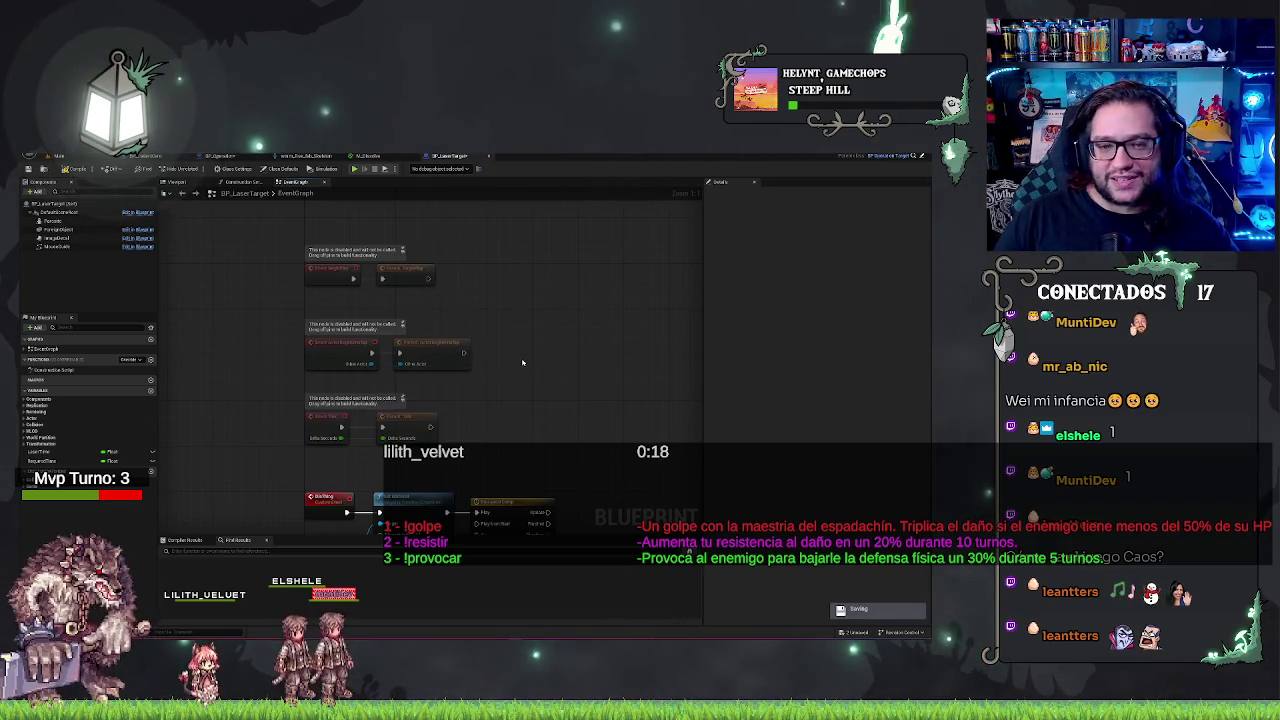
pyautogui.moveTo(497, 351)
pyautogui.mouseDown()
pyautogui.moveTo(514, 380)
pyautogui.moveTo(496, 380)
pyautogui.mouseUp()
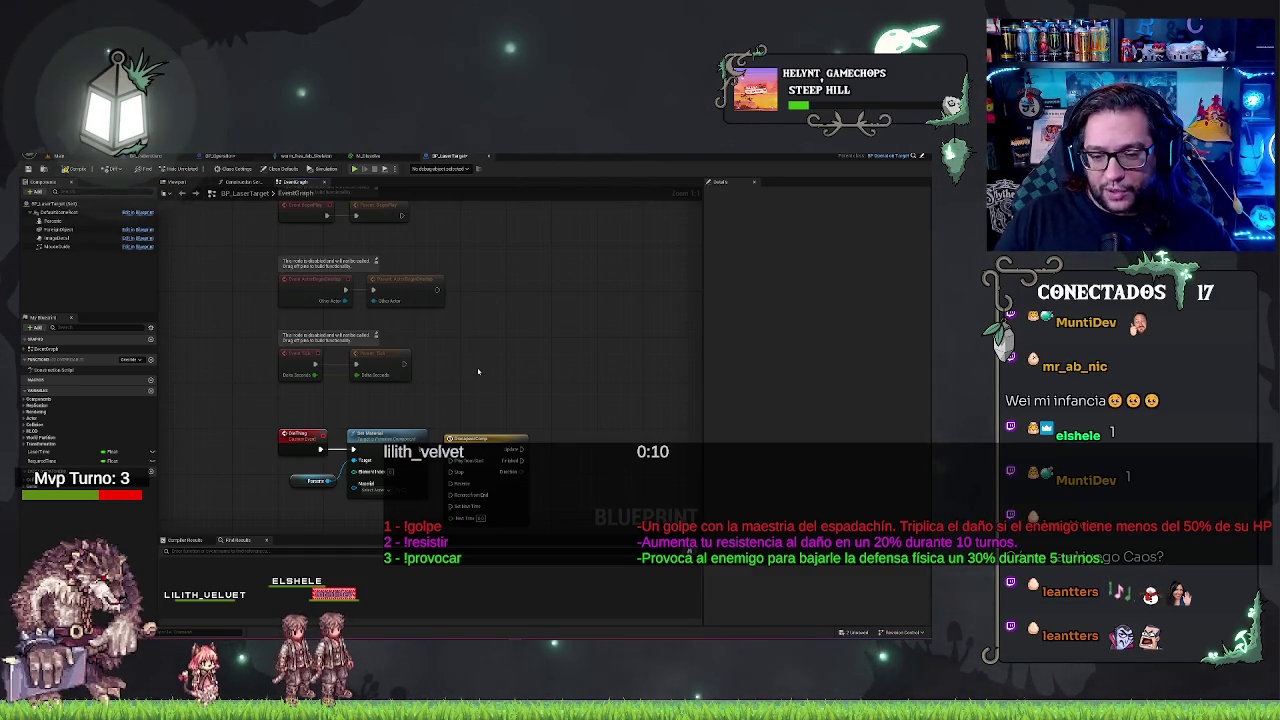
pyautogui.moveTo(479, 371); pyautogui.dragTo(427, 324)
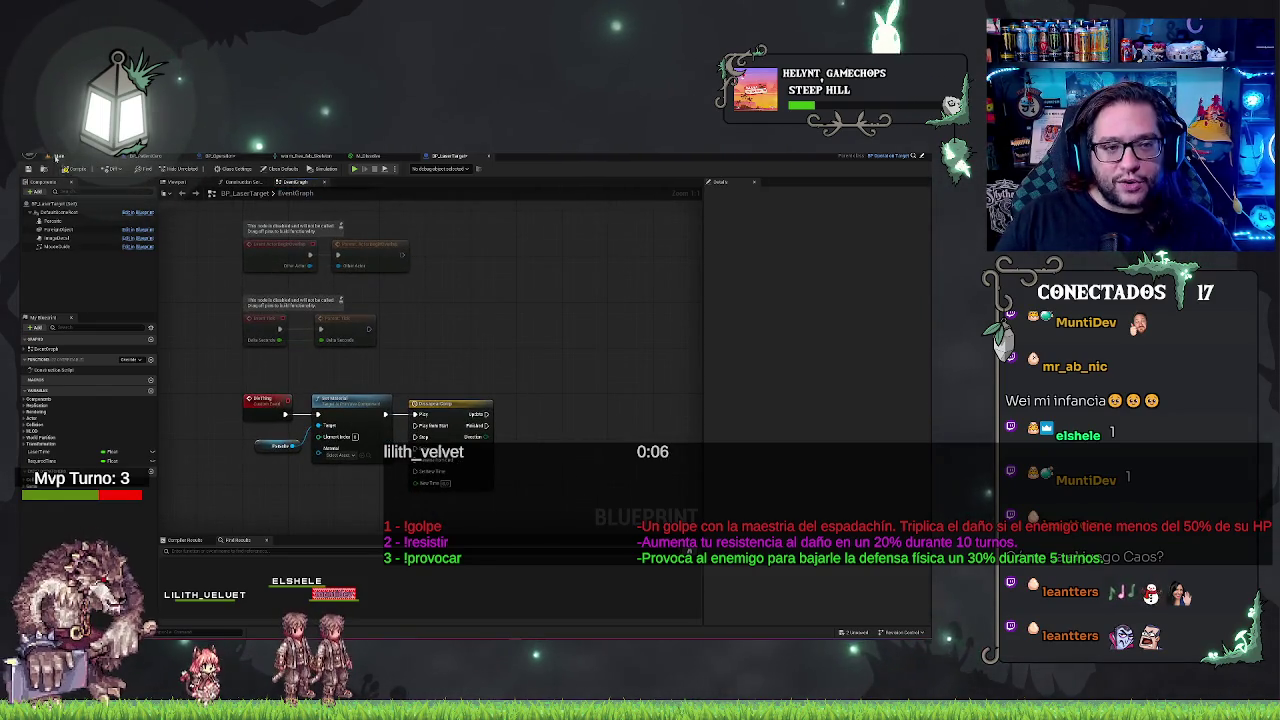
# Open BP_LaserTarget's component Viewport and orbit and zoom to inspect the target mesh on the grid
pyautogui.click(60, 156)
pyautogui.click(452, 156)
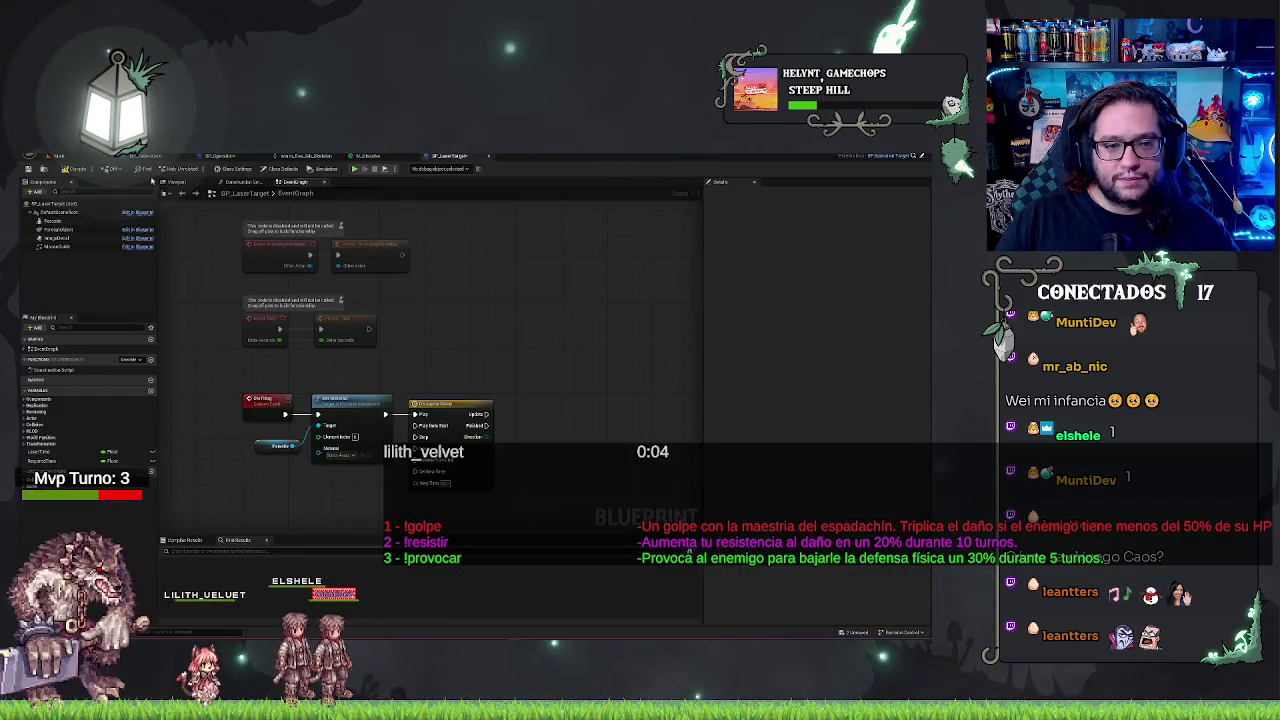
pyautogui.click(172, 181)
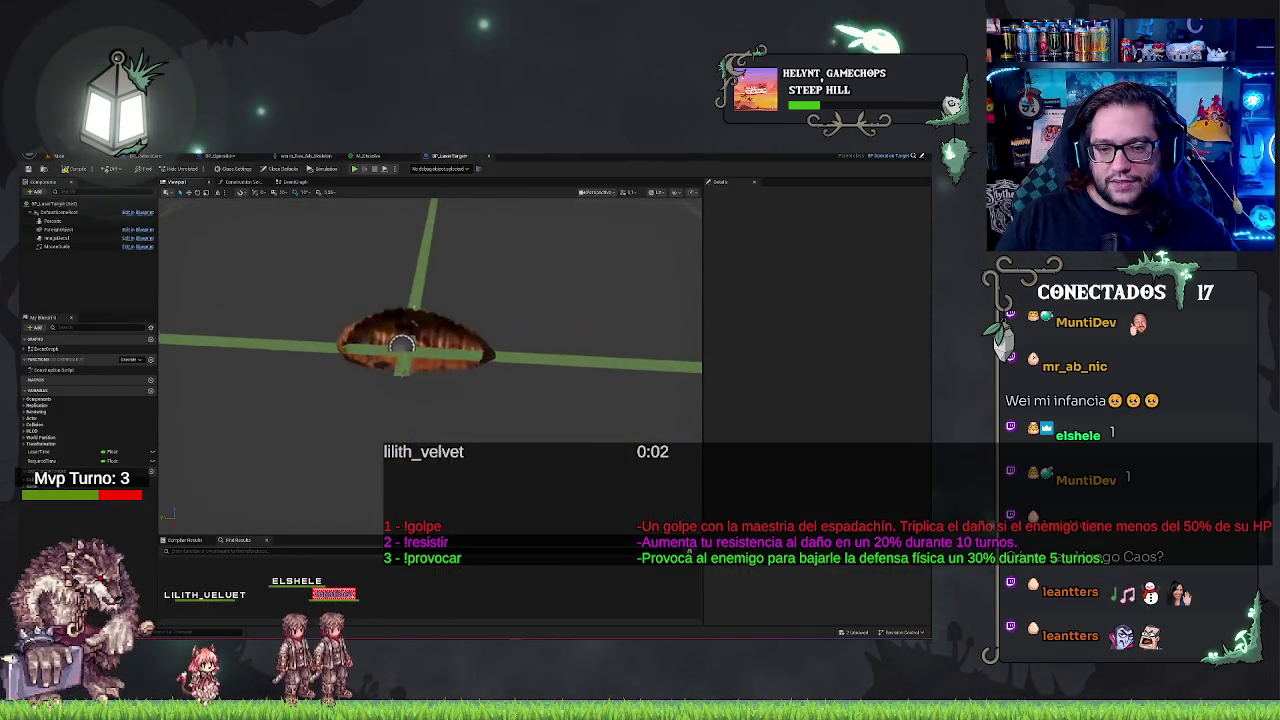
pyautogui.moveTo(401, 343); pyautogui.dragTo(505, 318)
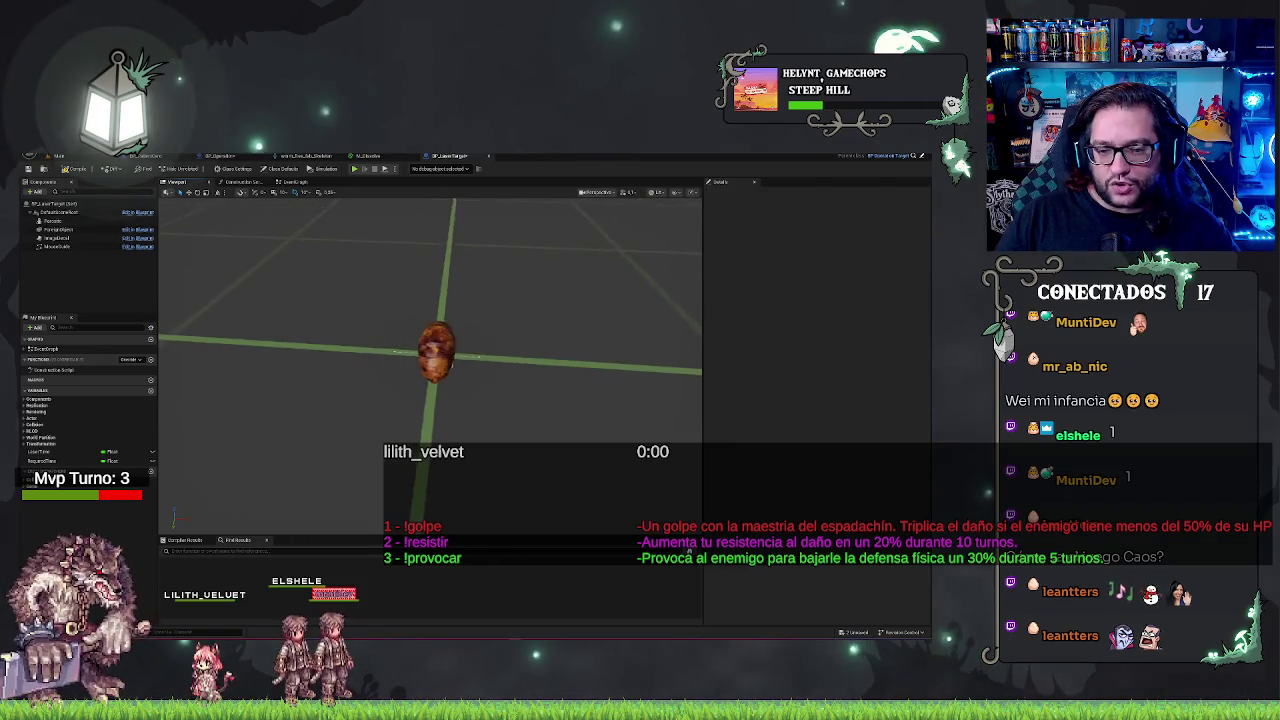
pyautogui.moveTo(689, 549)
pyautogui.mouseDown()
pyautogui.moveTo(670, 515)
pyautogui.moveTo(689, 549)
pyautogui.mouseUp()
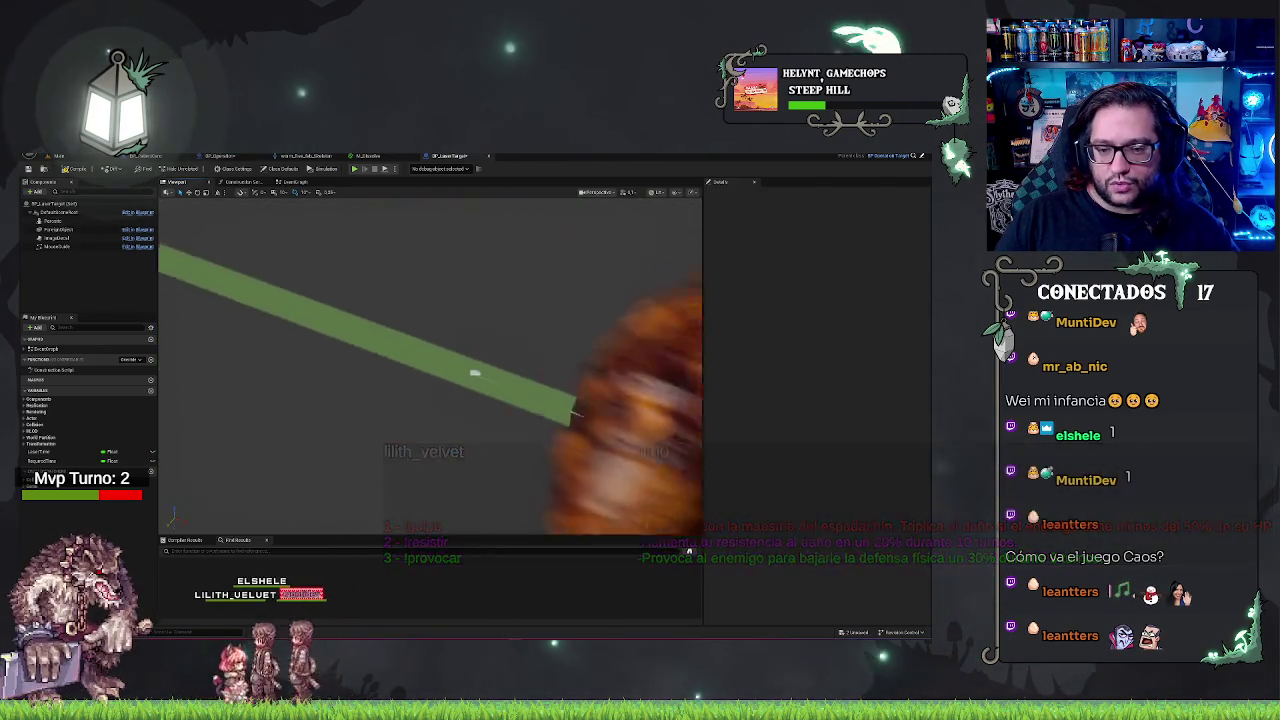
pyautogui.moveTo(475, 373)
pyautogui.mouseDown()
pyautogui.moveTo(437, 306)
pyautogui.moveTo(269, 277)
pyautogui.moveTo(427, 316)
pyautogui.mouseUp()
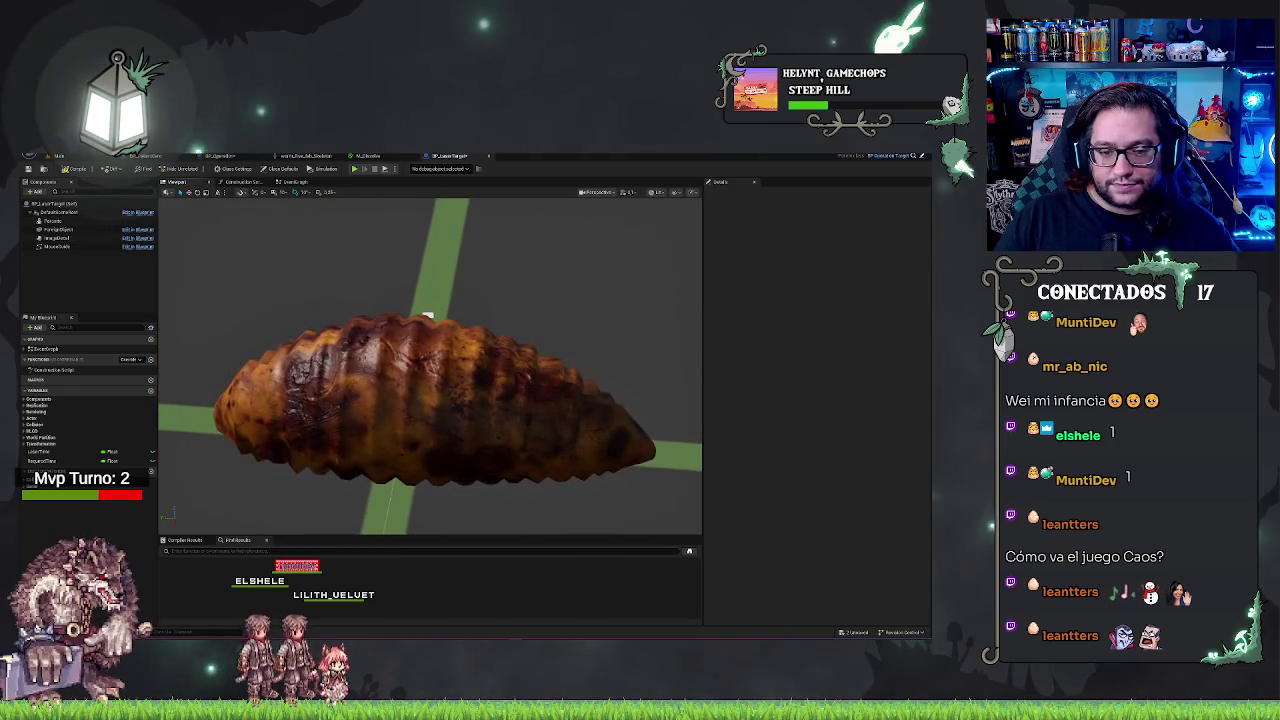
pyautogui.scroll(-5, 430, 330)
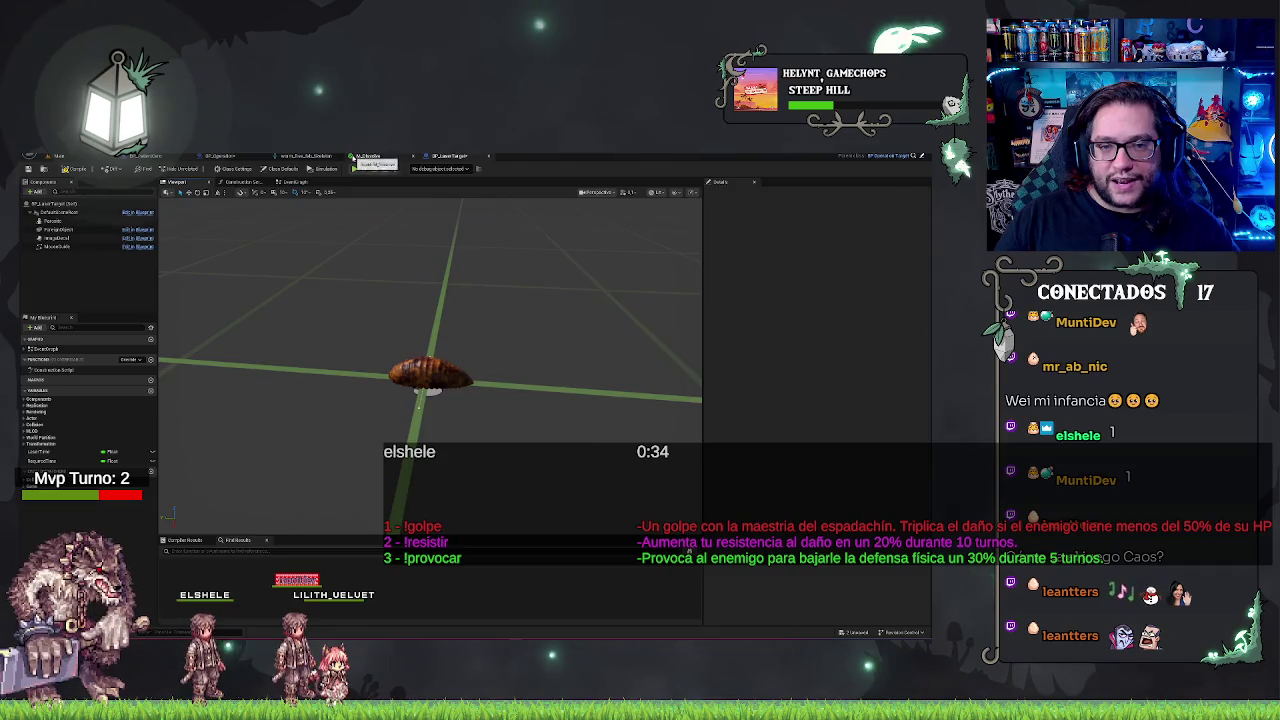
# Glance at the M_Dissolve graph, then return to BP_LaserTarget's Event Graph with its timeline
pyautogui.click(367, 156)
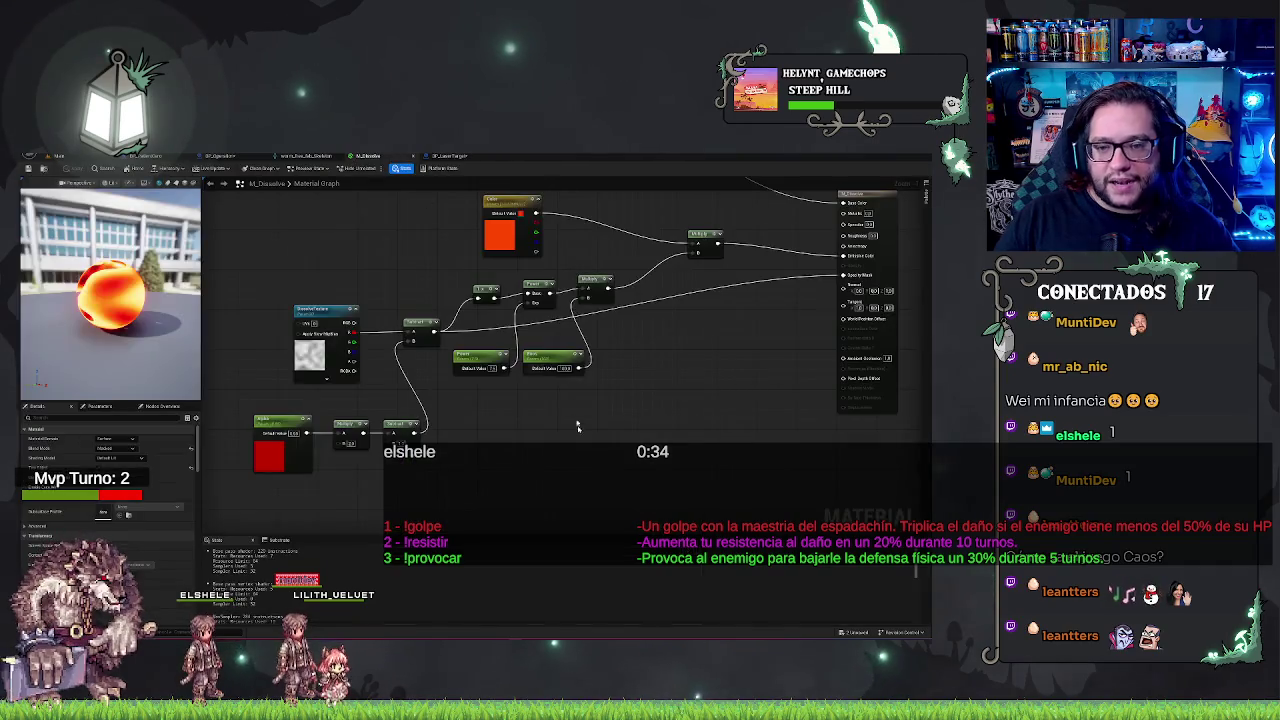
pyautogui.click(440, 157)
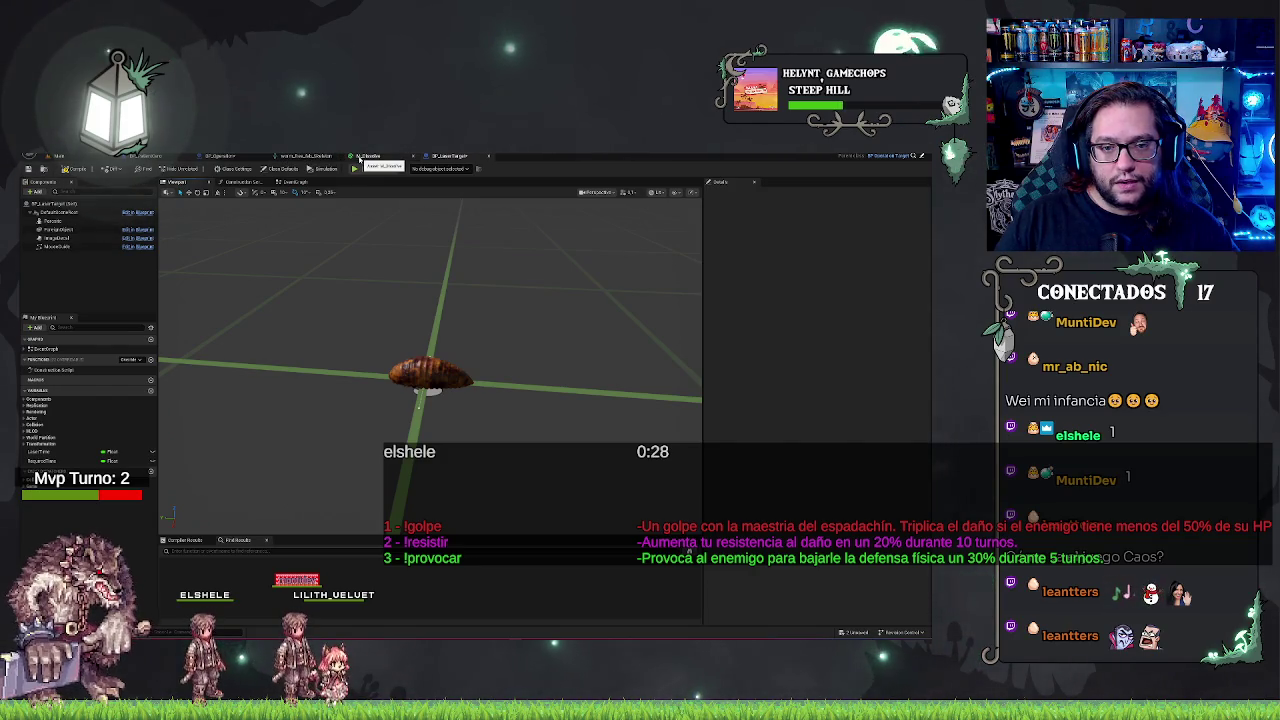
pyautogui.click(359, 158)
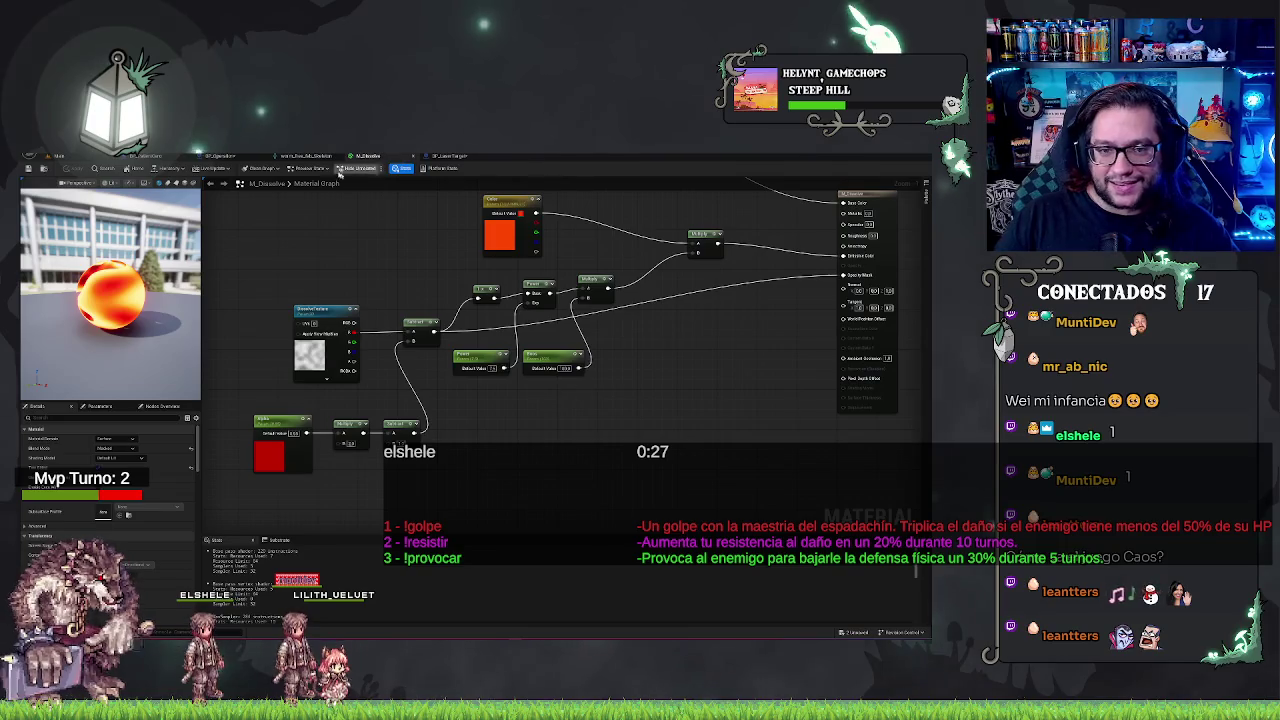
pyautogui.click(220, 156)
pyautogui.click(447, 157)
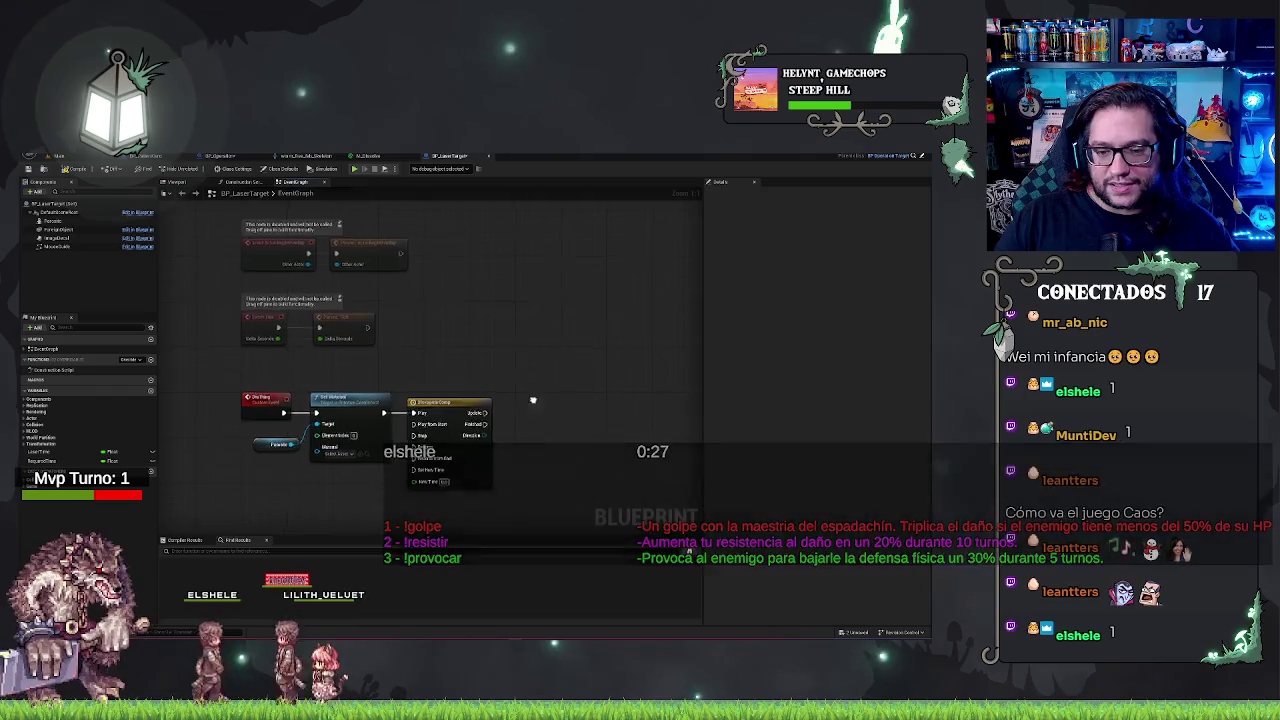
# Add a Destroy Actor node on the Timeline's Finished output and line it up
pyautogui.moveTo(533, 400)
pyautogui.mouseDown()
pyautogui.moveTo(503, 350)
pyautogui.moveTo(525, 380)
pyautogui.moveTo(494, 380)
pyautogui.mouseUp()
pyautogui.write('destroy')
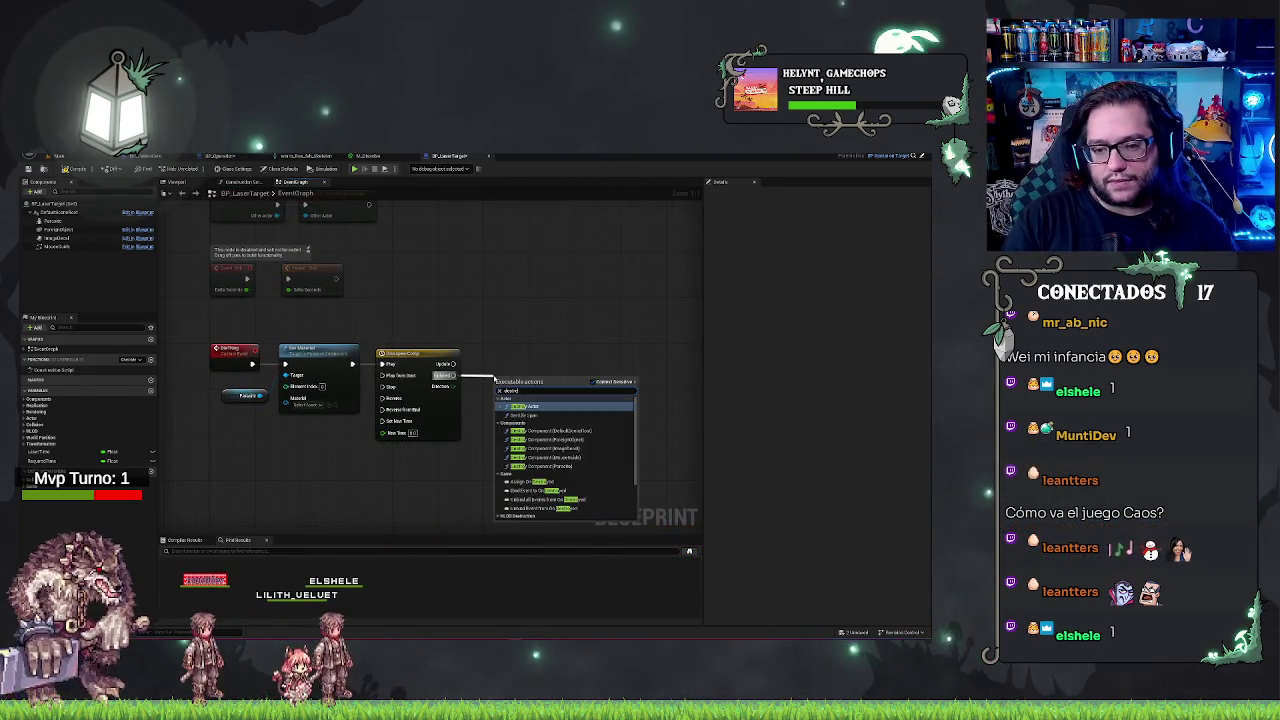
pyautogui.press('Return')
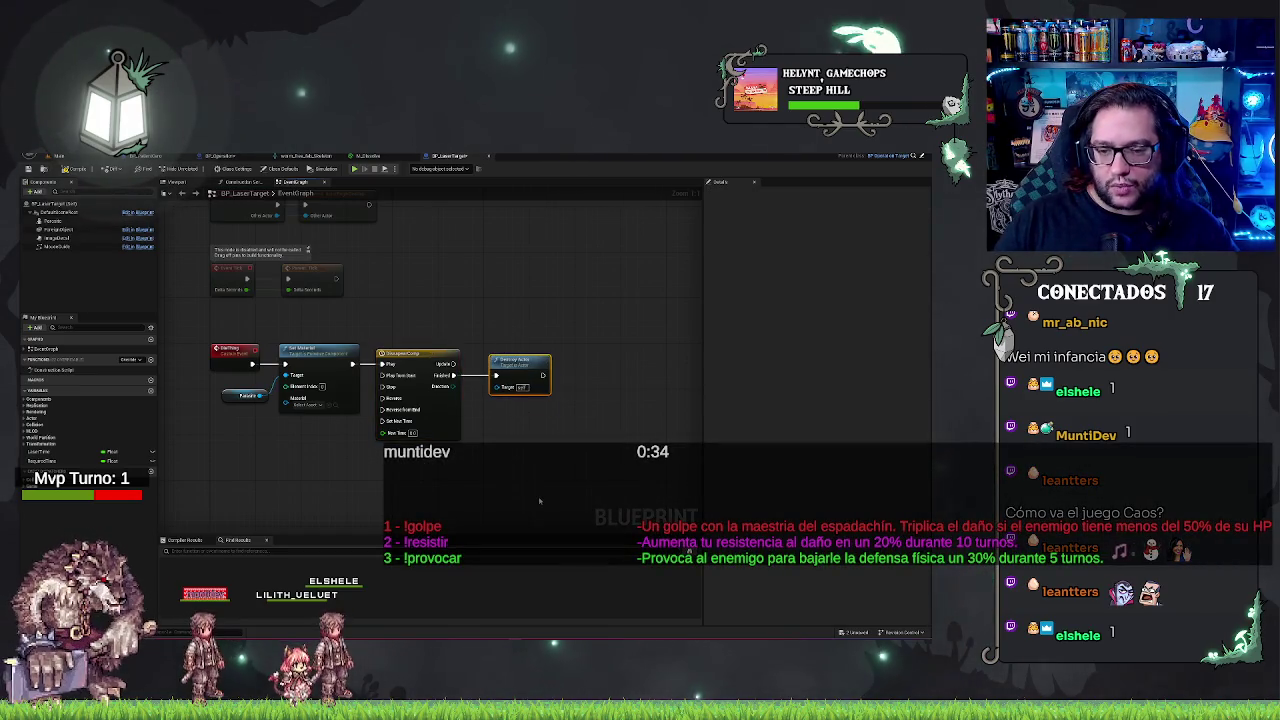
pyautogui.moveTo(519, 361); pyautogui.dragTo(508, 361)
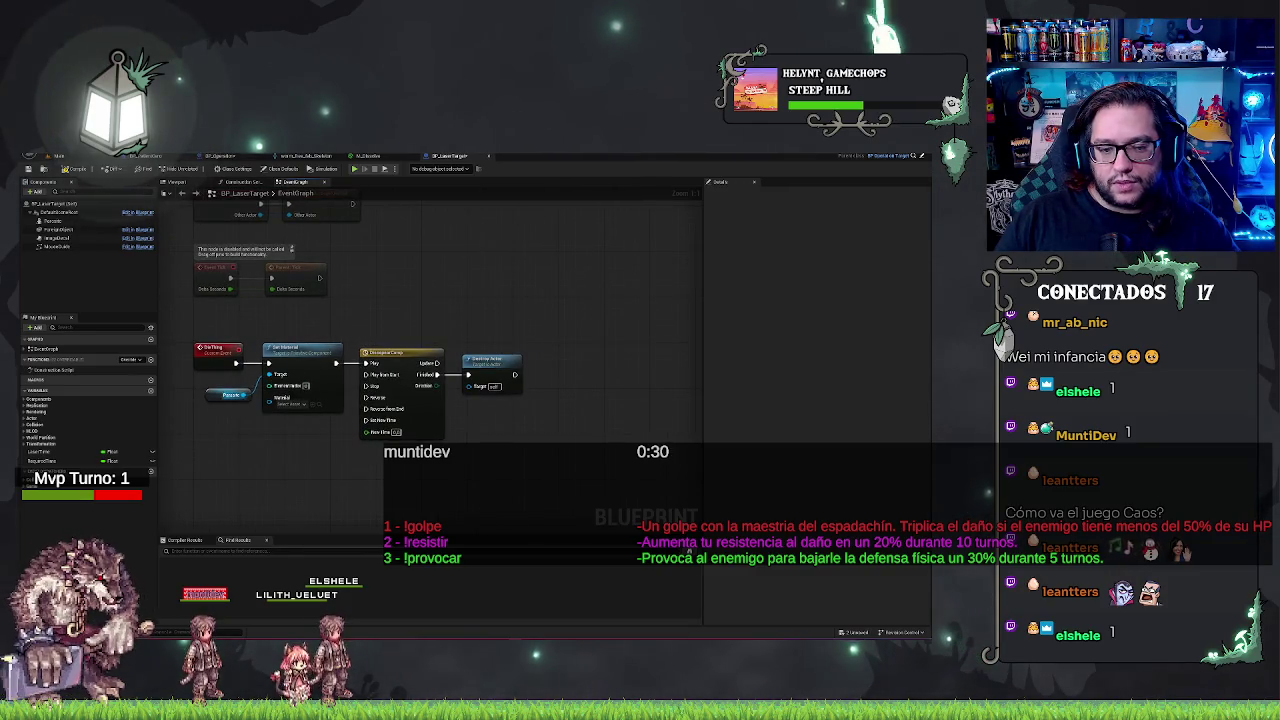
# Add a Set Custom Primitive Data Float node from the Parasite mesh, then delete it
pyautogui.moveTo(269, 398); pyautogui.dragTo(311, 484)
pyautogui.write('material')
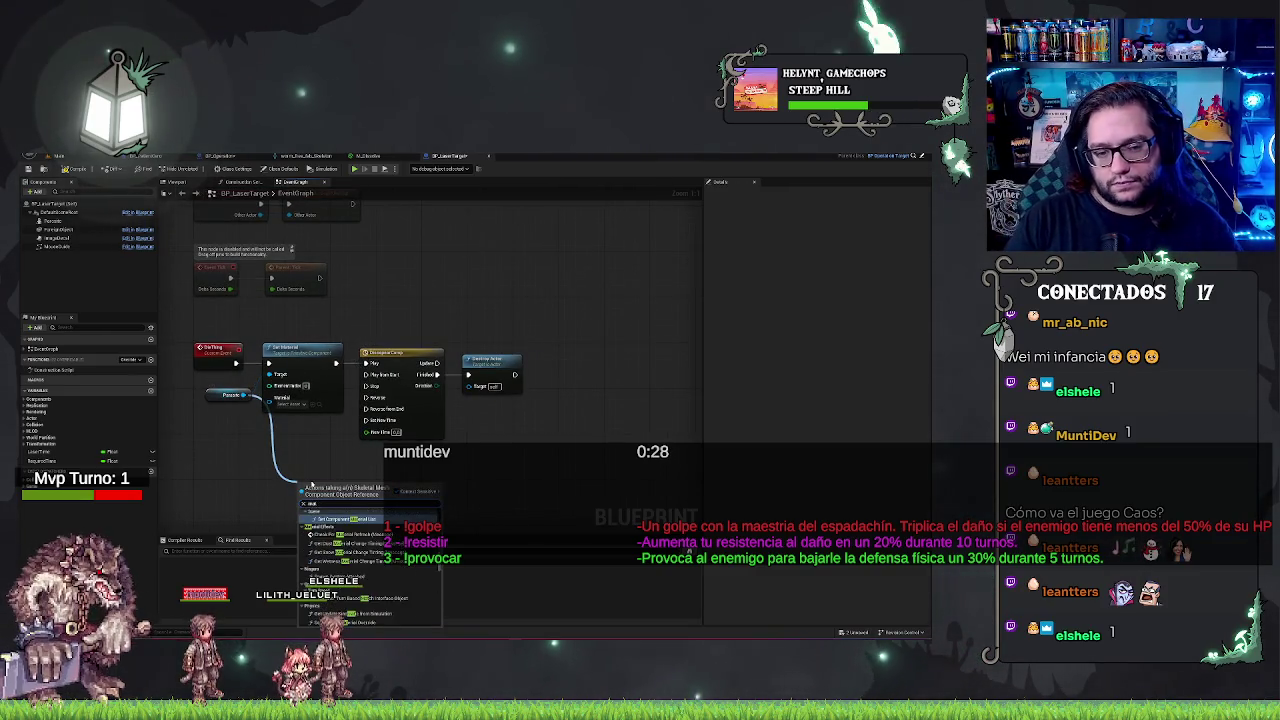
pyautogui.write(' fl')
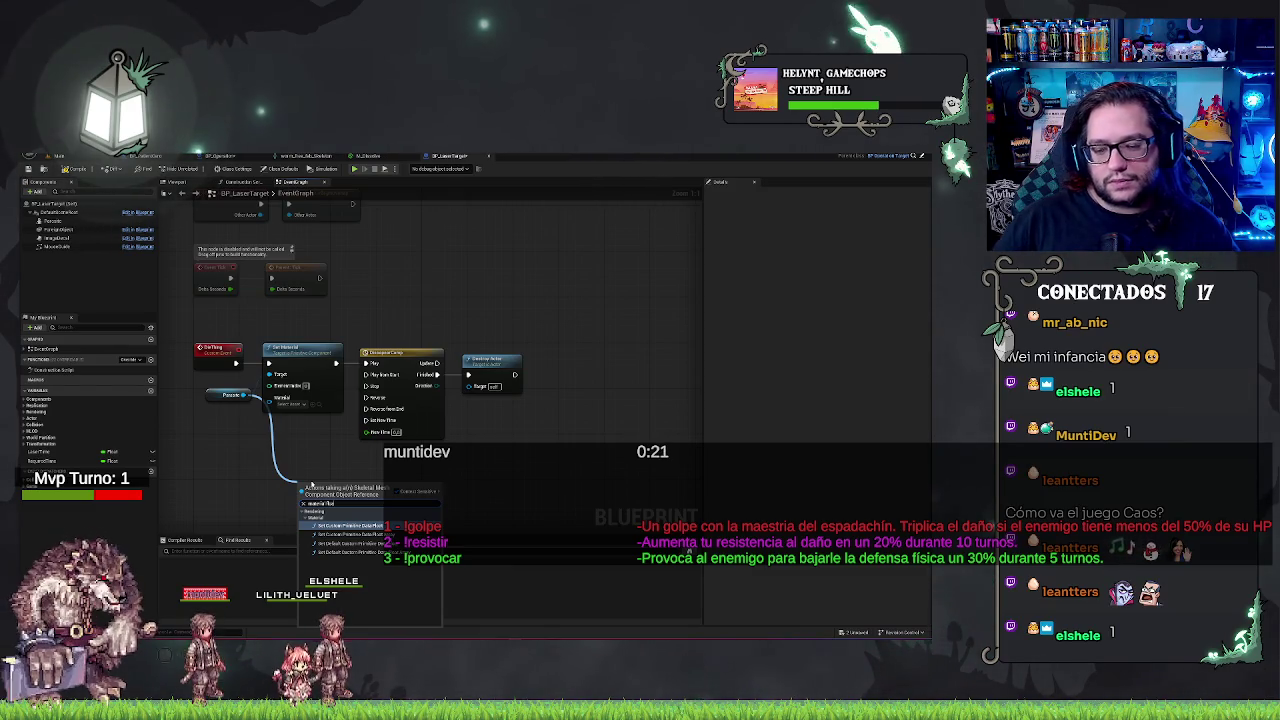
pyautogui.press('Return')
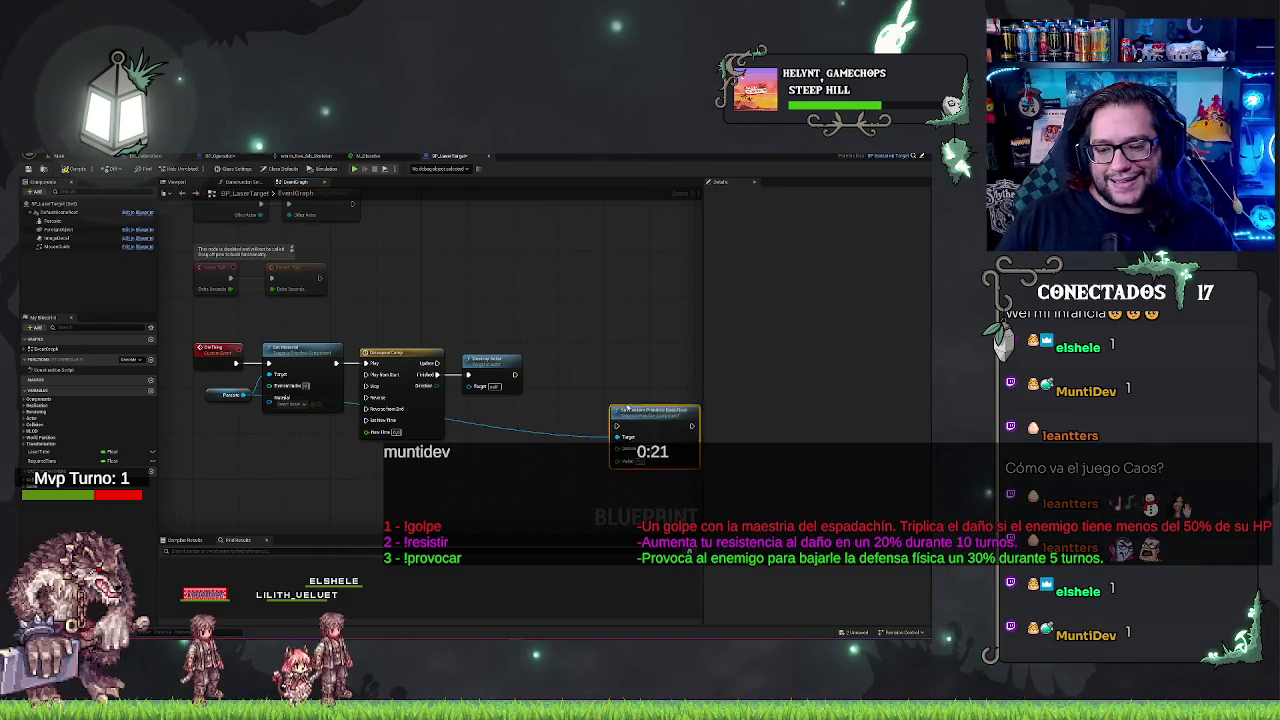
pyautogui.moveTo(622, 413); pyautogui.dragTo(600, 383)
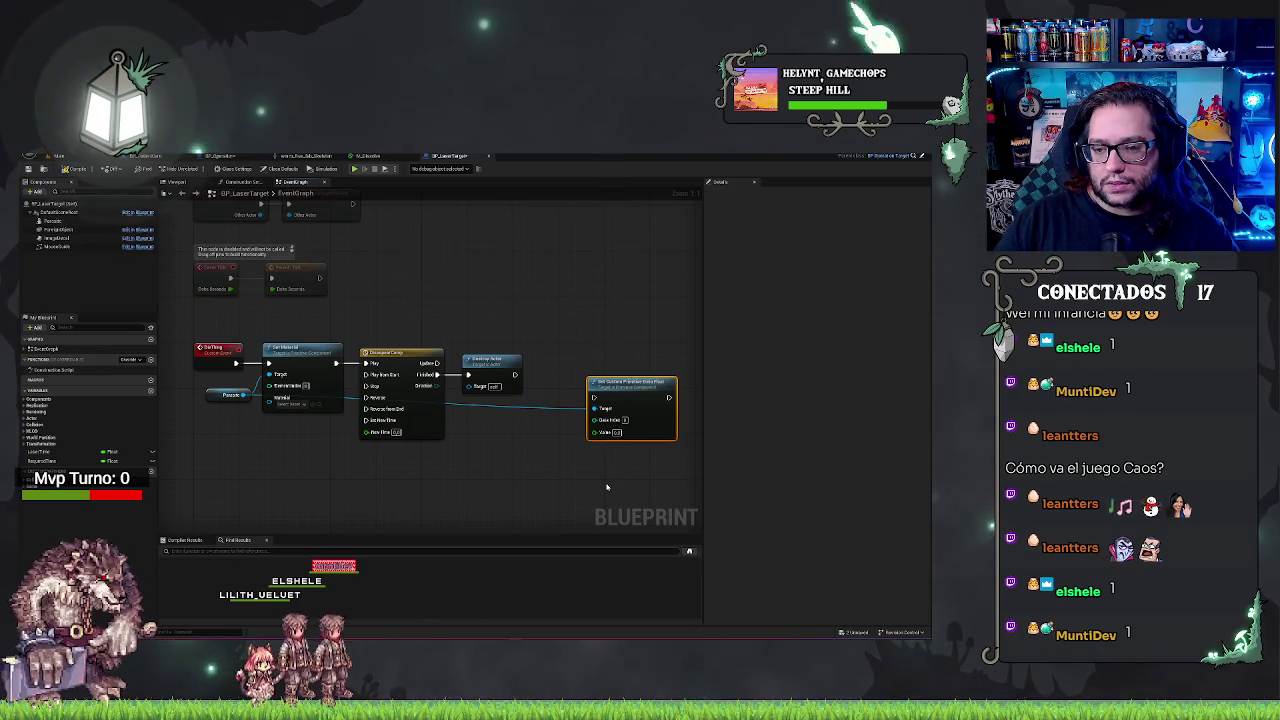
pyautogui.press('Delete')
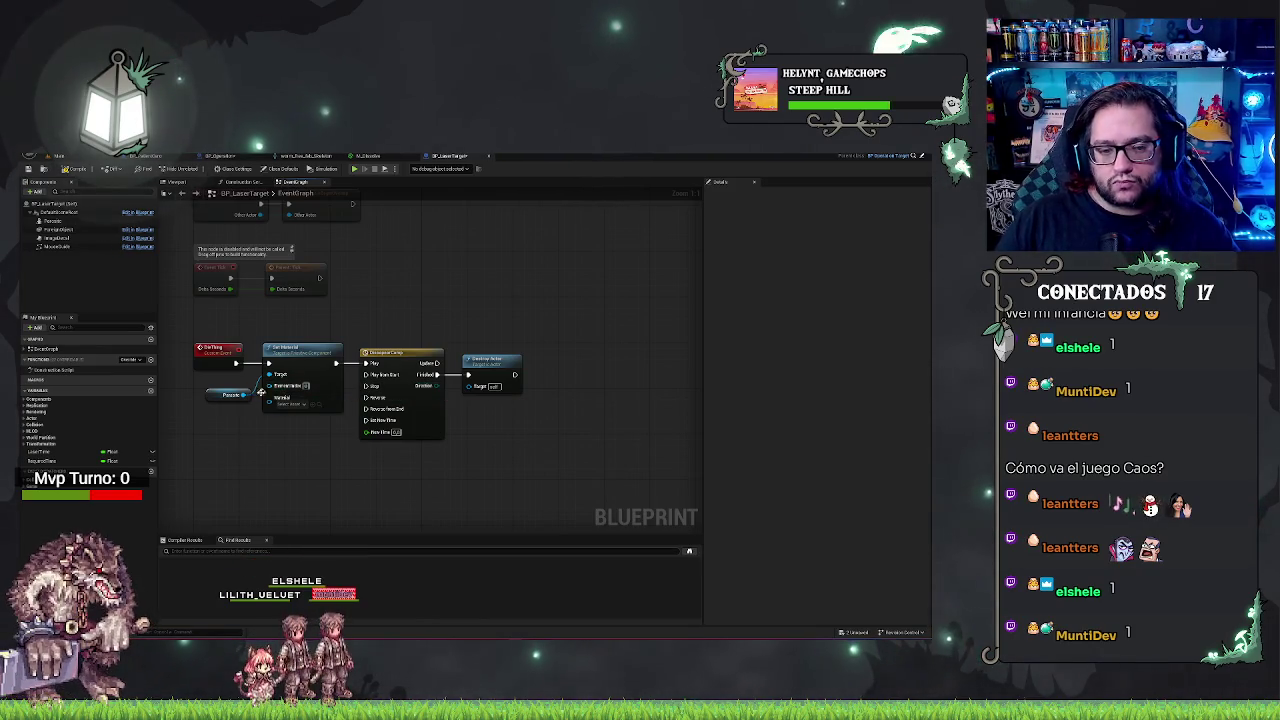
# Assign the material found by searching 'Moa' to Set Material's Material input
pyautogui.moveTo(243, 394); pyautogui.dragTo(282, 456)
pyautogui.write('set')
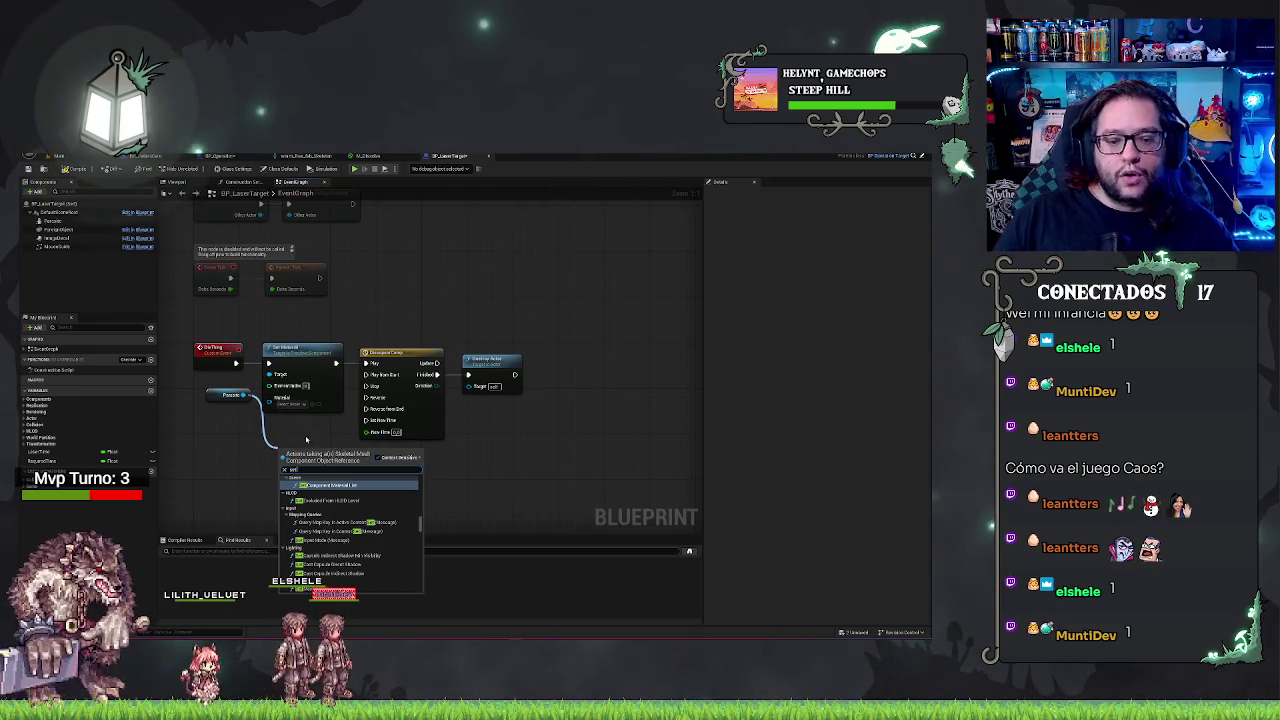
pyautogui.press('Return')
pyautogui.click(300, 404)
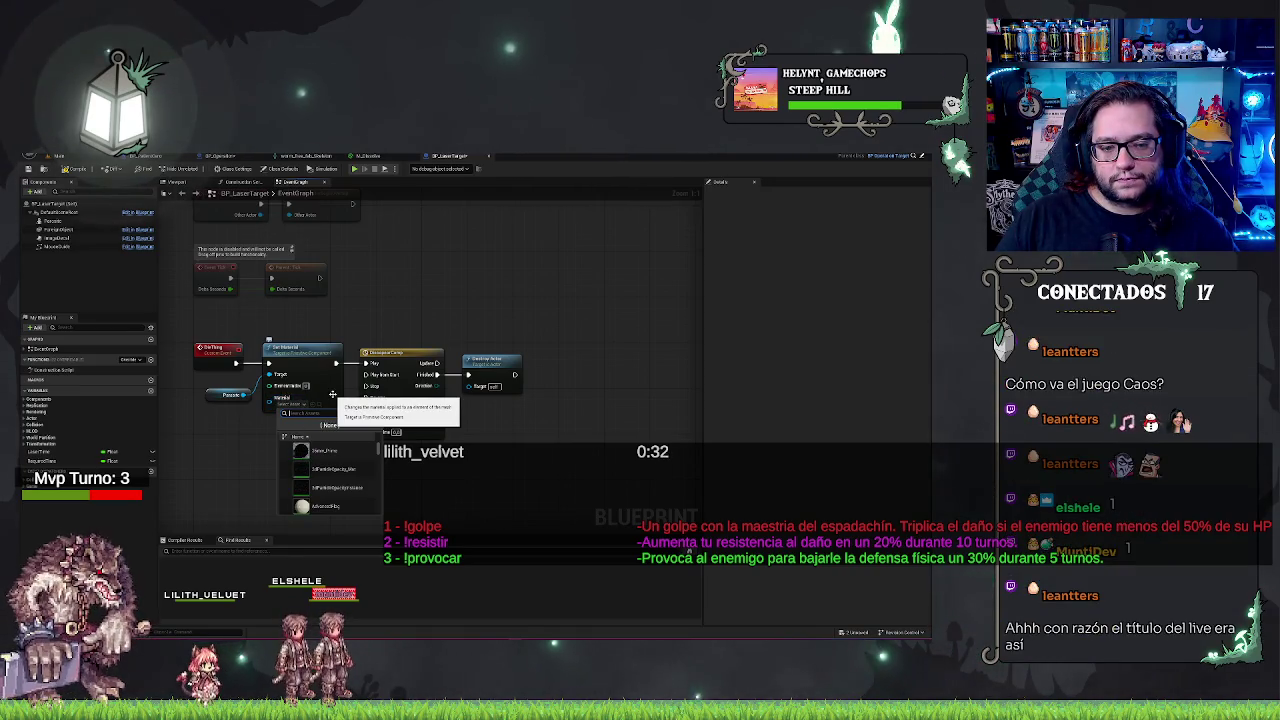
pyautogui.write('s')
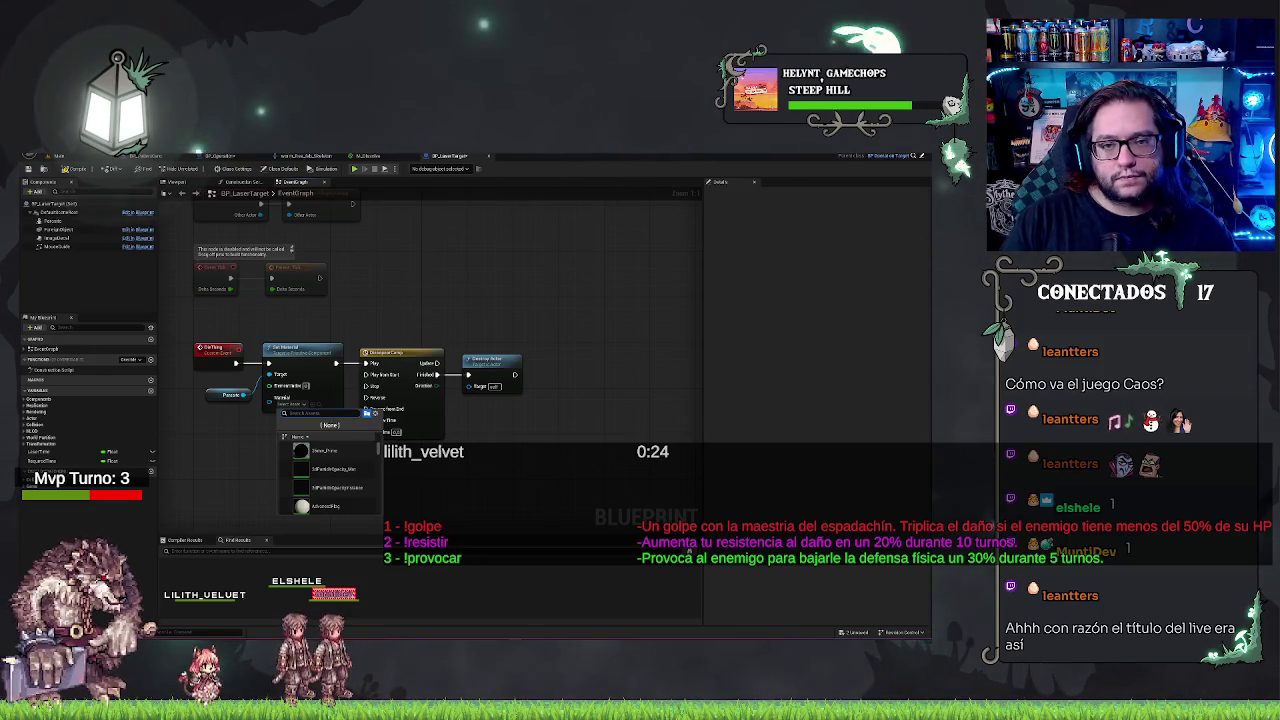
pyautogui.write('Moa')
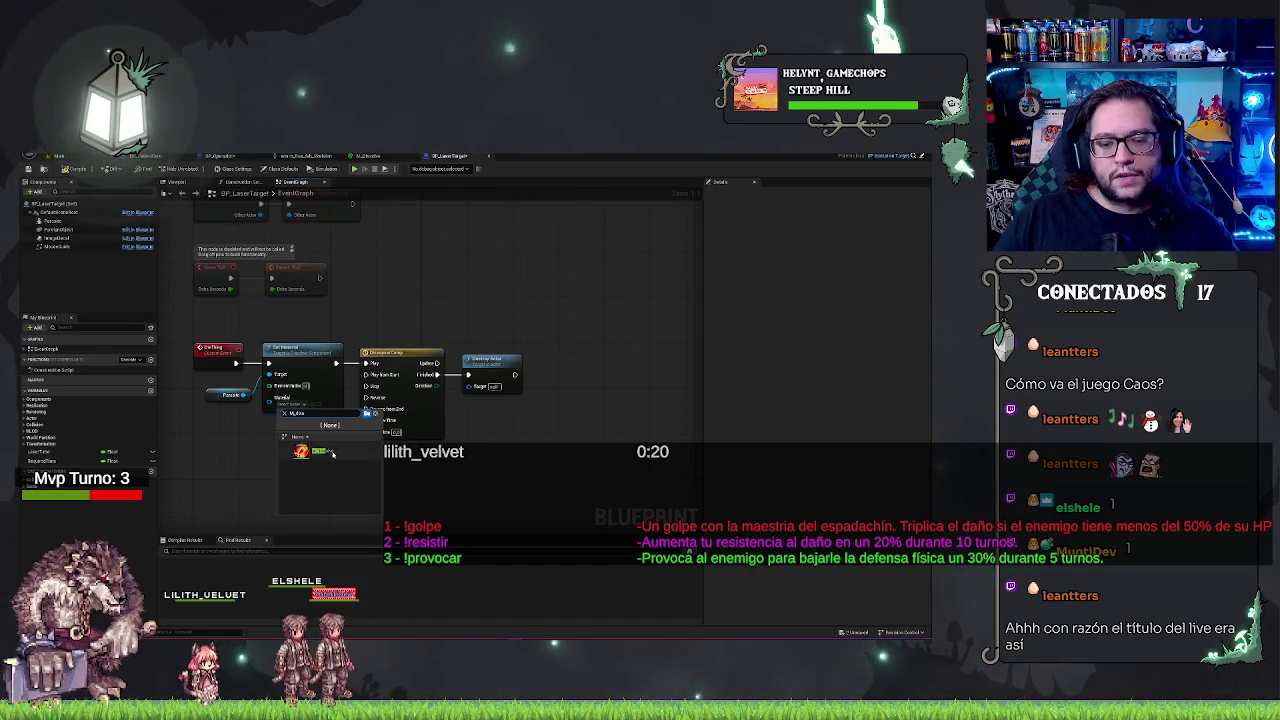
pyautogui.click(315, 451)
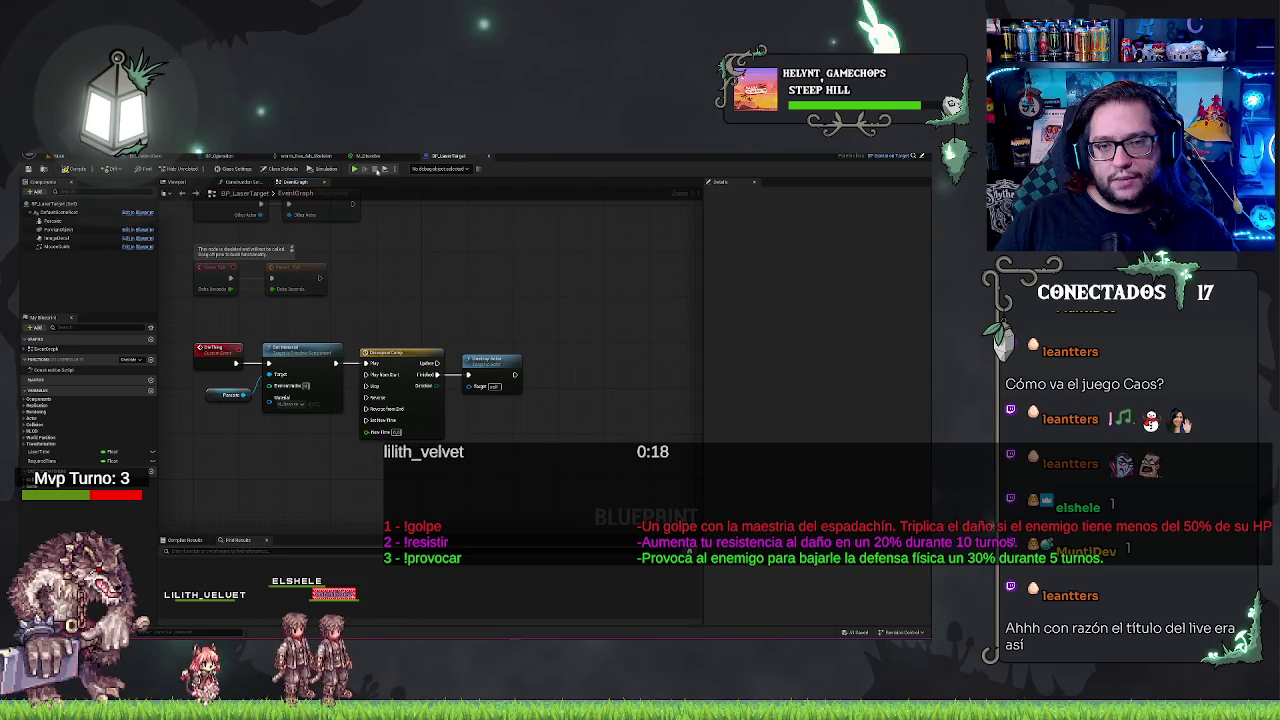
# Check the M_Dissolve graph, then open M_Dissolve's context menu in the Content Browser
pyautogui.click(365, 156)
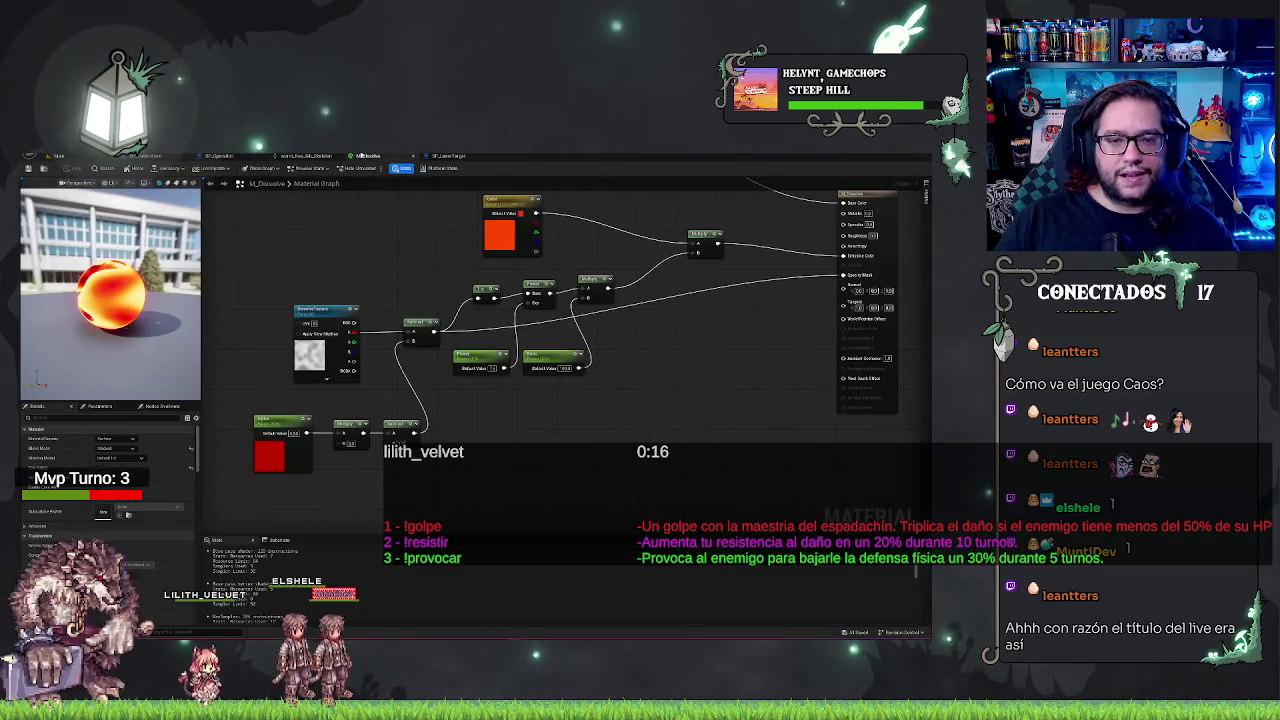
pyautogui.hotkey('ctrl', 'f')
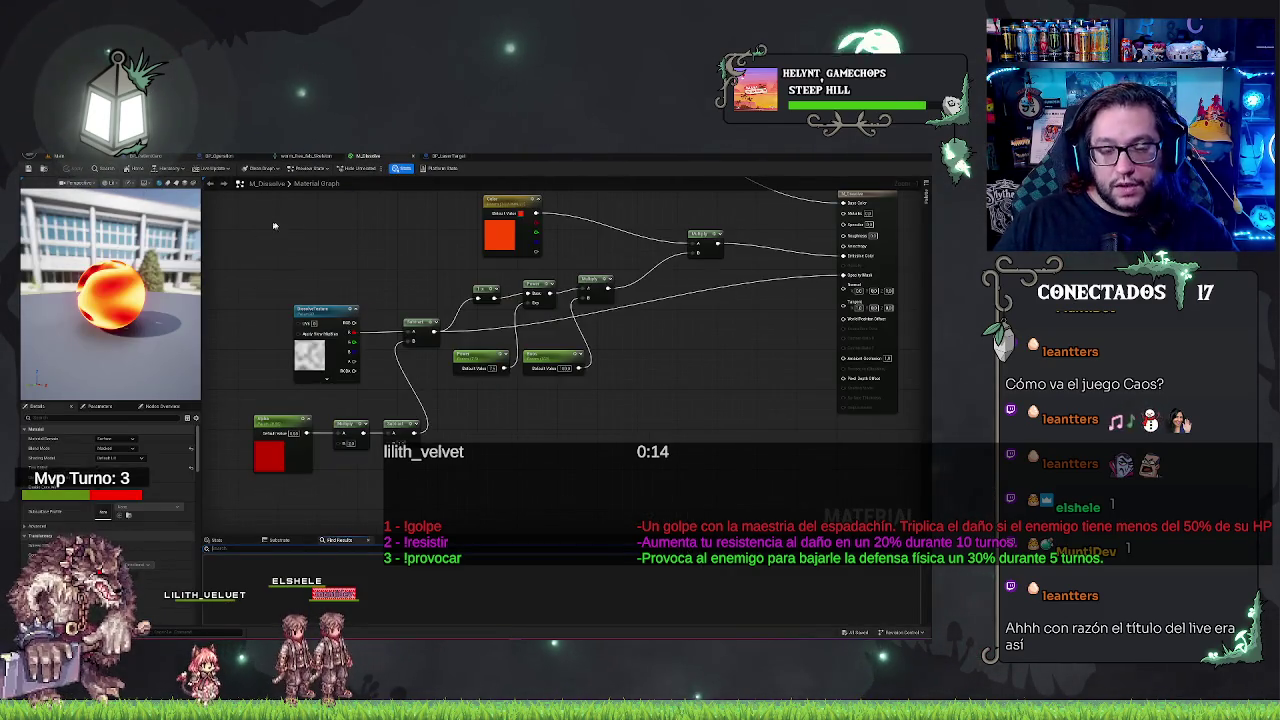
pyautogui.click(57, 156)
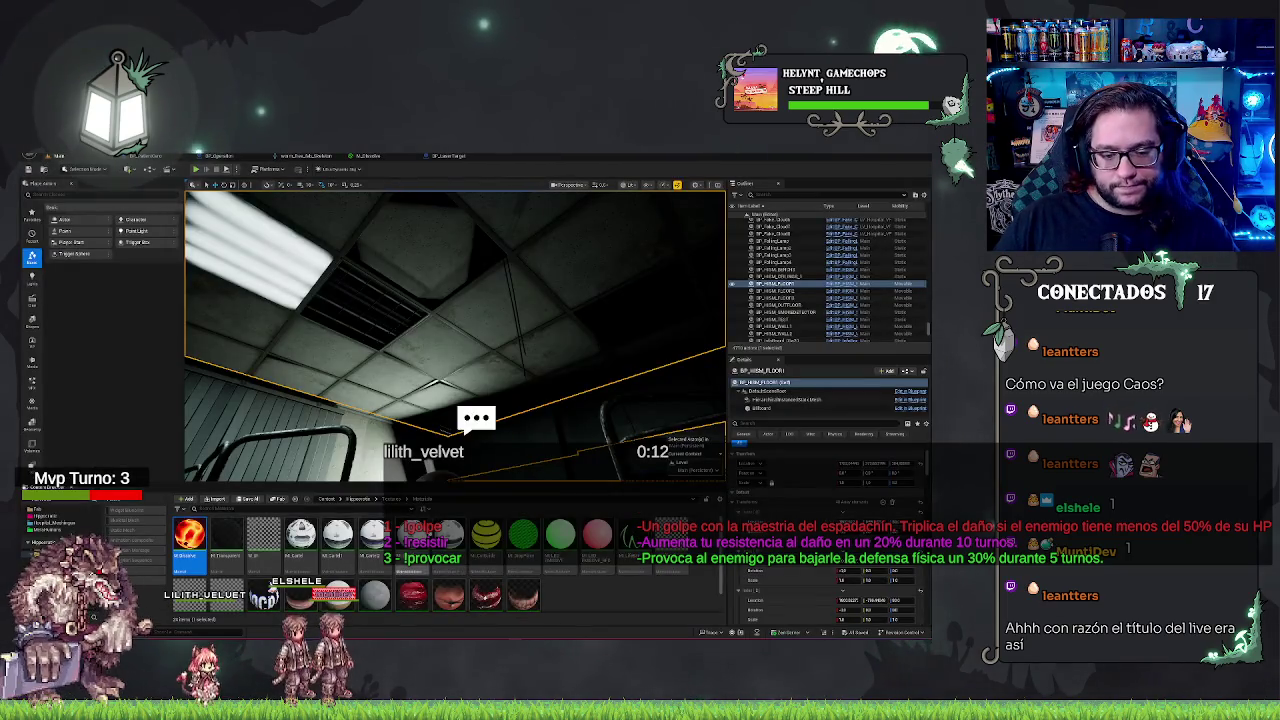
pyautogui.rightClick(189, 535)
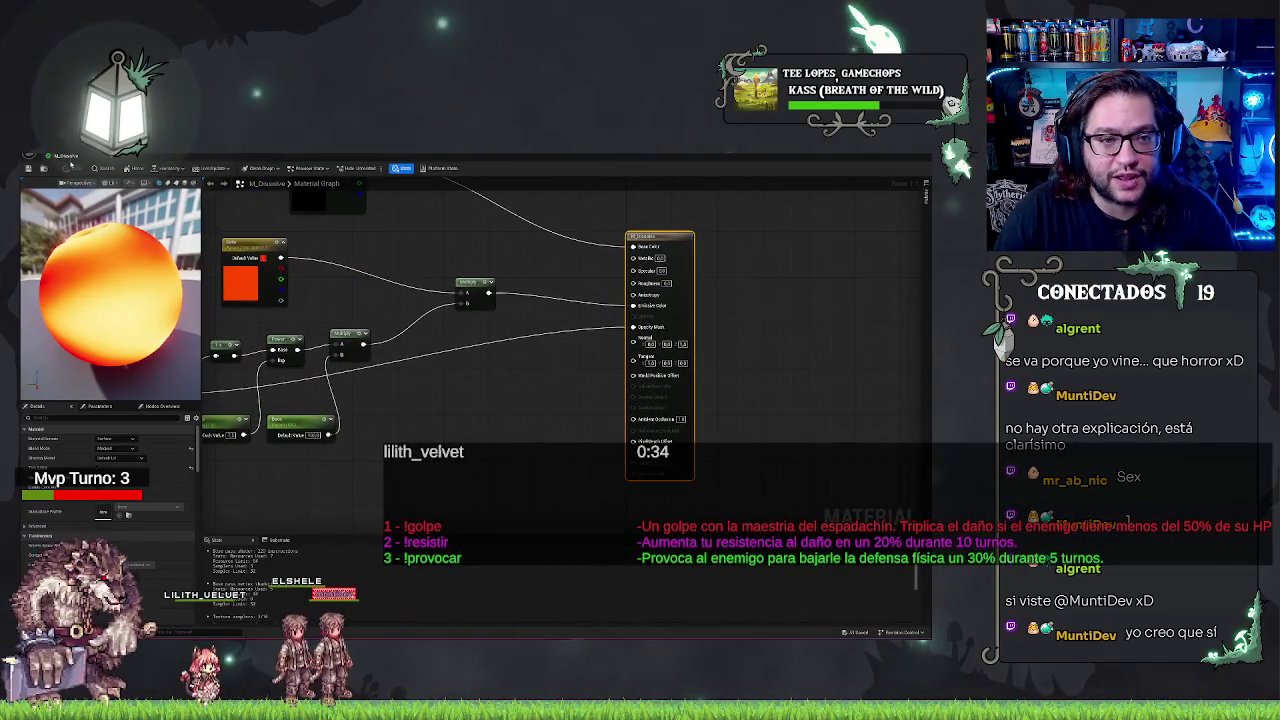
# Review M_Dissolve's orange colour and multiply network feeding the material result
pyautogui.click(460, 157)
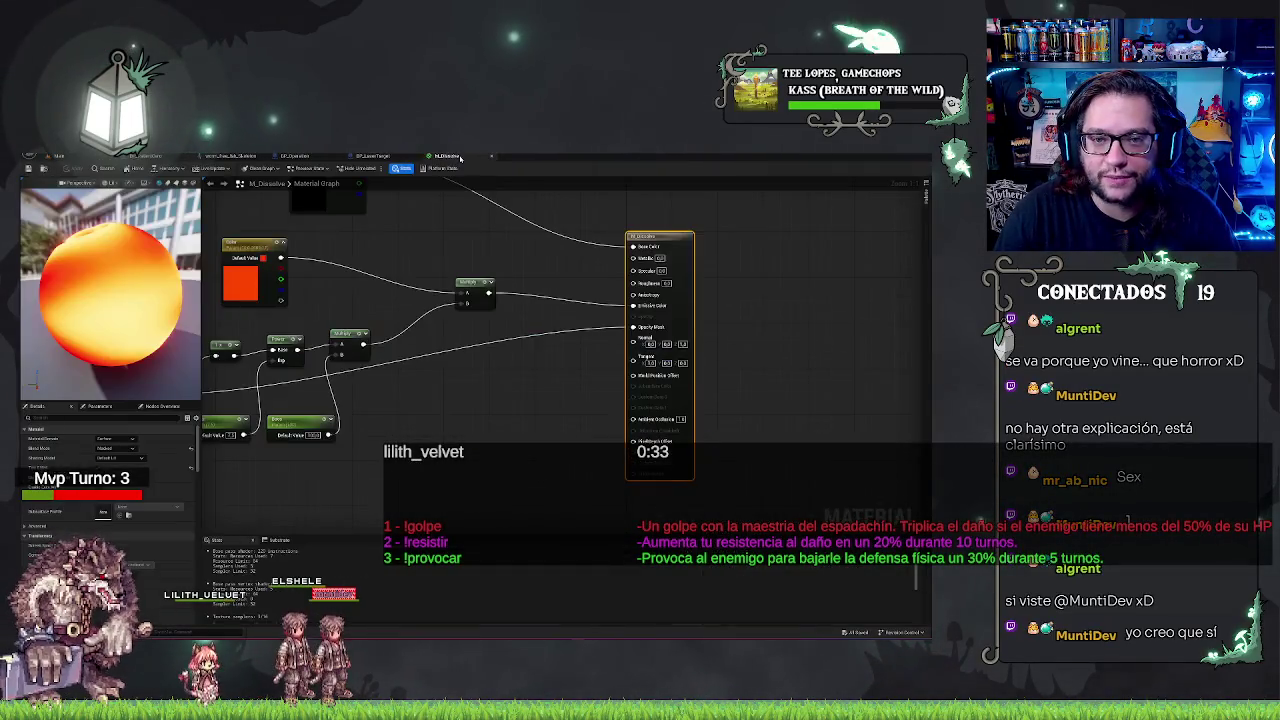
pyautogui.click(468, 392)
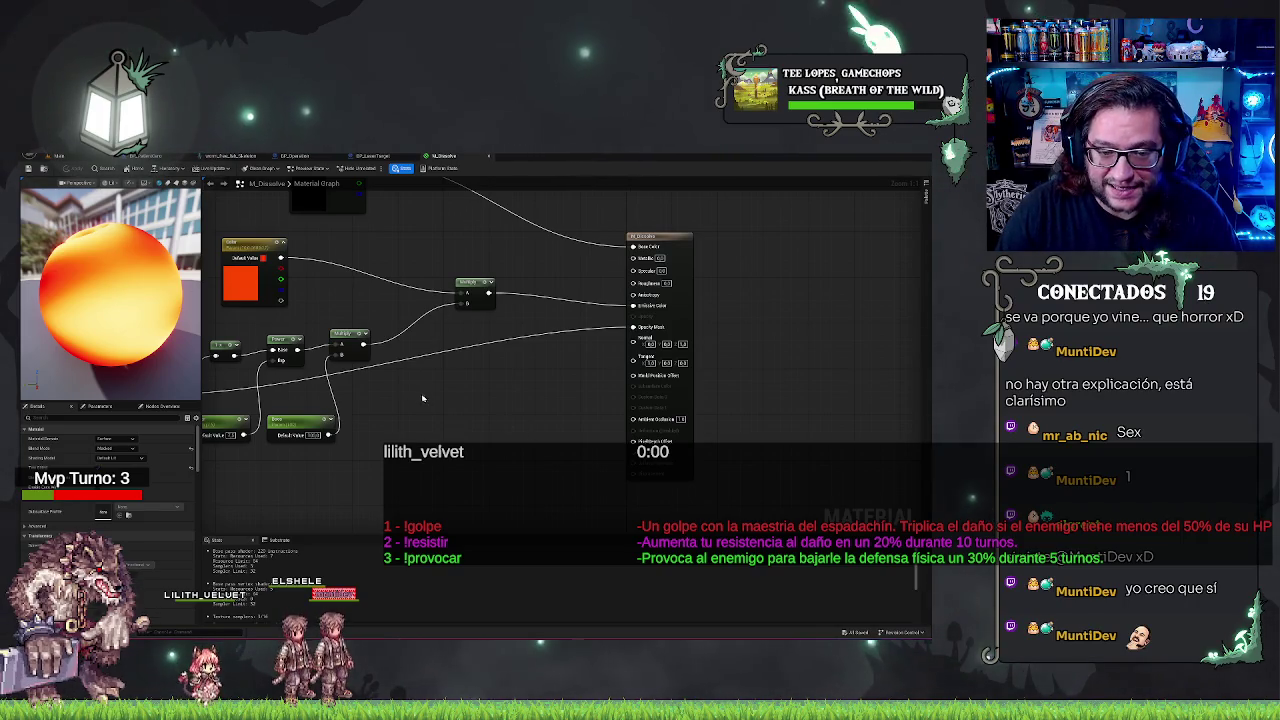
pyautogui.moveTo(422, 398); pyautogui.dragTo(498, 414)
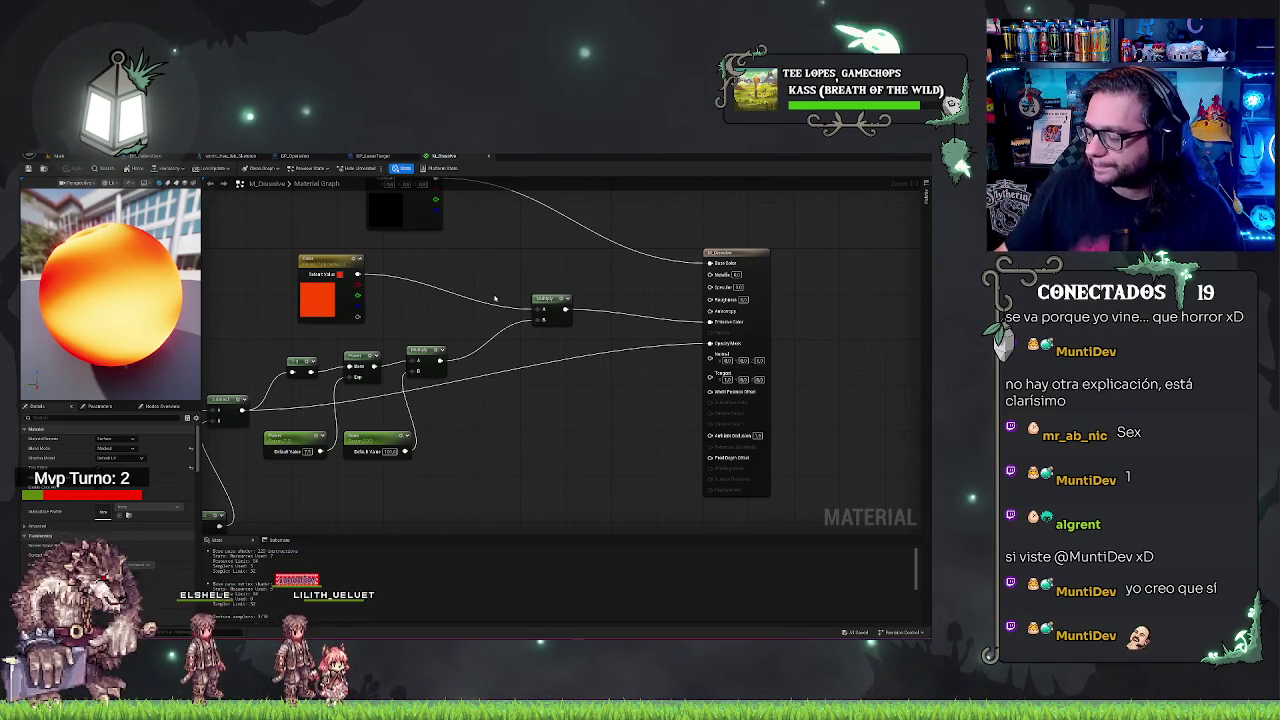
# Return from the M_Dissolve graph to the level editor's corridor viewport and Content Browser
pyautogui.moveTo(526, 418); pyautogui.dragTo(572, 384)
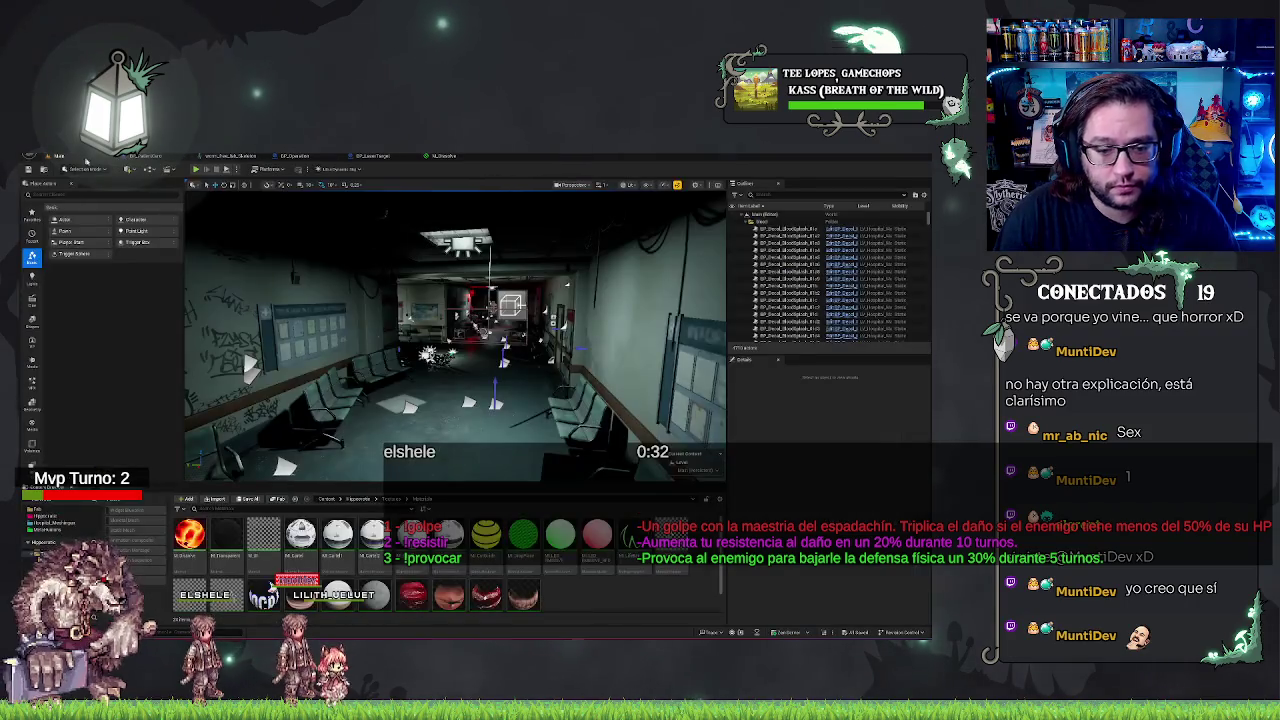
pyautogui.click(56, 156)
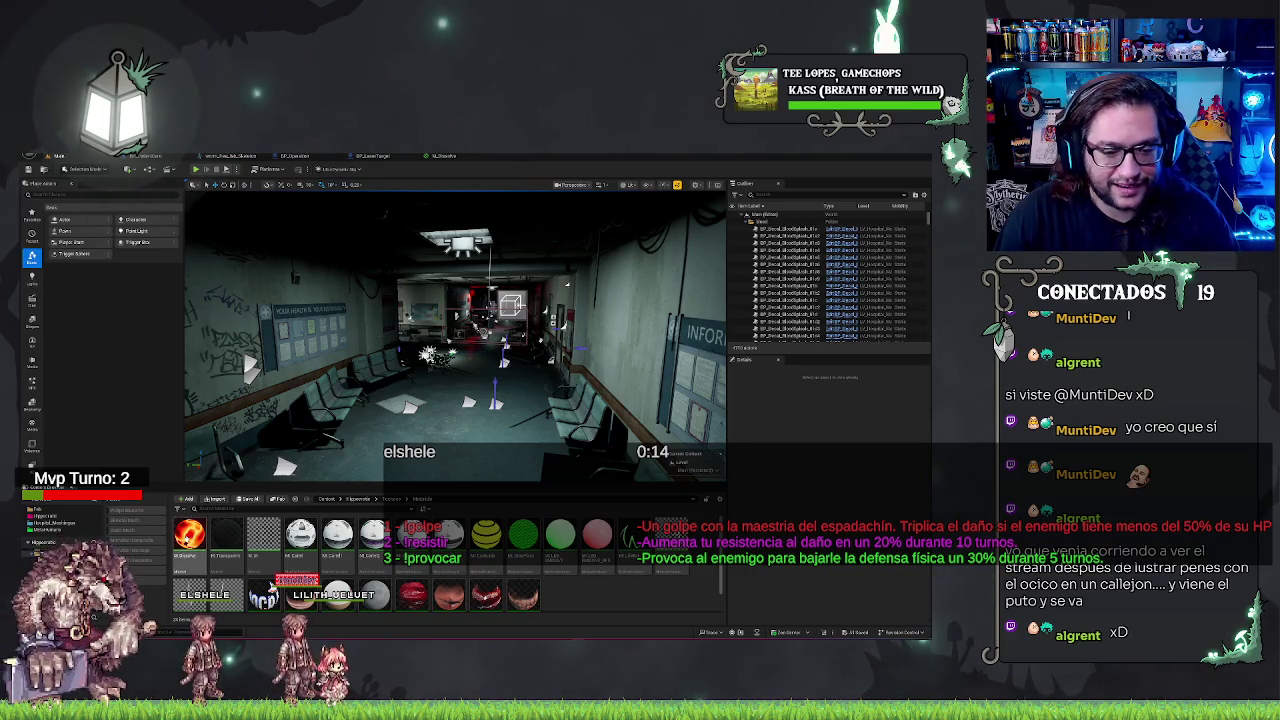
# Create a material instance of M_Dissolve, keep its default name, and open it
pyautogui.rightClick(190, 538)
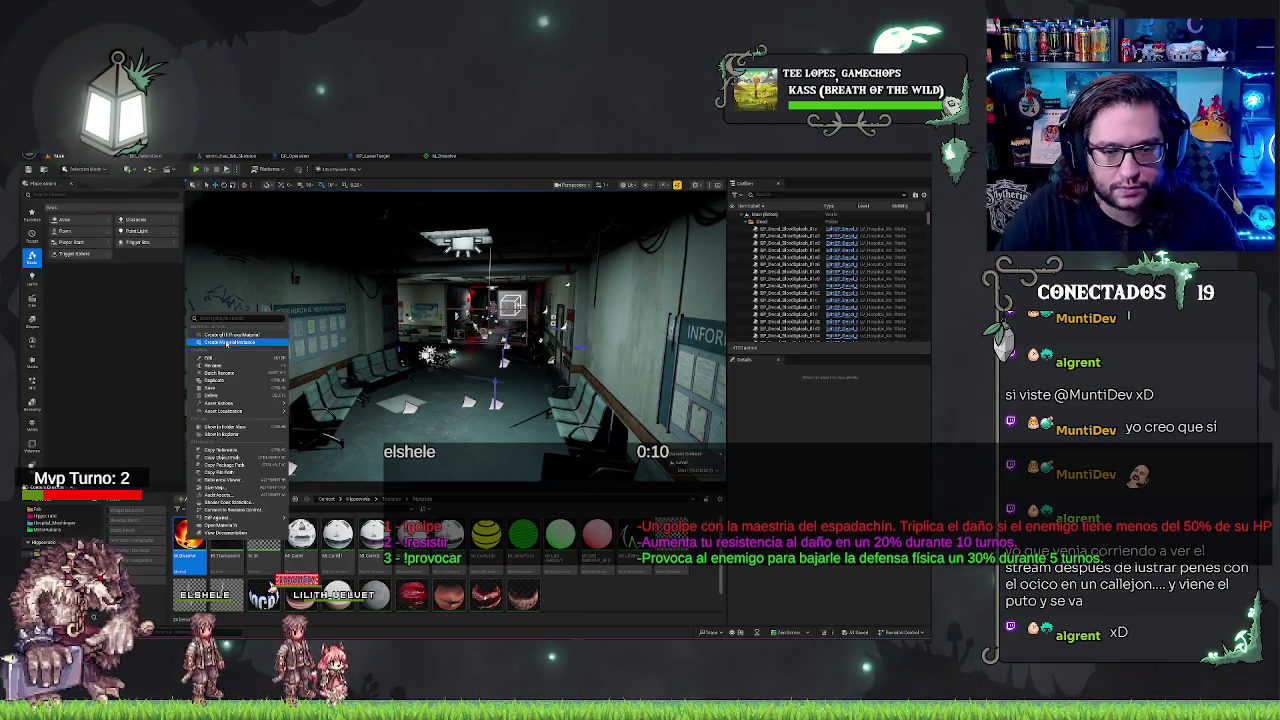
pyautogui.click(232, 342)
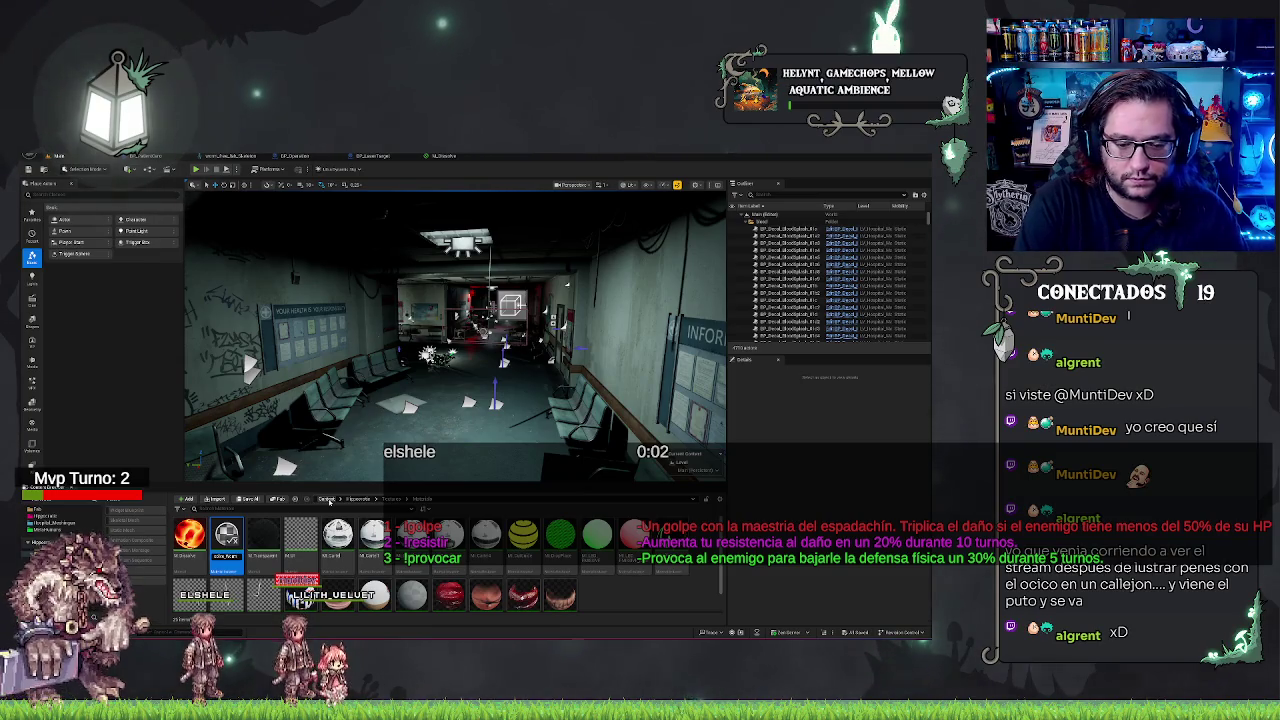
pyautogui.press('Return')
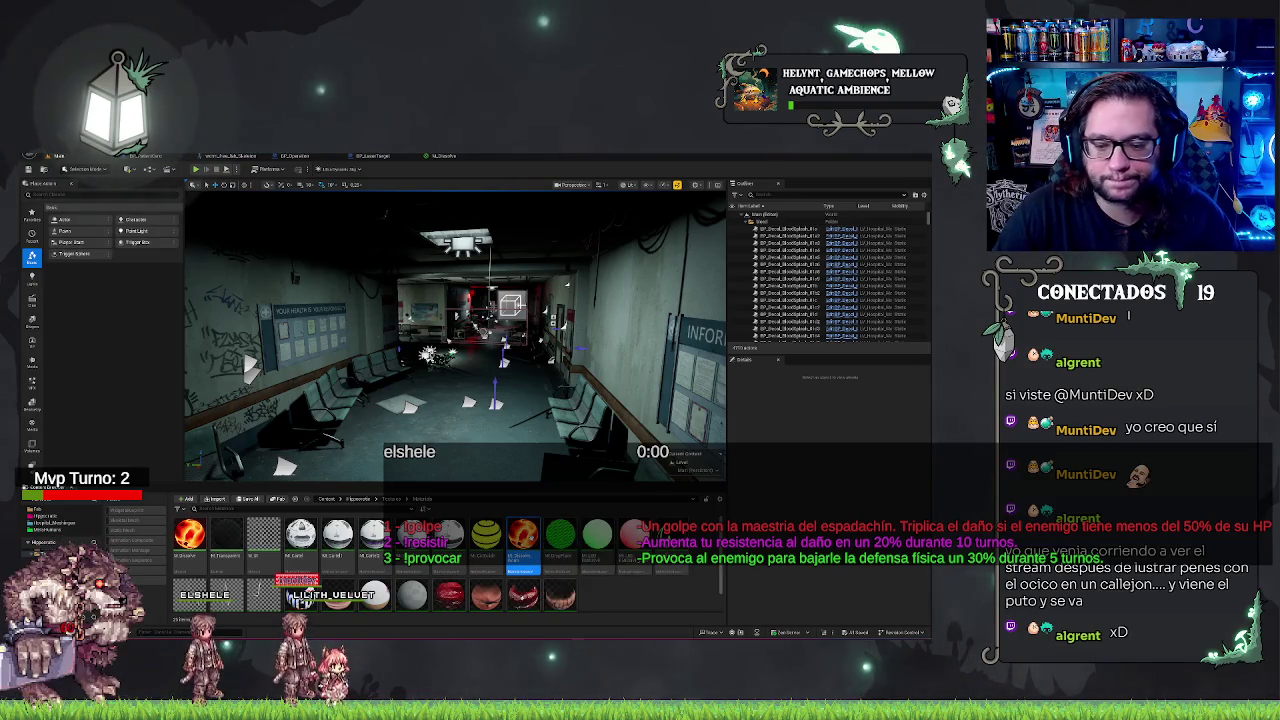
pyautogui.press('Return')
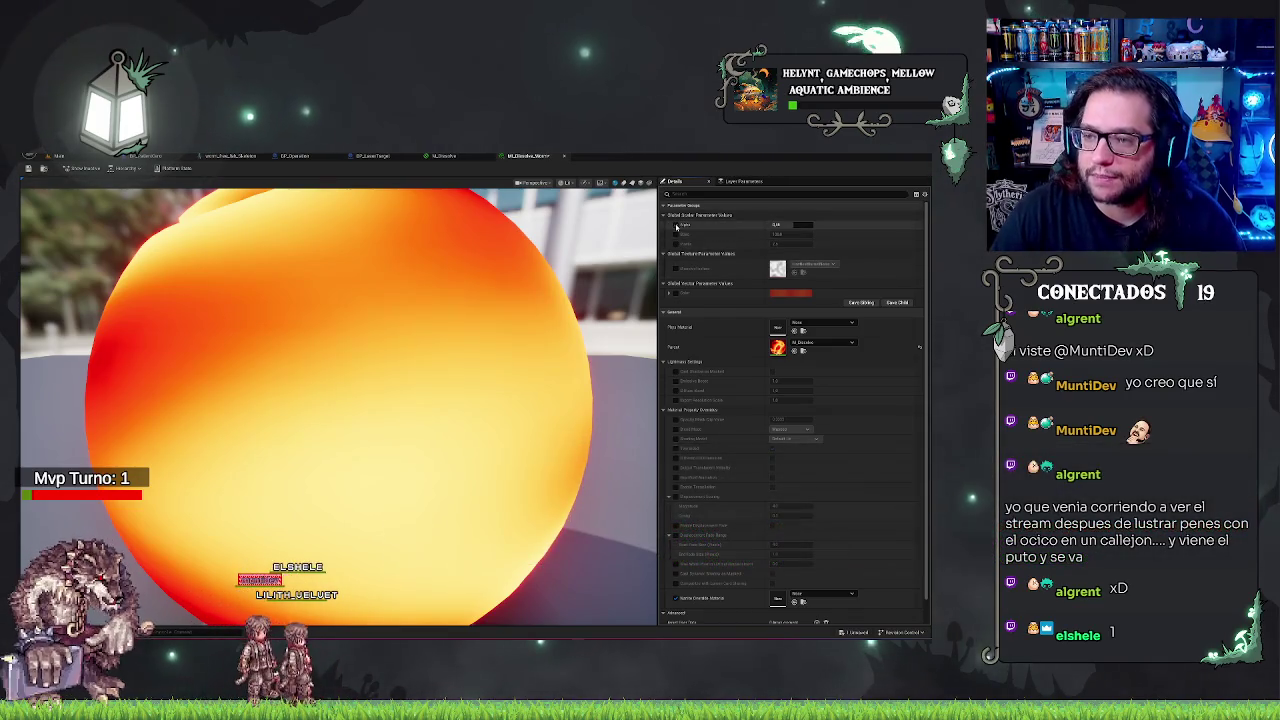
# Override the instance's first scalar parameter with a new value, turning the preview black
pyautogui.click(676, 225)
pyautogui.doubleClick(778, 224)
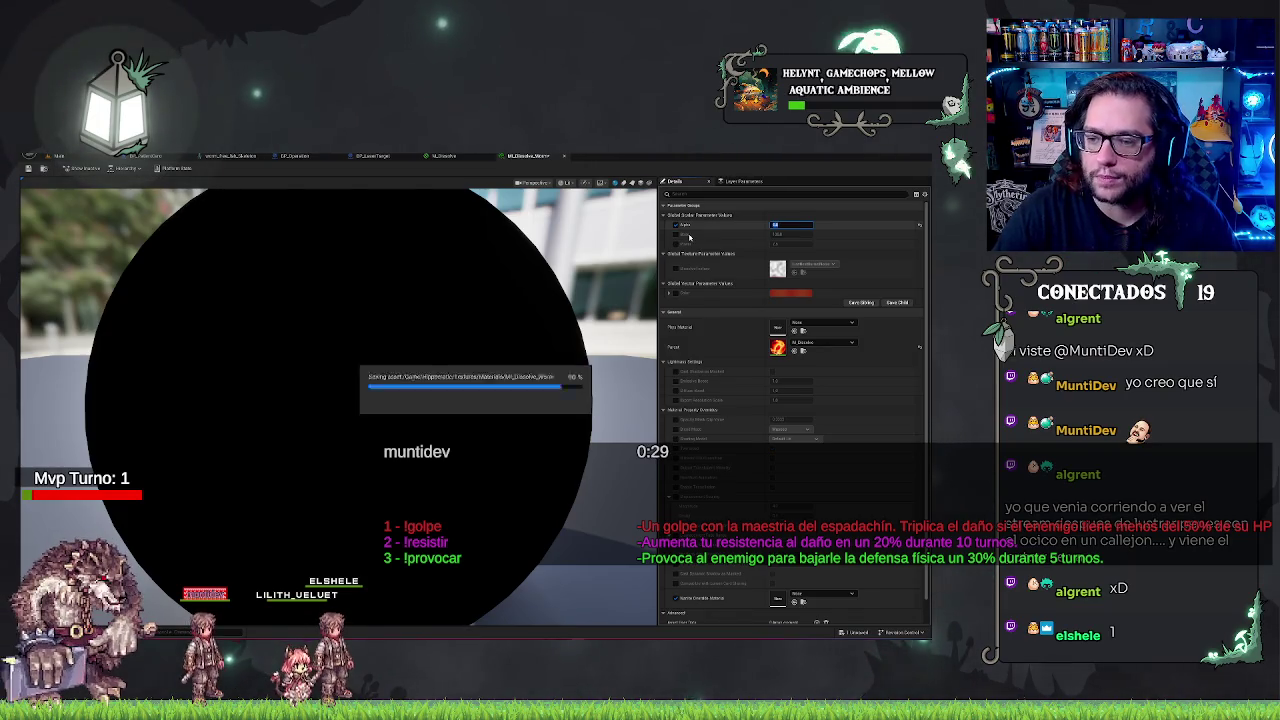
pyautogui.press('Return')
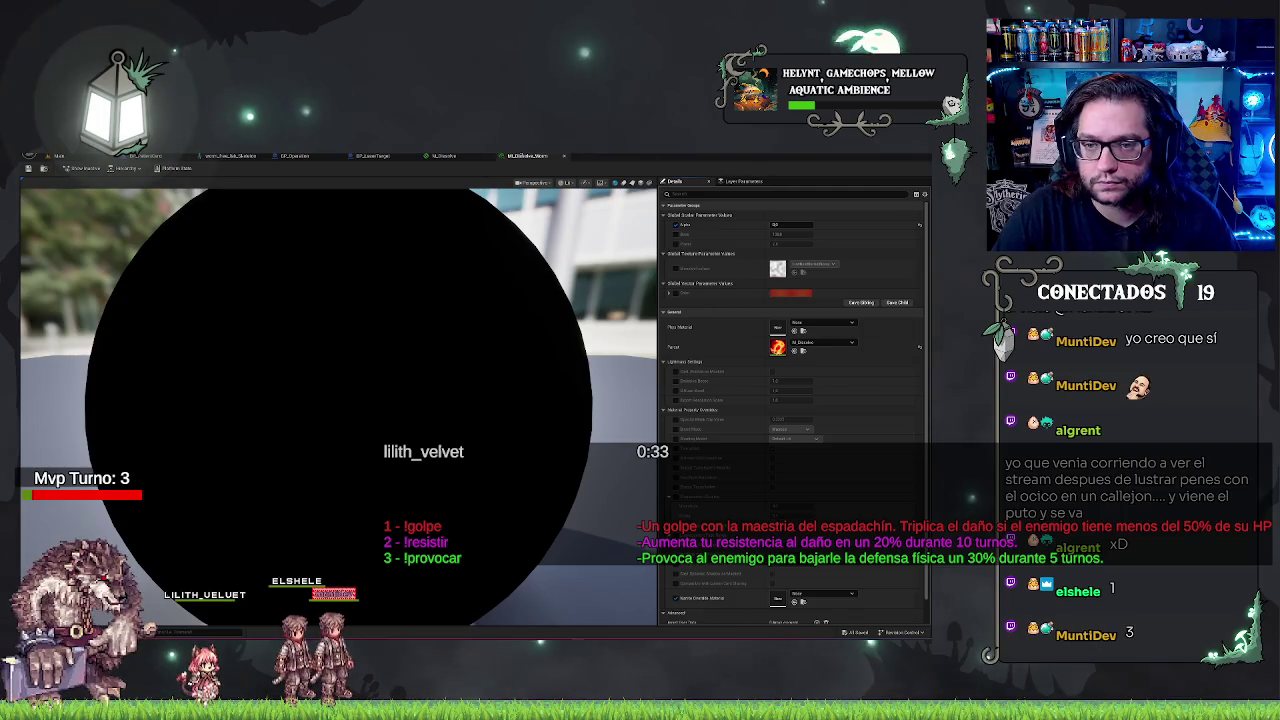
pyautogui.click(452, 156)
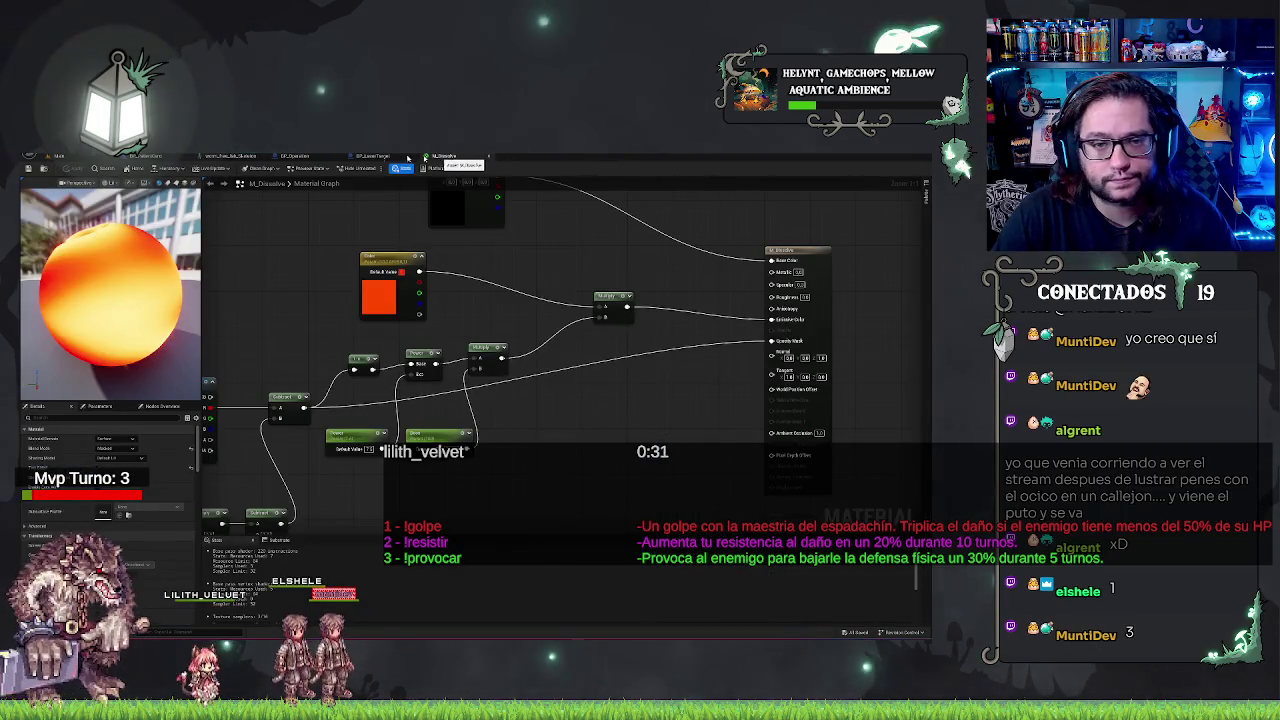
pyautogui.click(84, 158)
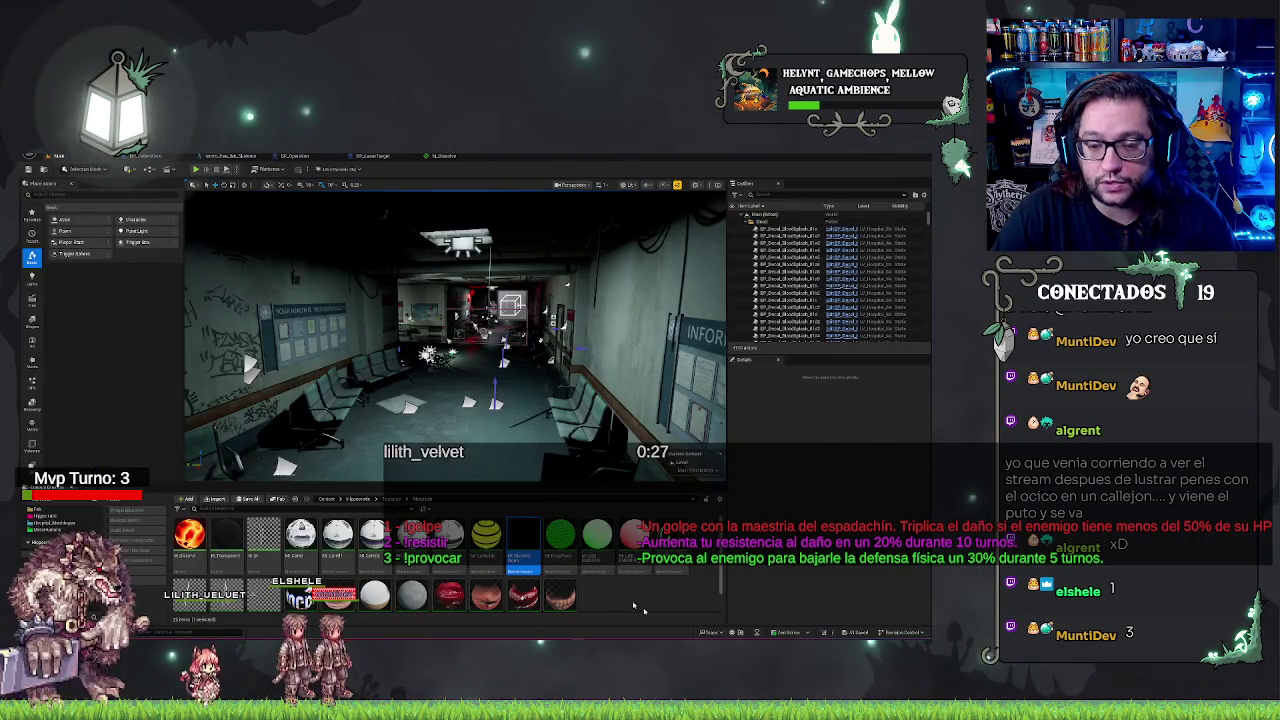
pyautogui.click(443, 155)
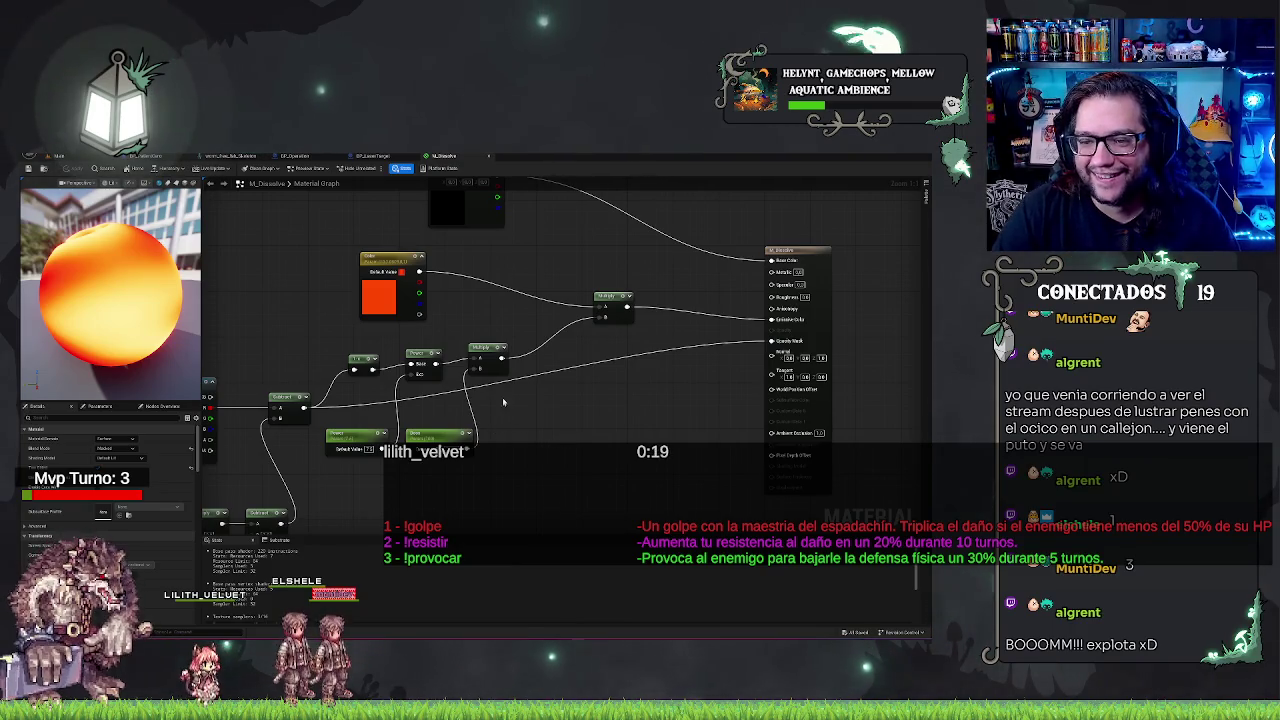
# Set BP_LaserTarget's Set Material node to the dissolve material instance, found by searching 'ba'
pyautogui.click(374, 156)
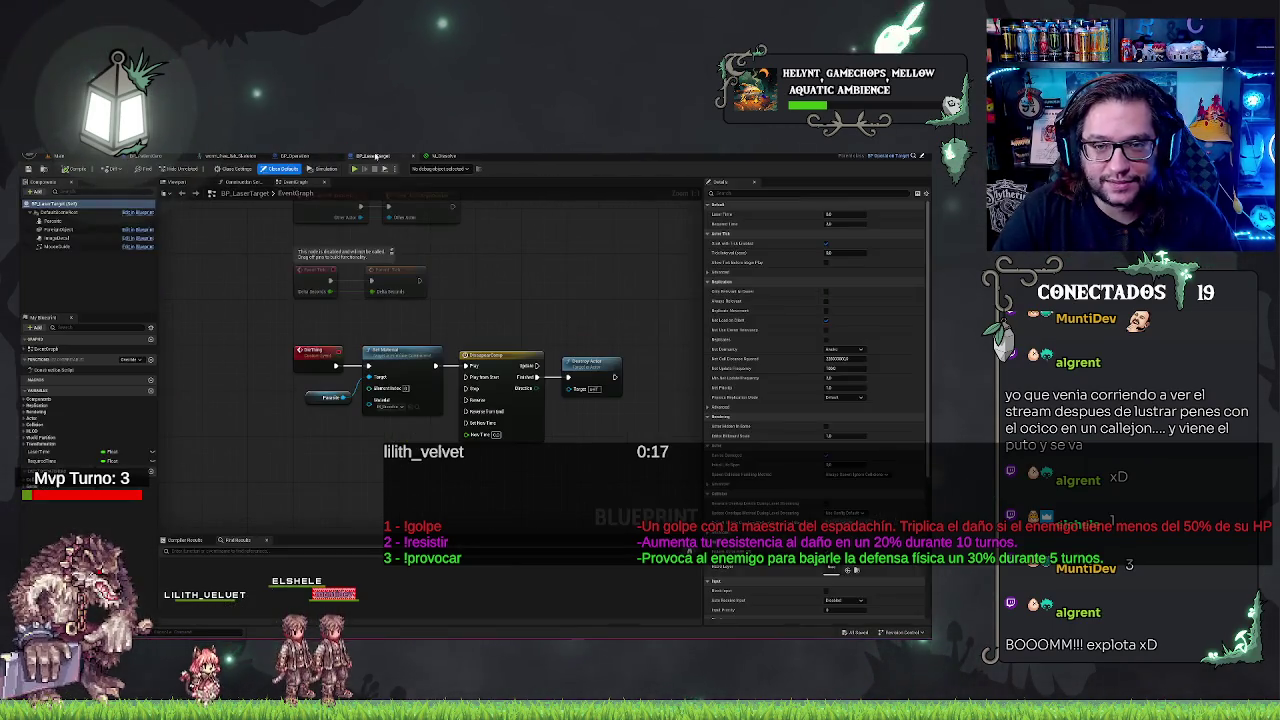
pyautogui.moveTo(543, 304); pyautogui.dragTo(413, 264)
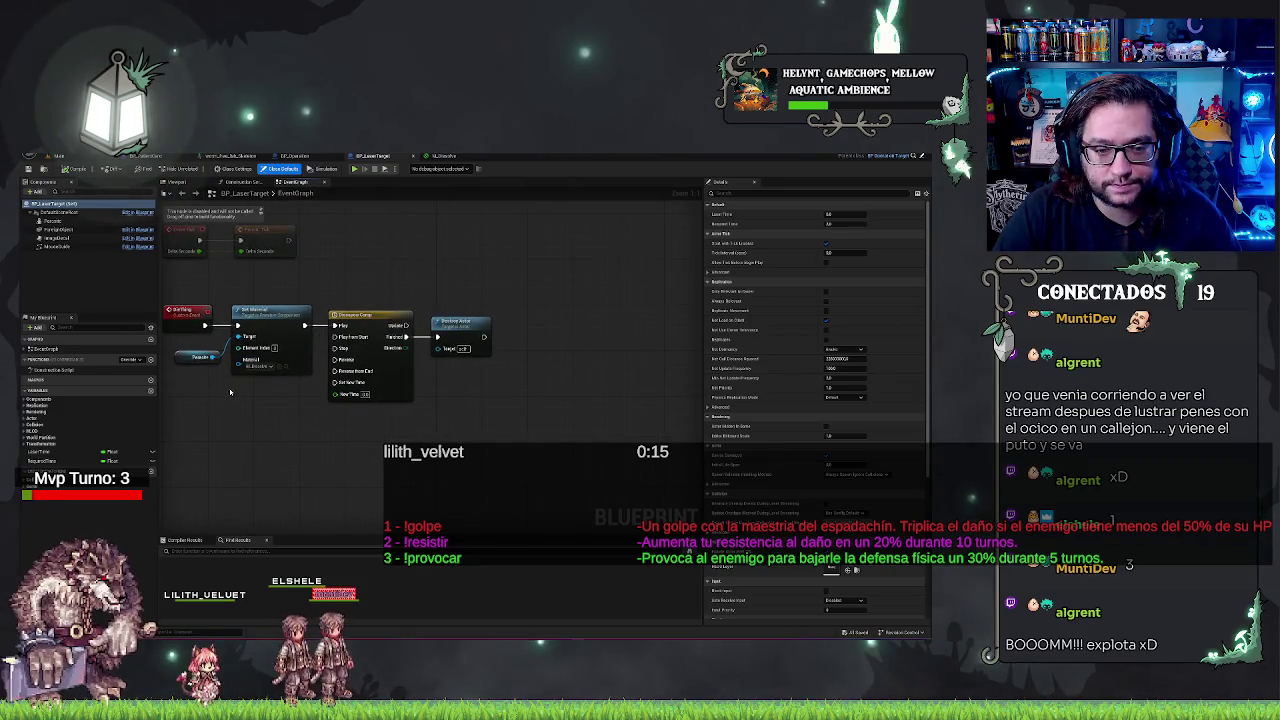
pyautogui.moveTo(230, 392); pyautogui.dragTo(258, 402)
pyautogui.click(286, 367)
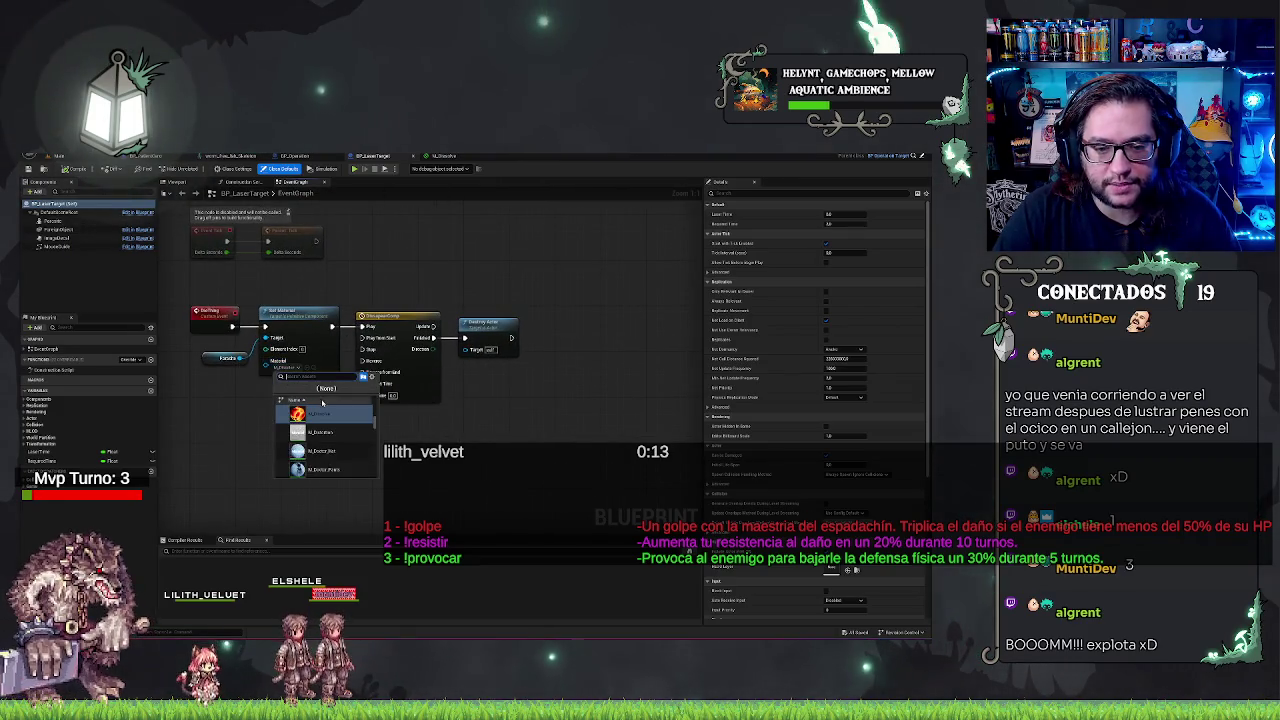
pyautogui.write('ba')
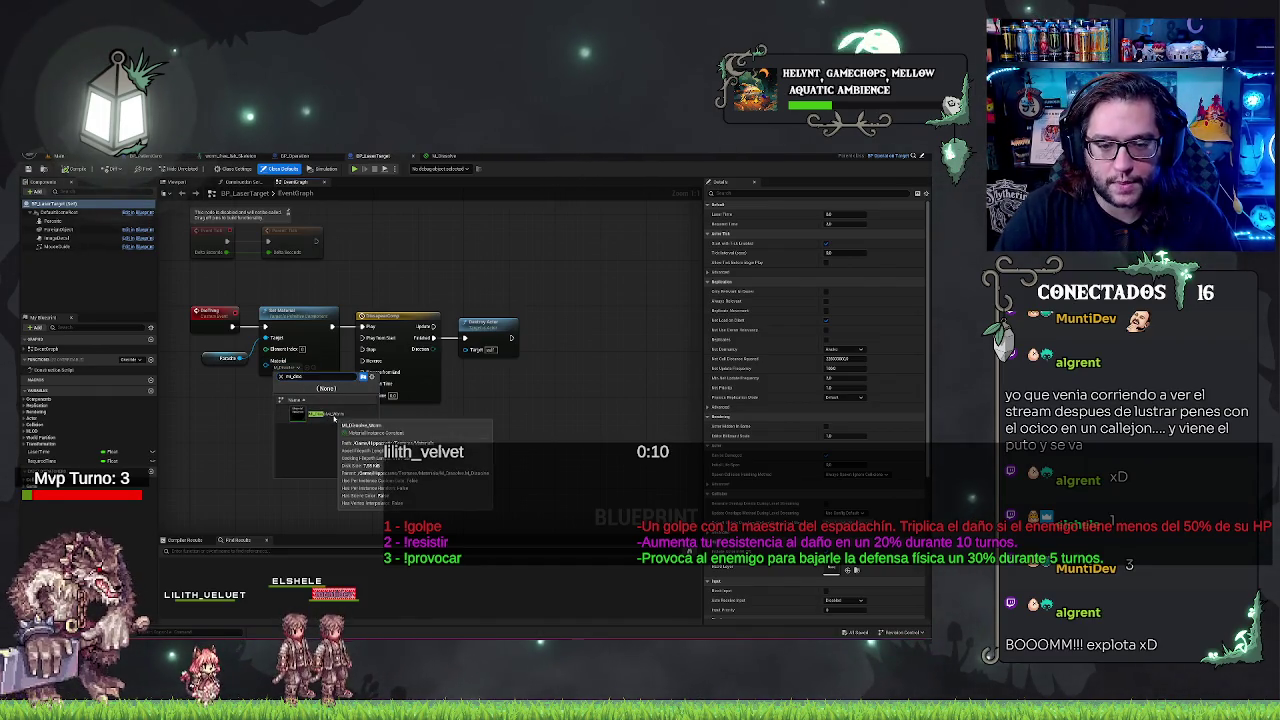
pyautogui.click(336, 421)
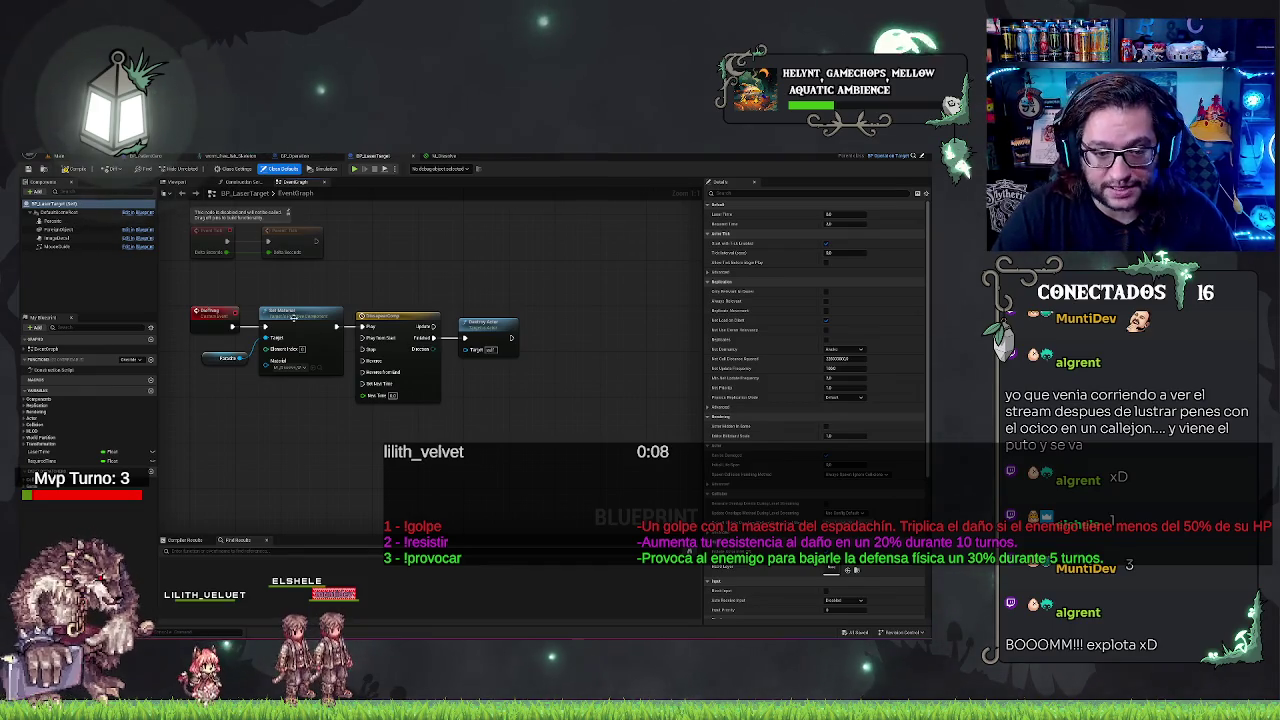
# Add a Get Material node off the skeletal mesh reference, discarding two earlier attempts
pyautogui.moveTo(267, 438); pyautogui.dragTo(270, 439)
pyautogui.write('get material')
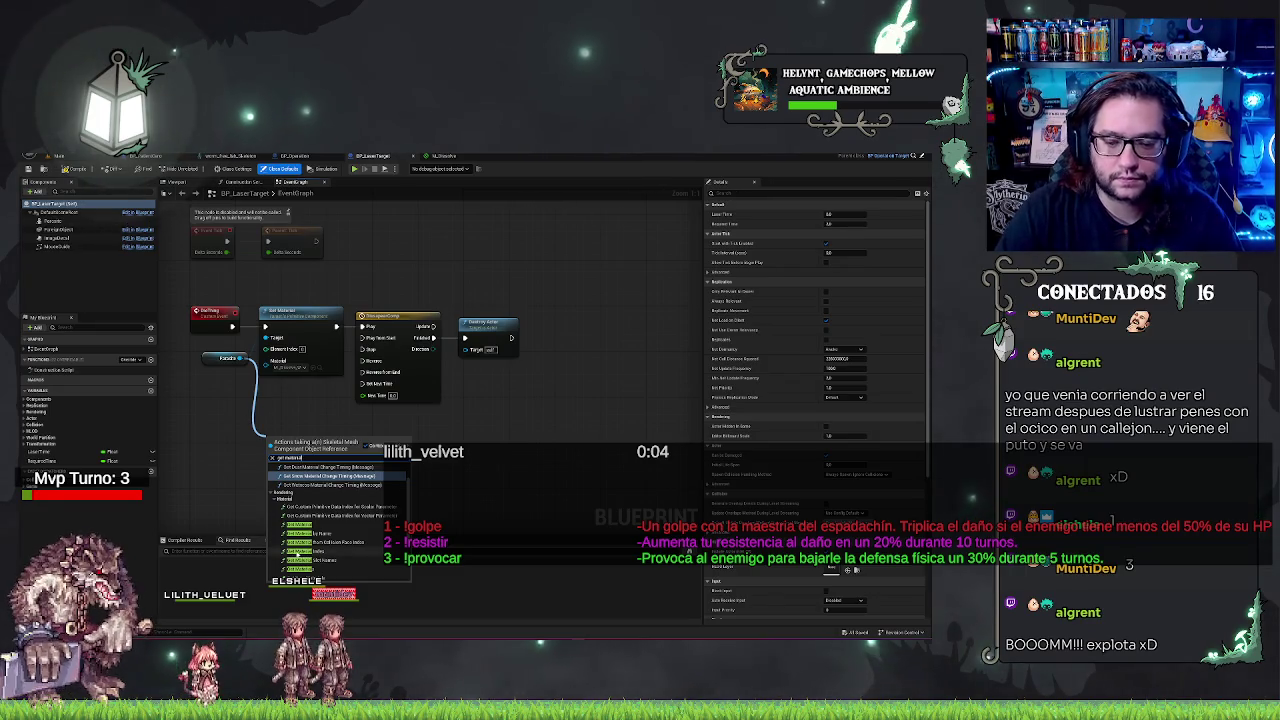
pyautogui.click(320, 551)
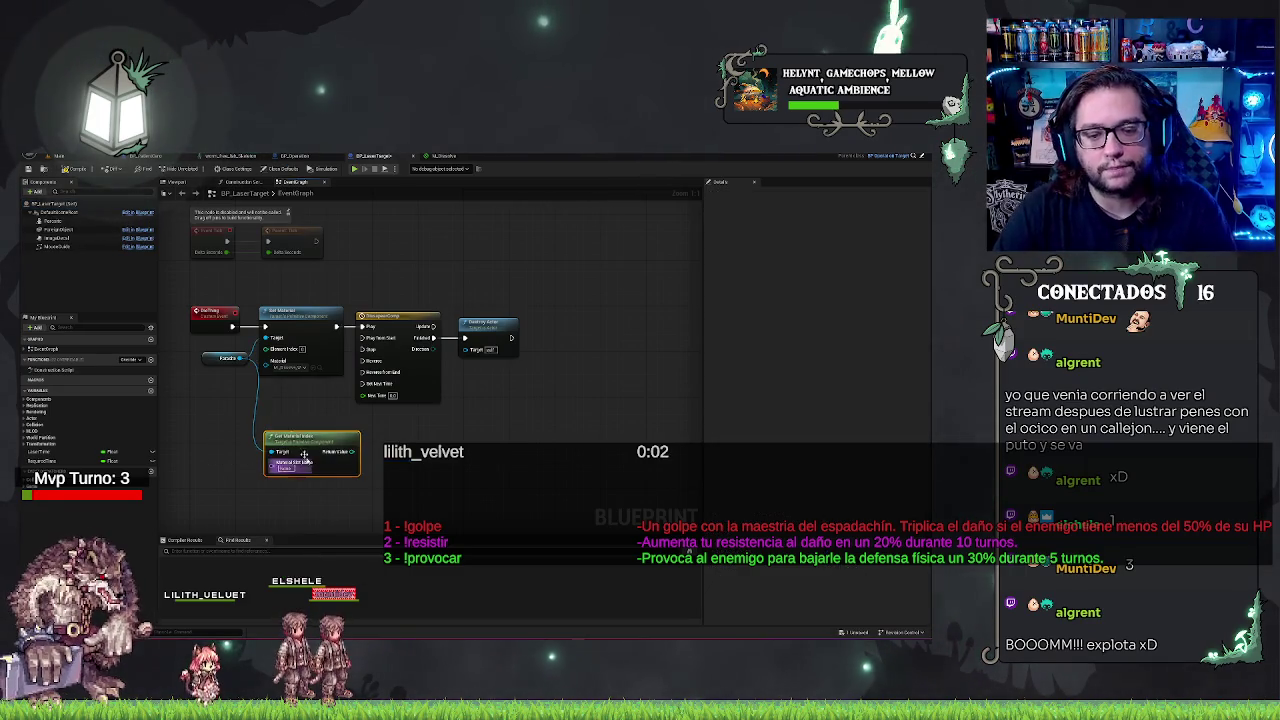
pyautogui.press('Delete')
pyautogui.moveTo(248, 358)
pyautogui.mouseDown()
pyautogui.moveTo(300, 382)
pyautogui.moveTo(265, 427)
pyautogui.mouseUp()
pyautogui.write('get material')
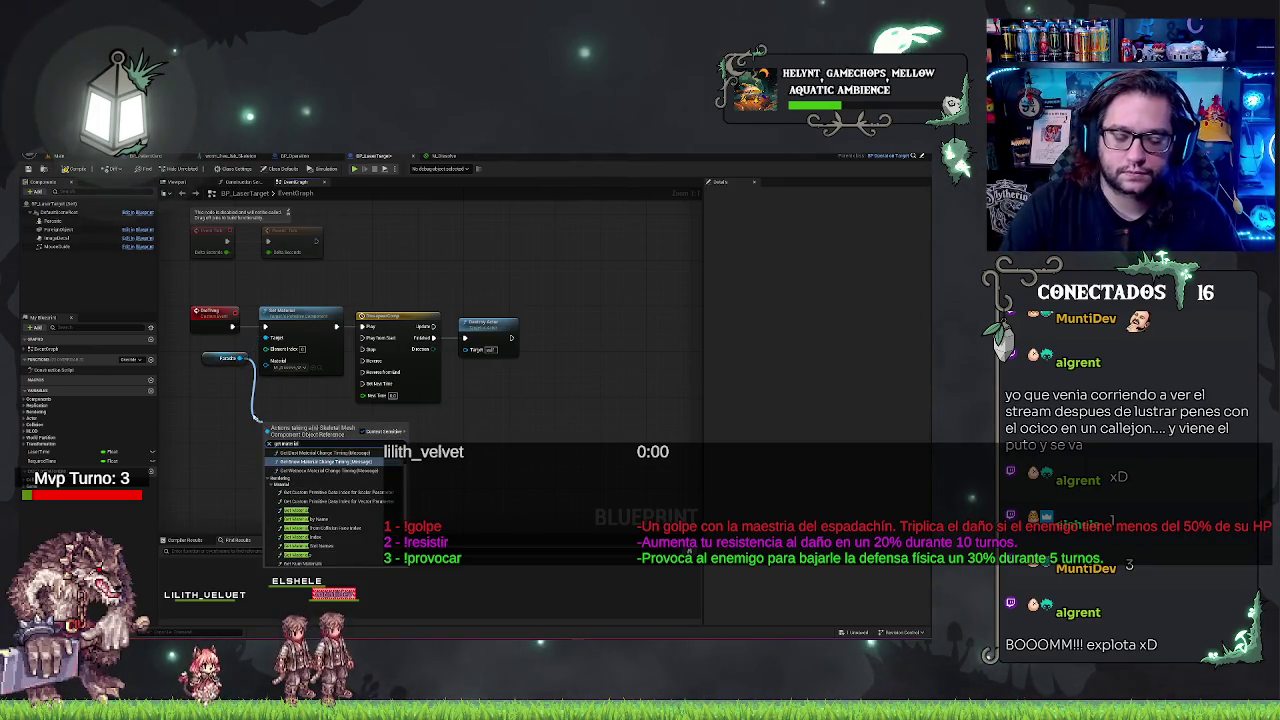
pyautogui.click(335, 461)
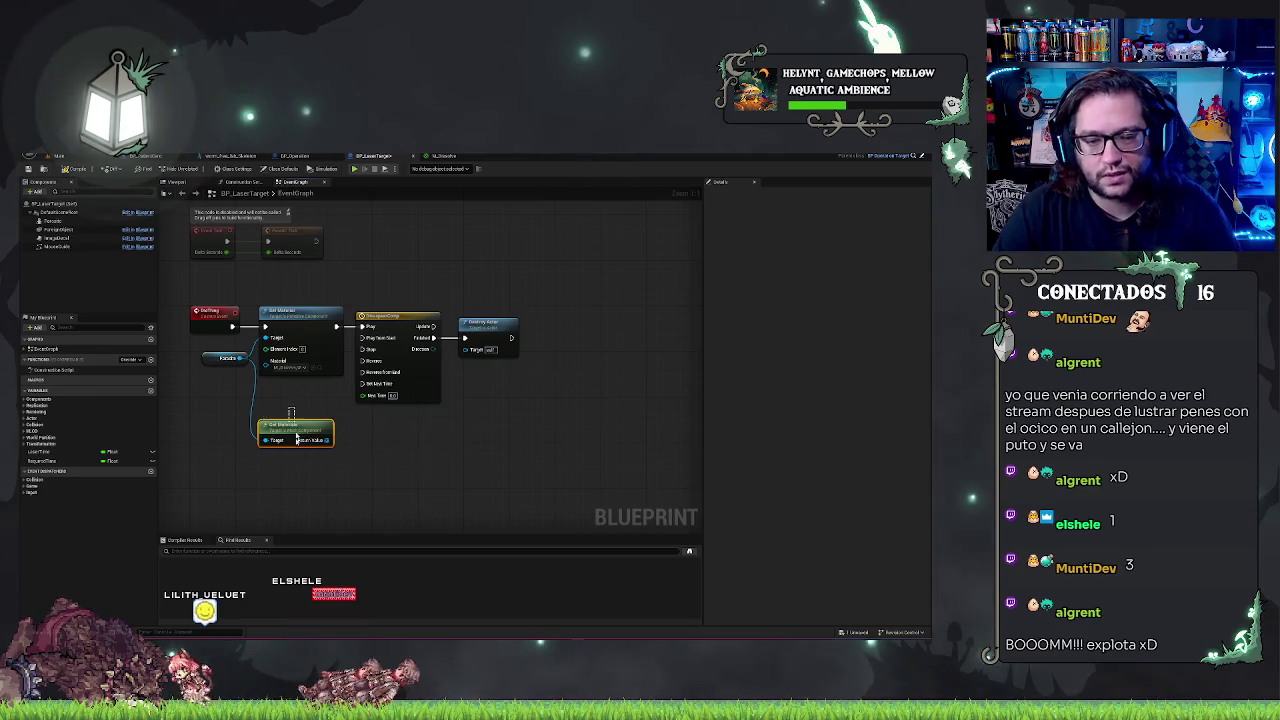
pyautogui.press('Delete')
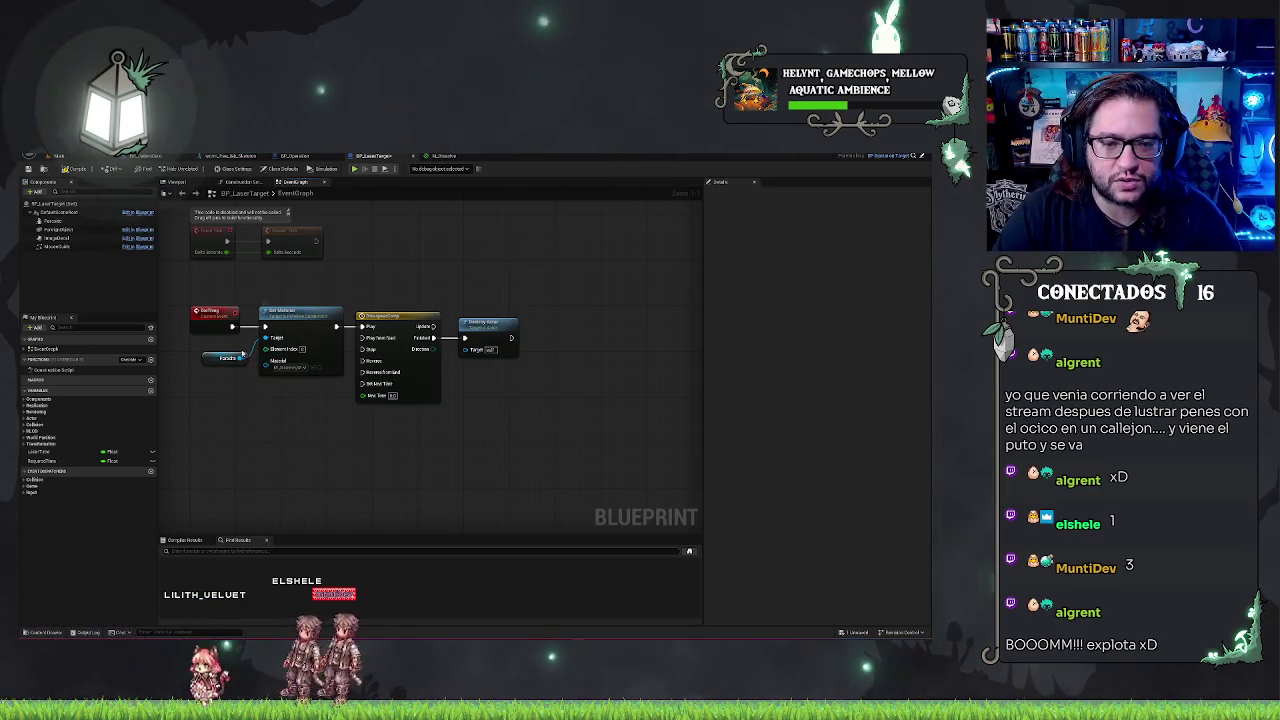
pyautogui.moveTo(243, 358); pyautogui.dragTo(264, 411)
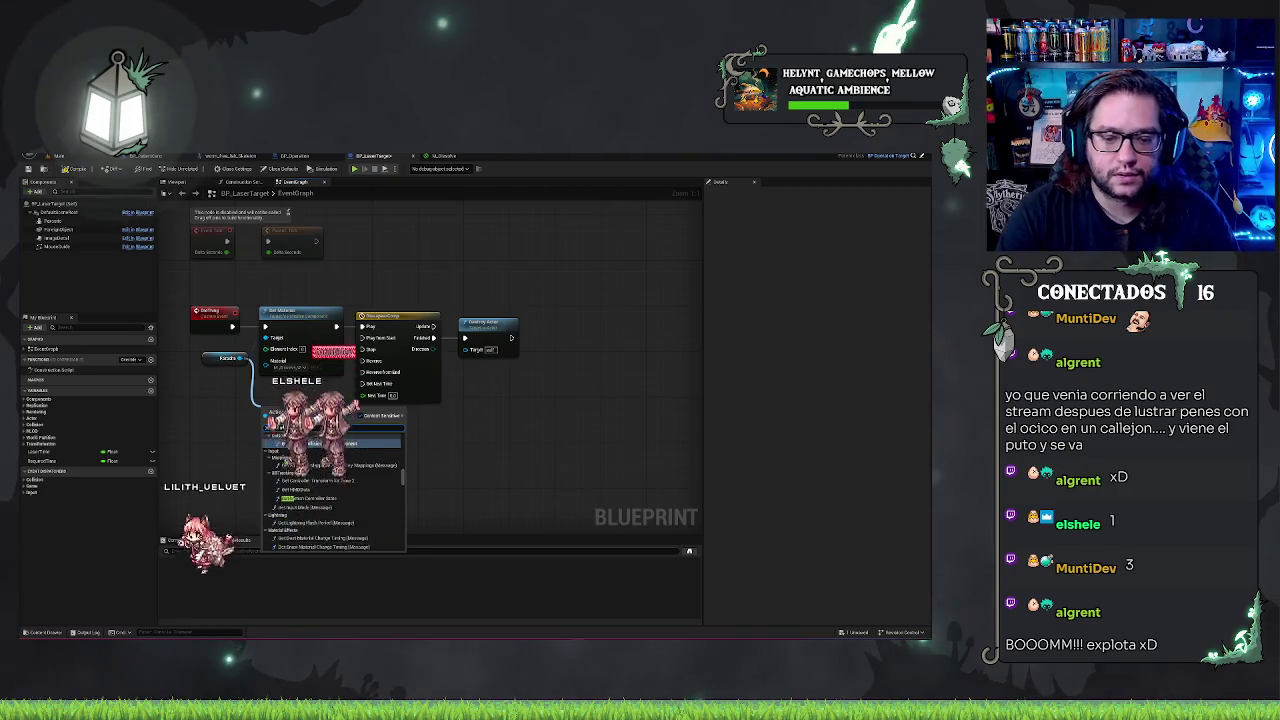
pyautogui.write('get material')
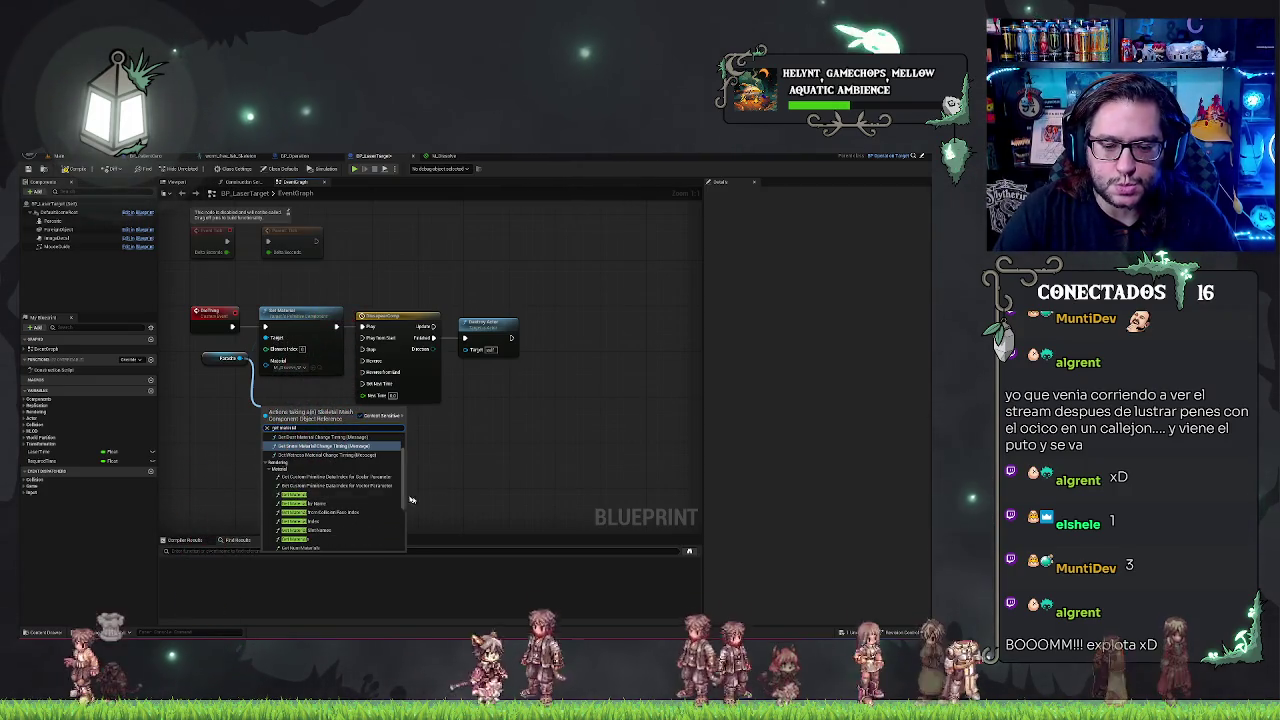
pyautogui.click(350, 494)
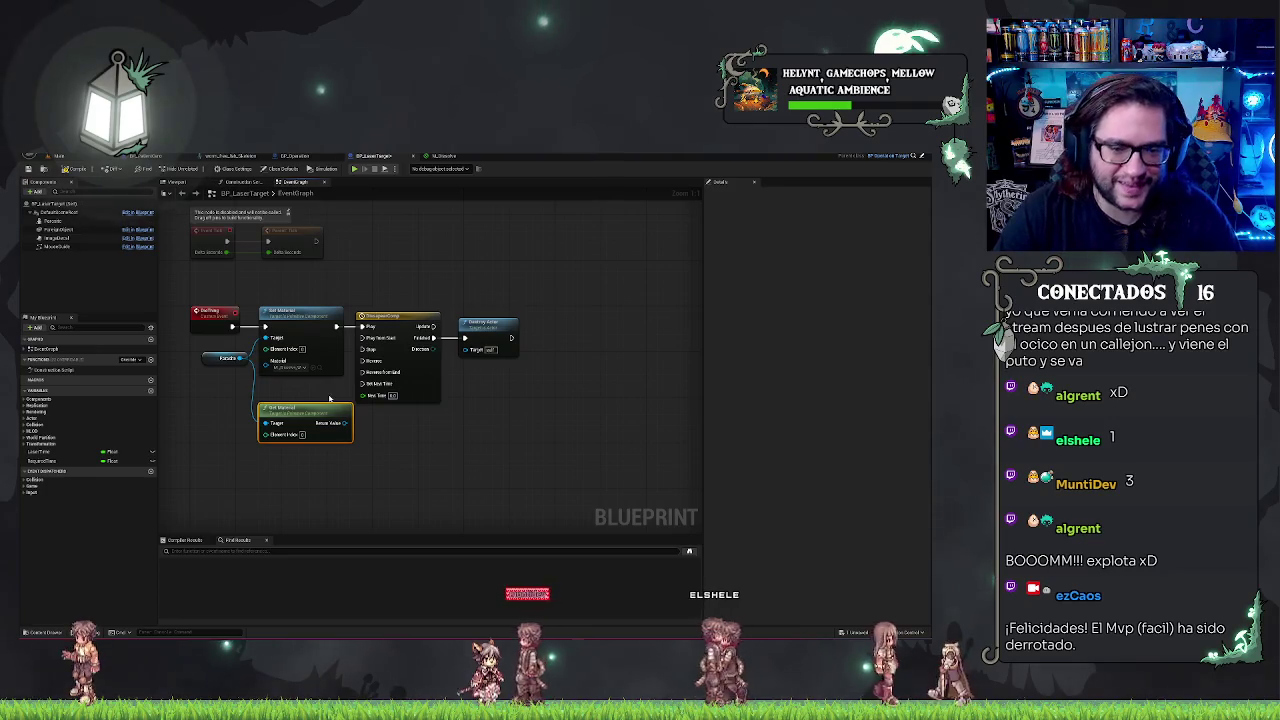
# Wire a Set Float Parameter node from Get Material's output and move it right
pyautogui.moveTo(350, 425); pyautogui.dragTo(404, 421)
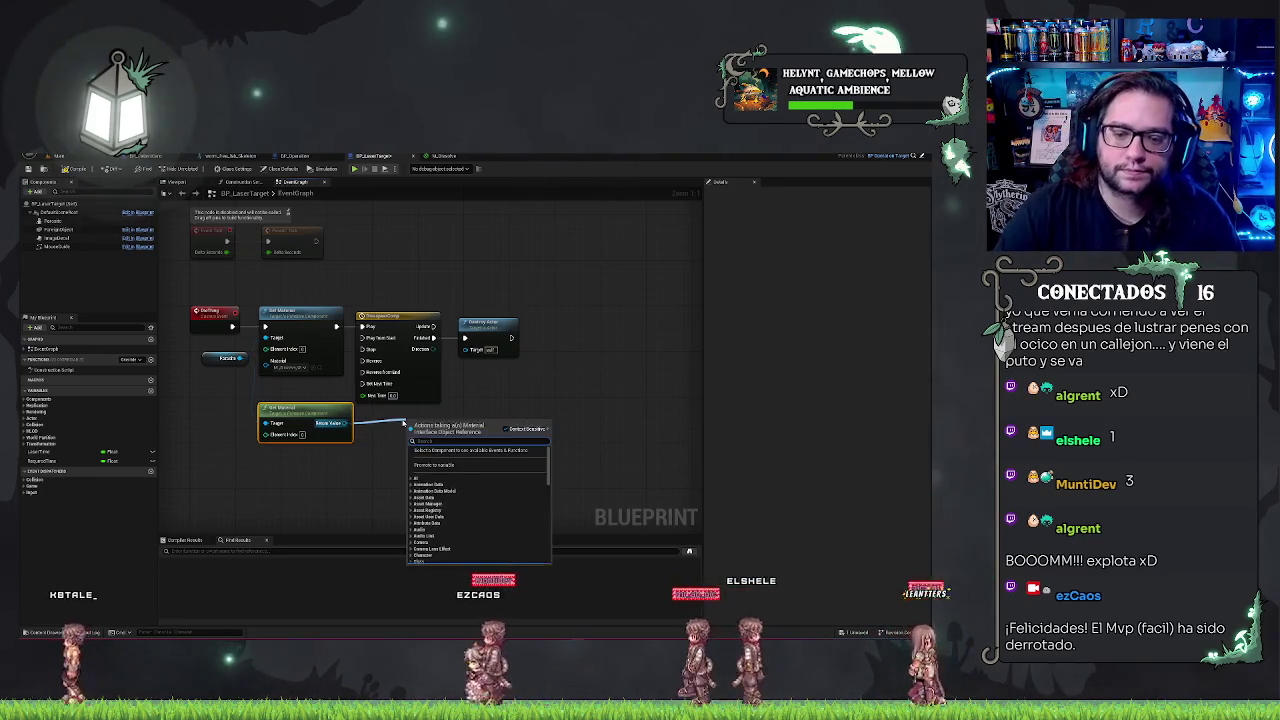
pyautogui.write('param float')
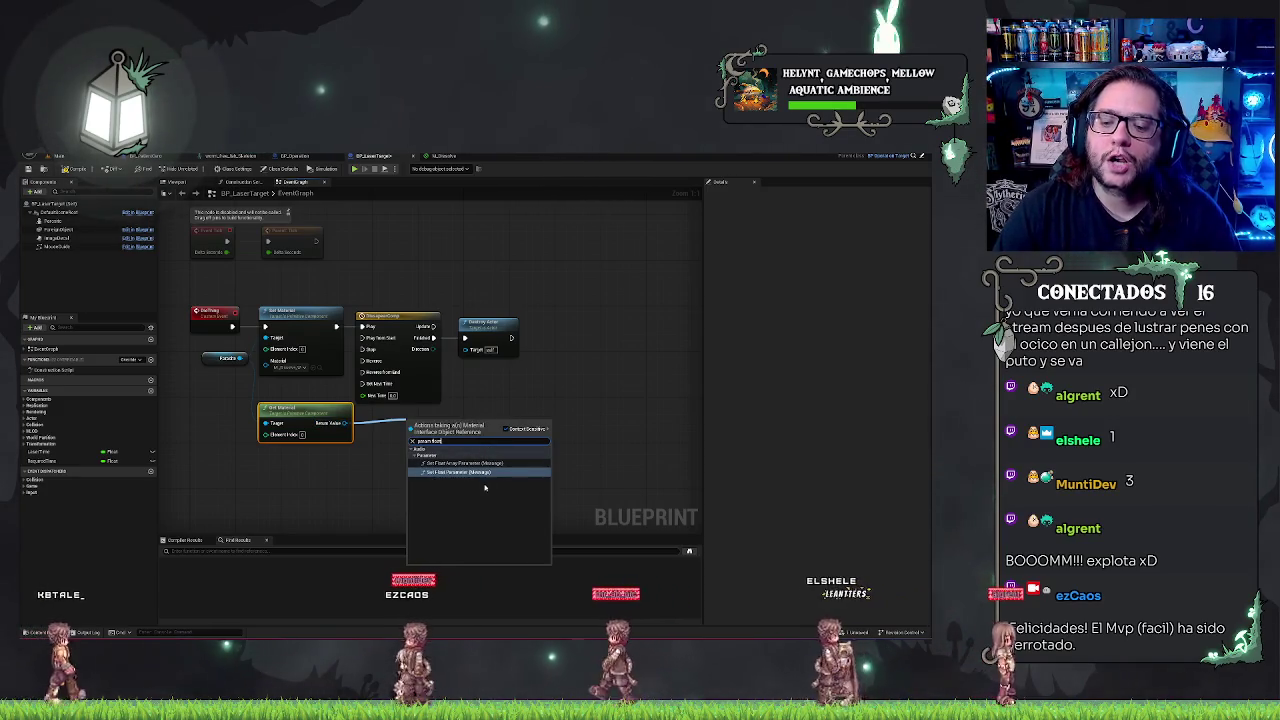
pyautogui.press('Return')
pyautogui.moveTo(486, 423); pyautogui.dragTo(549, 407)
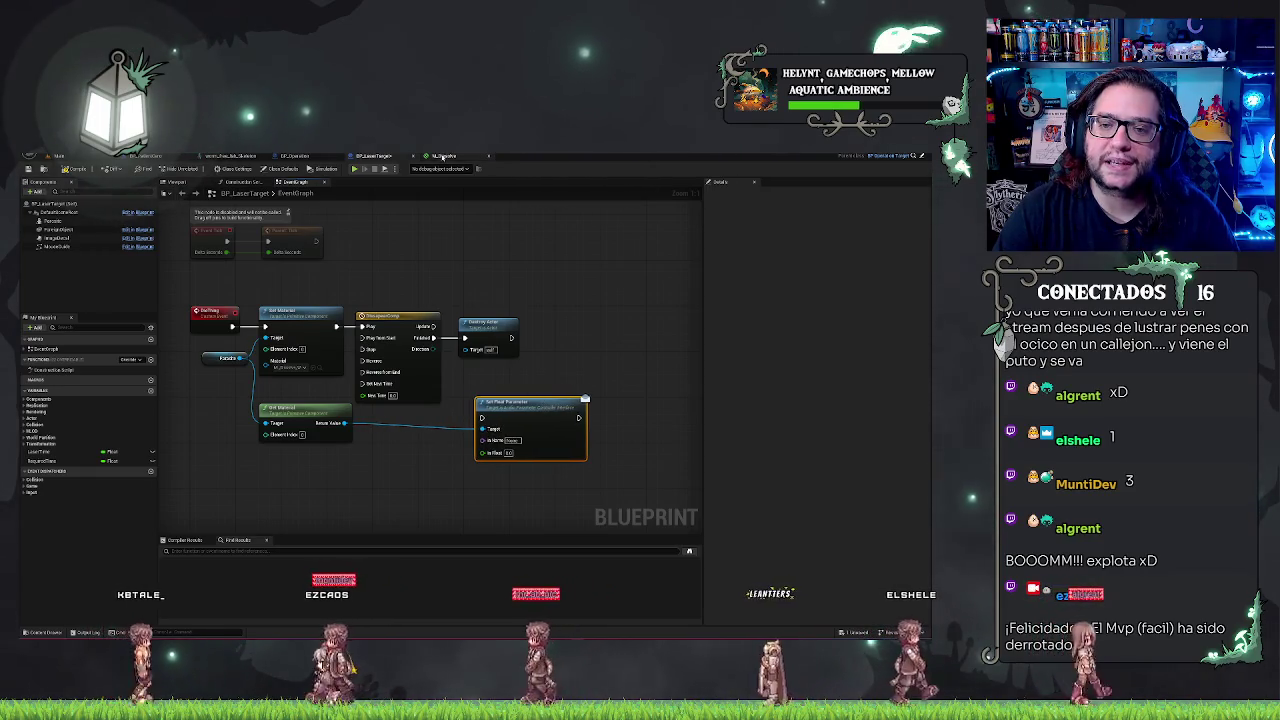
# Inspect the dissolve material instance and its M_Dissolve material graph
pyautogui.click(69, 156)
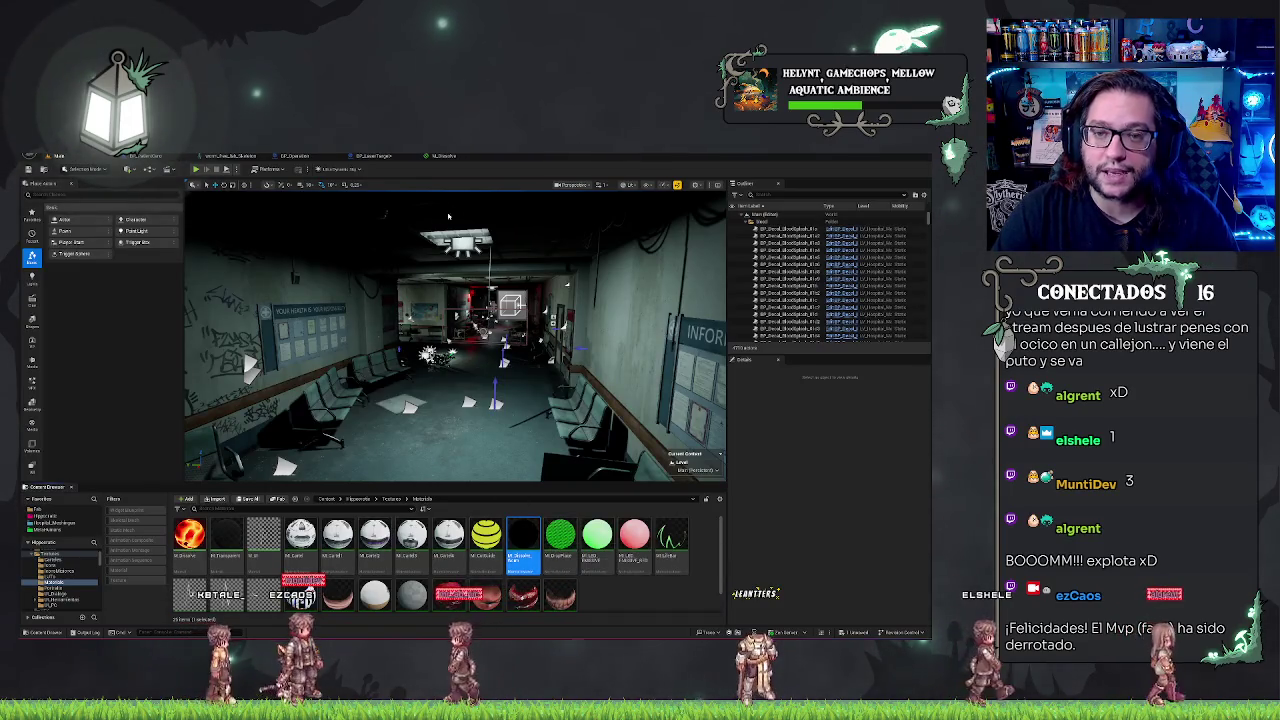
pyautogui.doubleClick(536, 538)
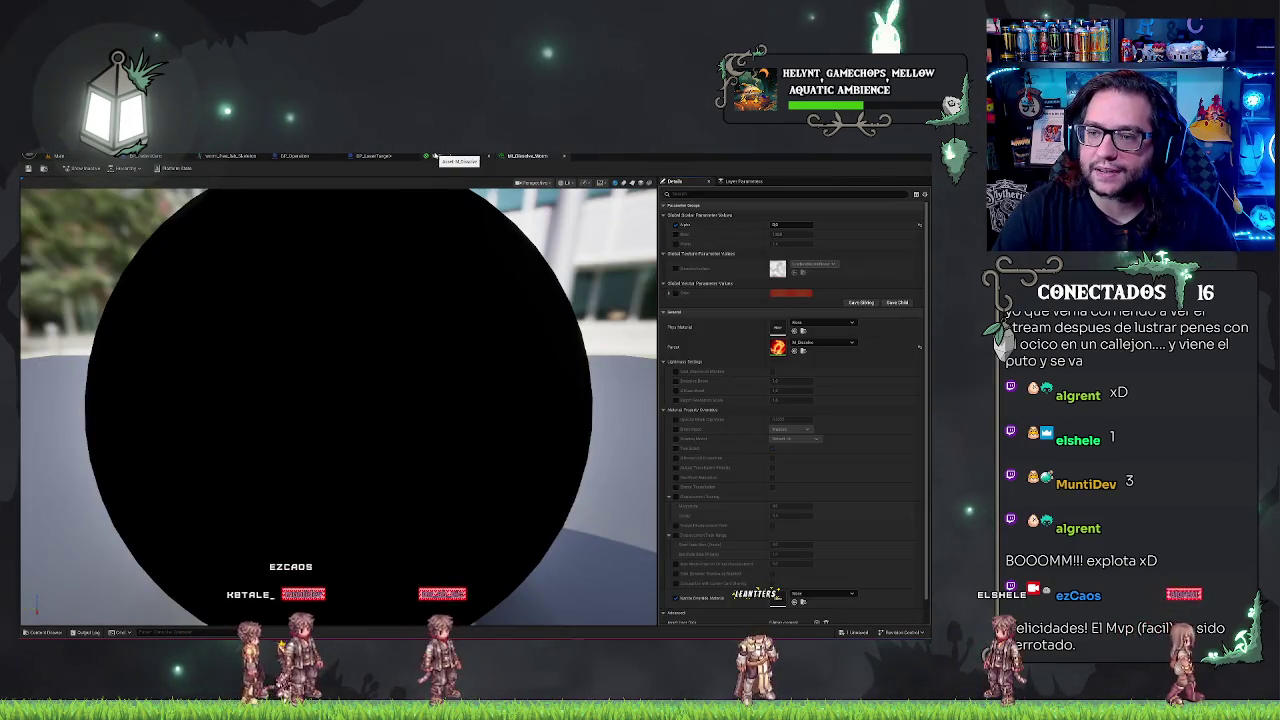
pyautogui.click(440, 156)
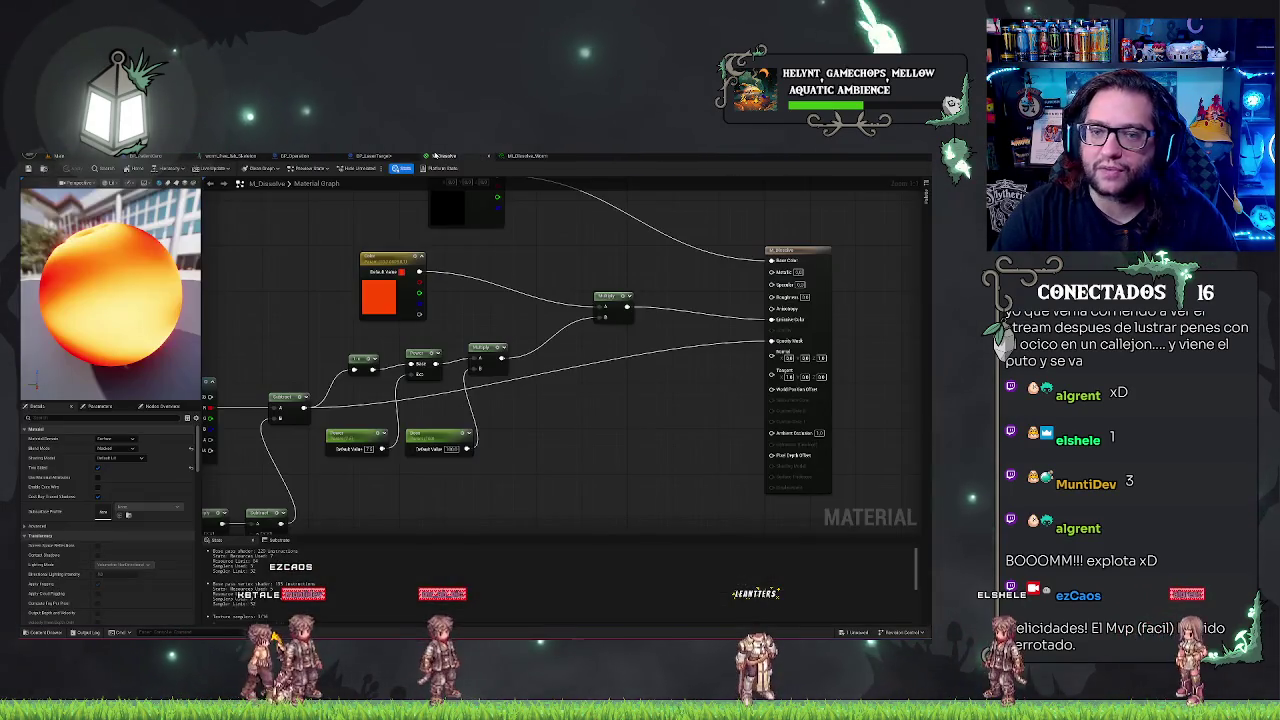
pyautogui.click(527, 156)
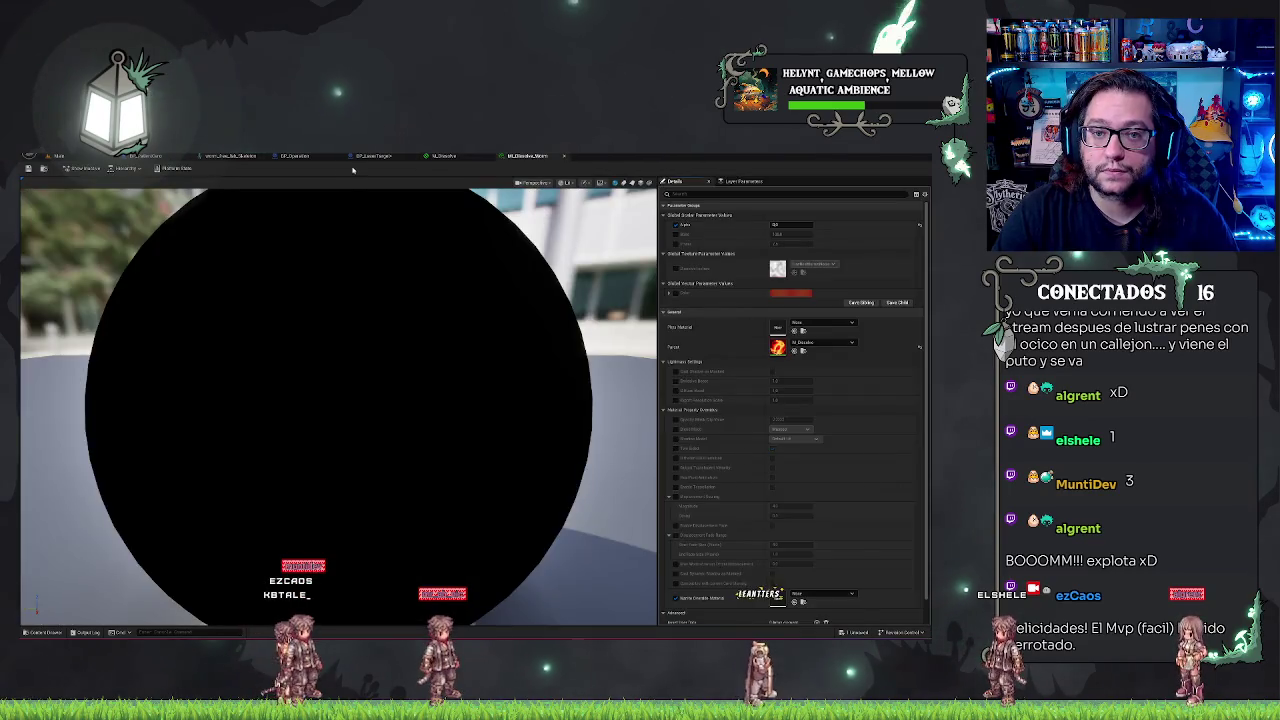
# Paste and confirm the parameter name on the Set Float Parameter node in BP_LaserTarget
pyautogui.click(372, 156)
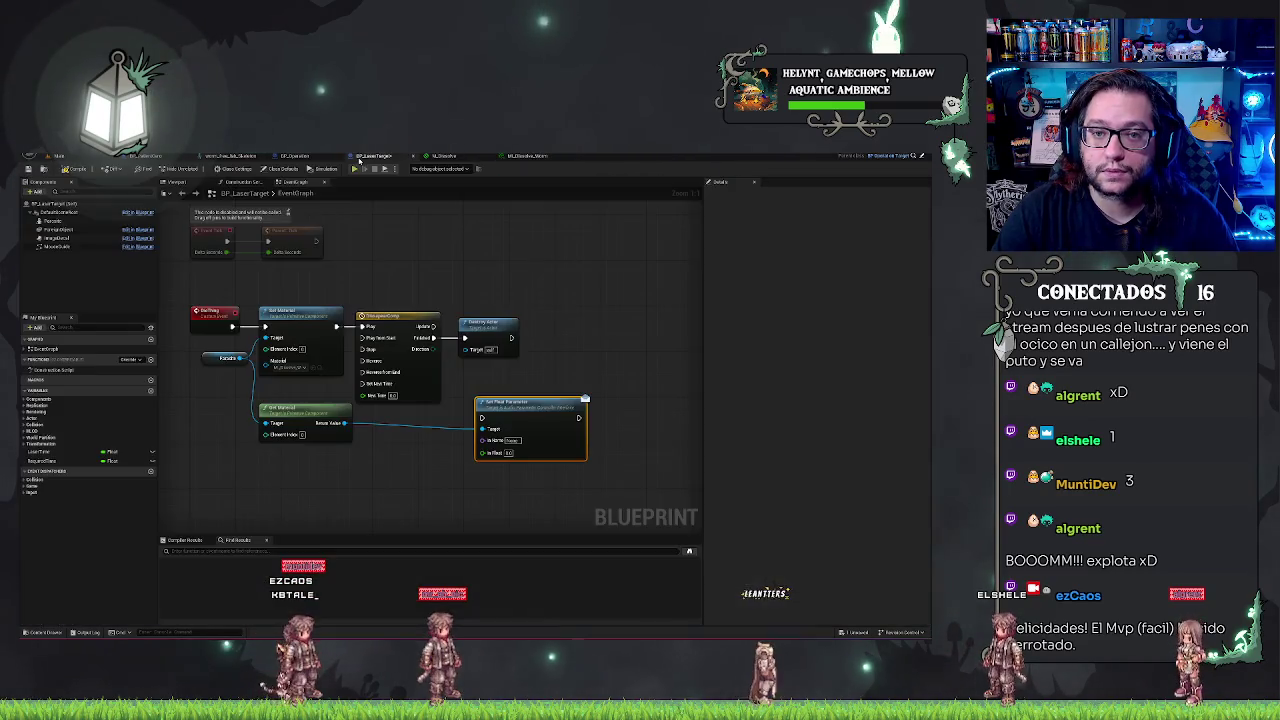
pyautogui.hotkey('ctrl', 'v')
pyautogui.press('Return')
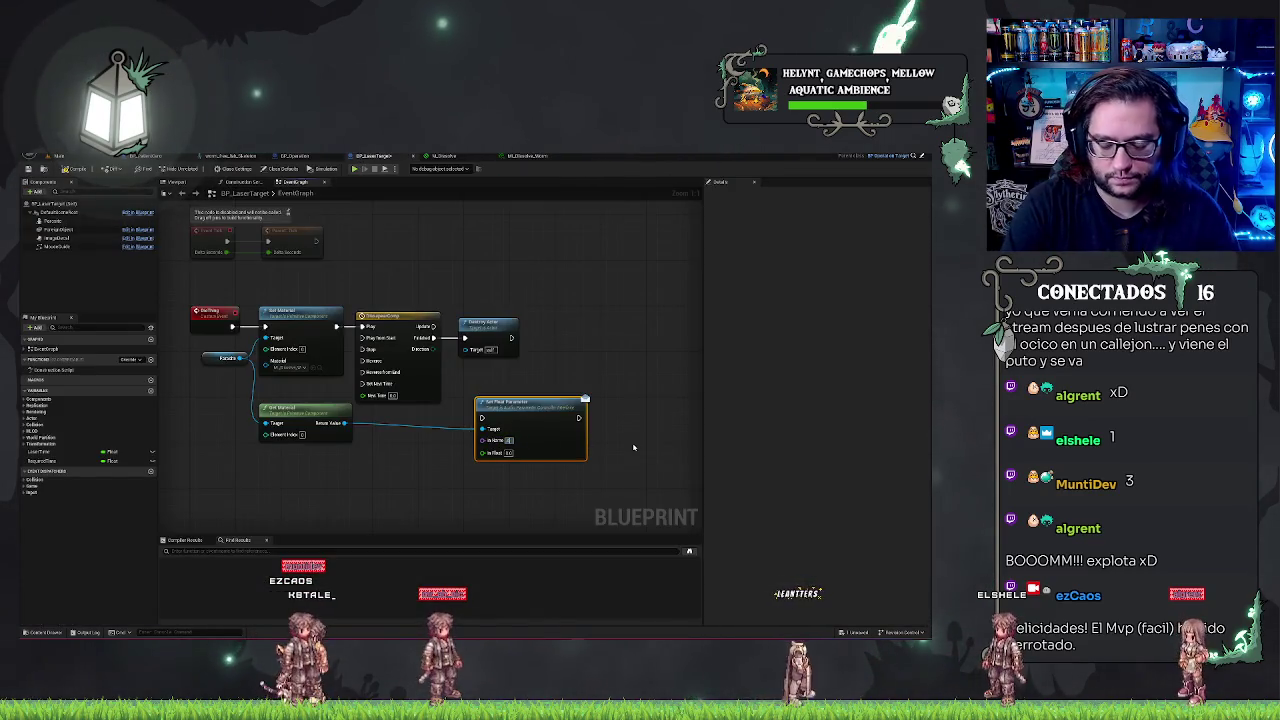
# Recheck MI_Dissolve, then nudge the Set Float Parameter node slightly upward
pyautogui.click(527, 156)
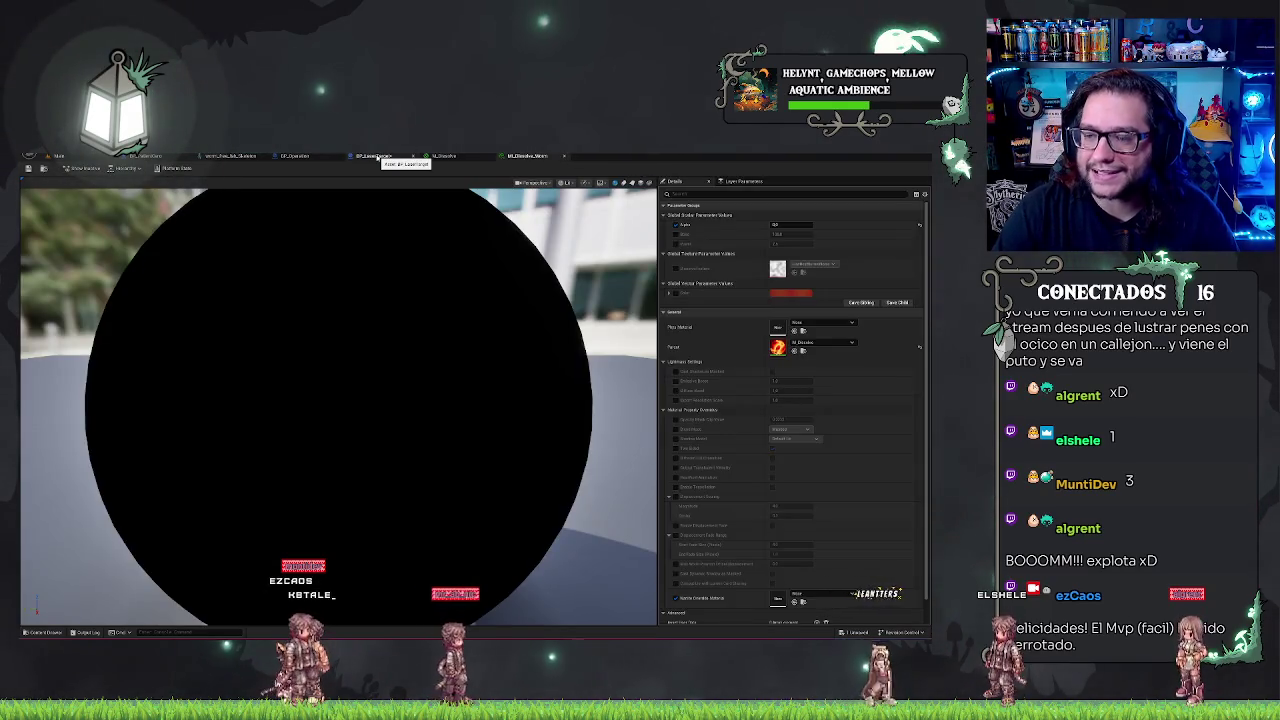
pyautogui.click(375, 156)
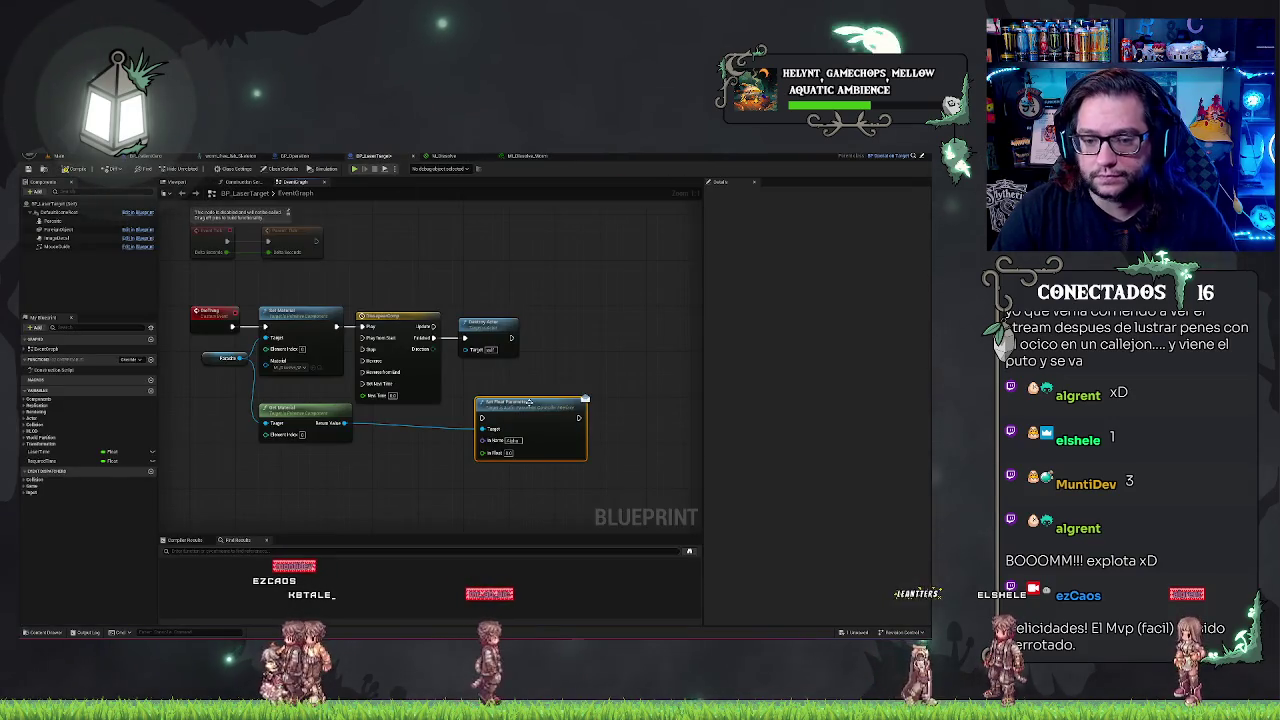
pyautogui.moveTo(520, 407)
pyautogui.mouseDown()
pyautogui.moveTo(514, 390)
pyautogui.moveTo(605, 395)
pyautogui.mouseUp()
# Add a float track to the DissapearComp timeline and place a first curve key
pyautogui.doubleClick(401, 314)
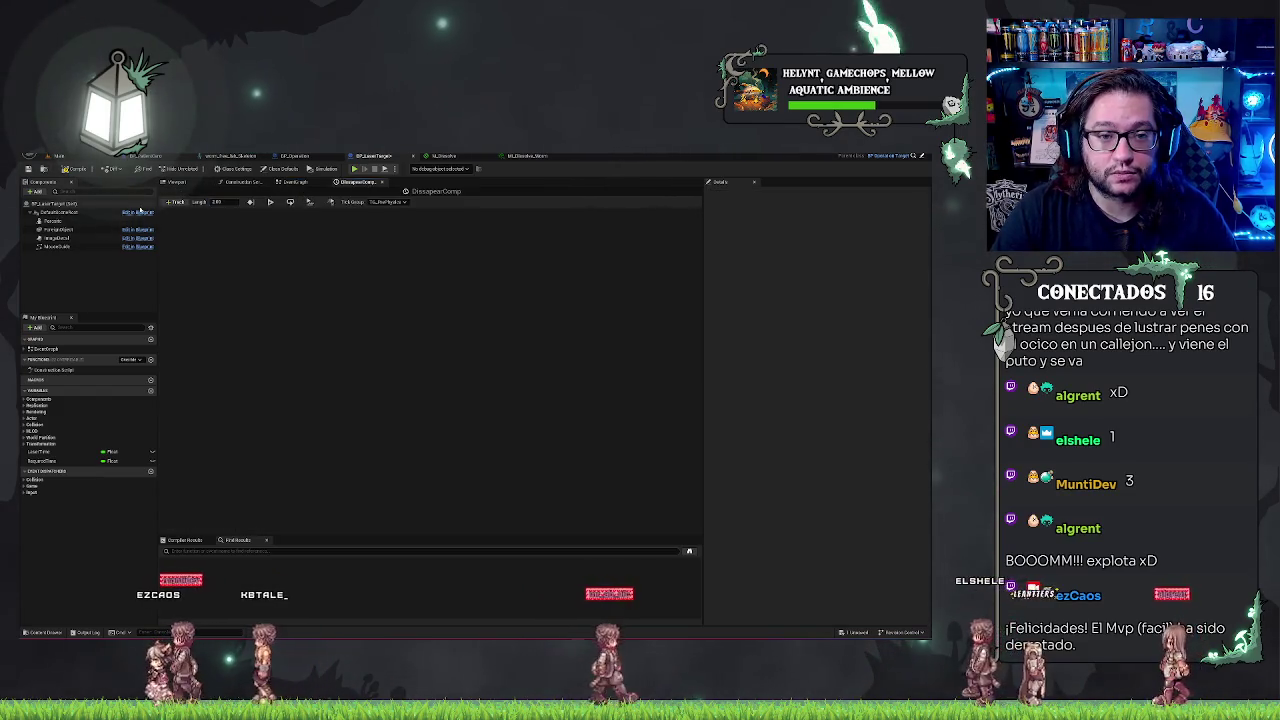
pyautogui.click(175, 202)
pyautogui.click(185, 213)
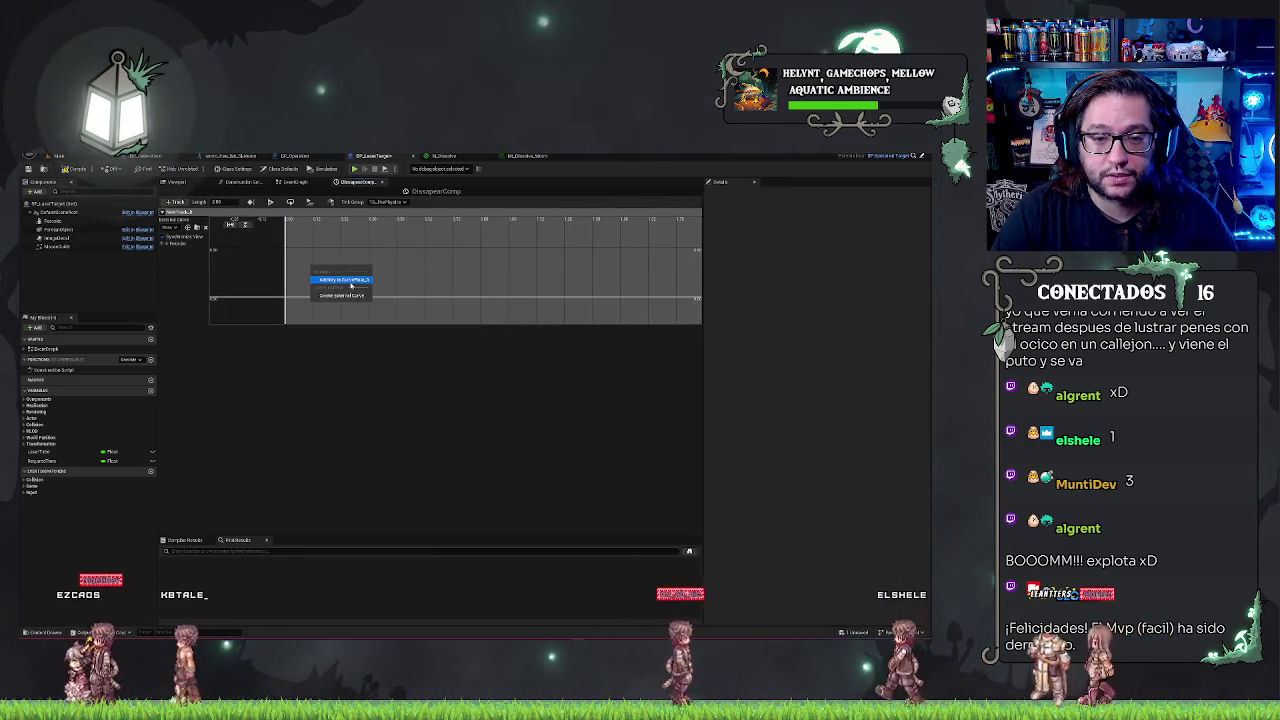
pyautogui.click(350, 281)
pyautogui.rightClick(418, 243)
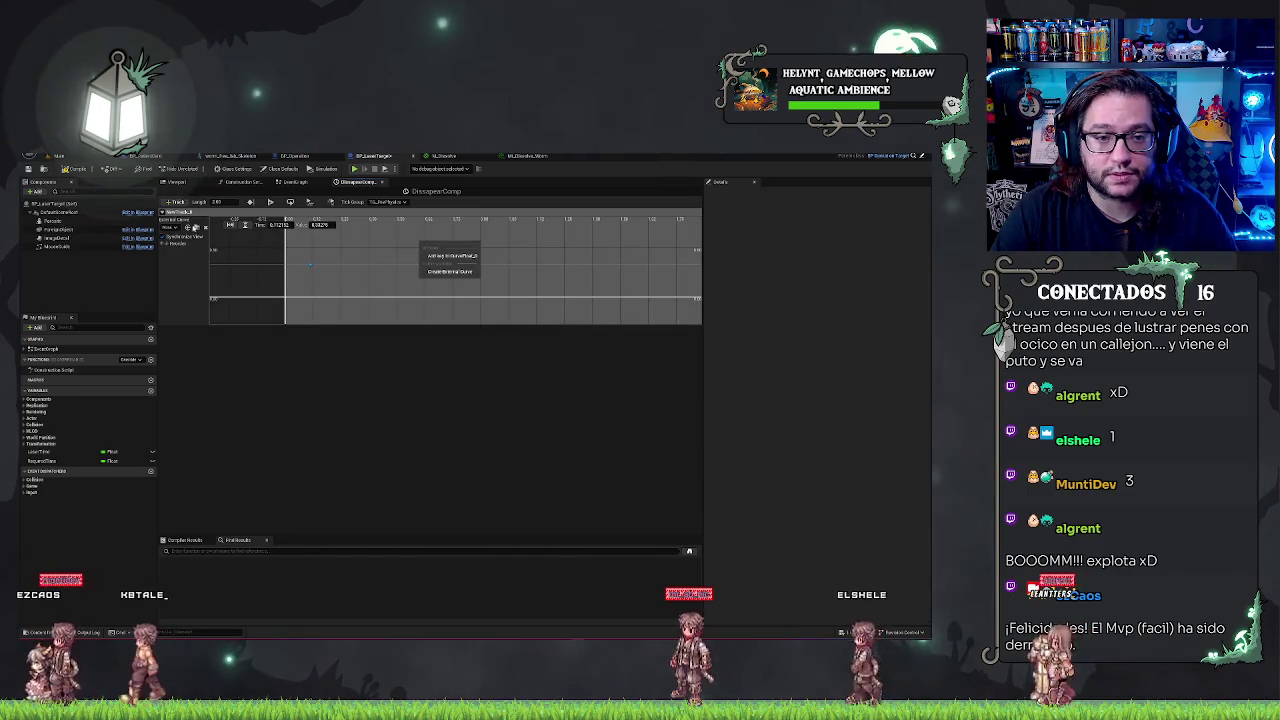
pyautogui.click(171, 227)
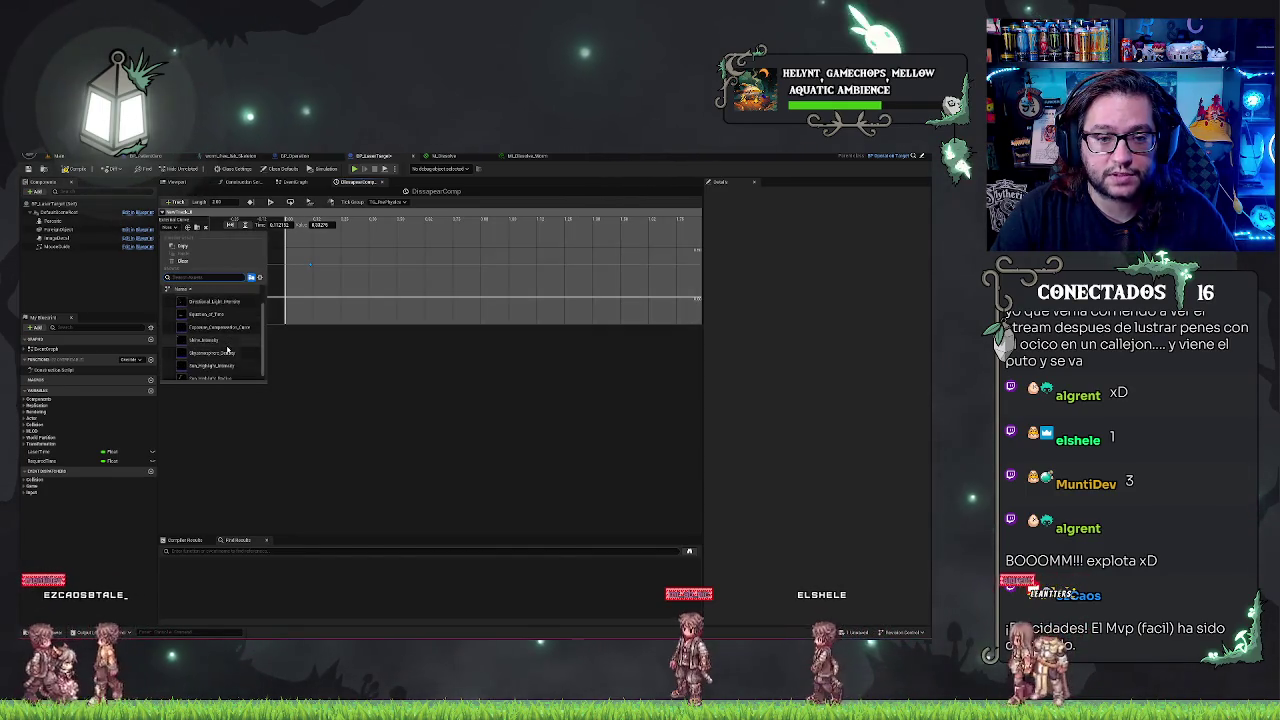
pyautogui.click(233, 377)
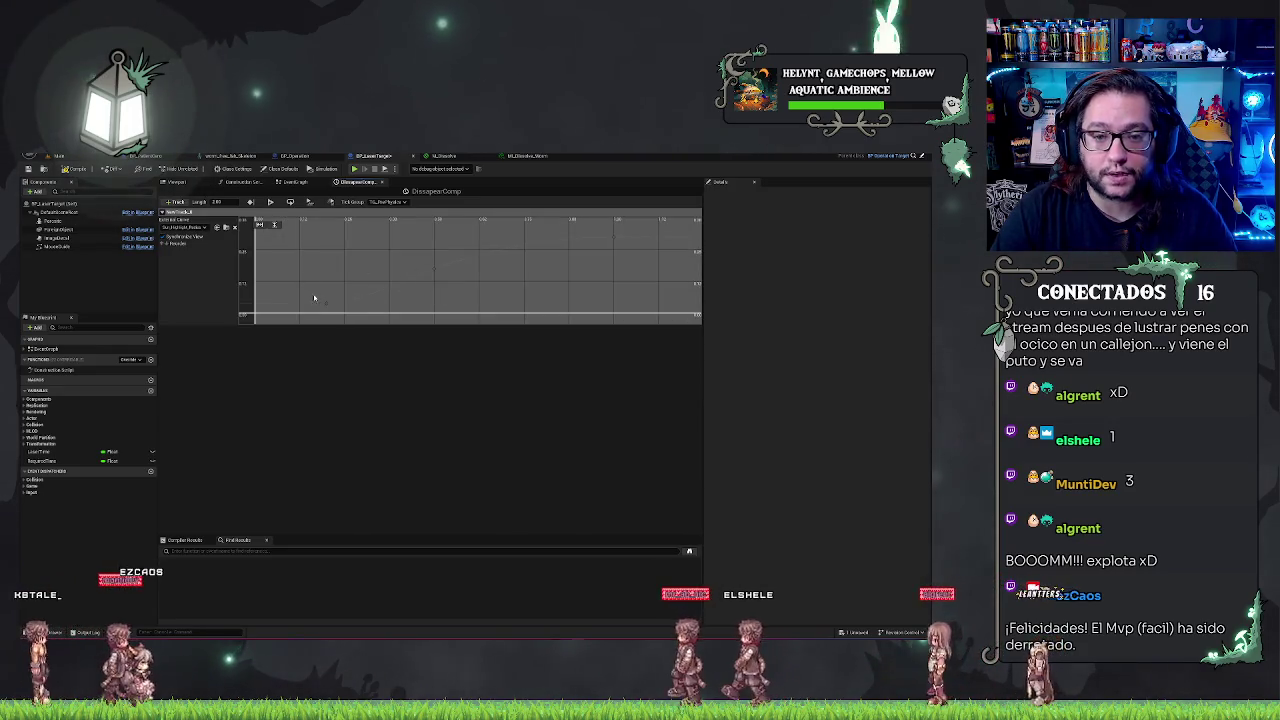
# Fit the curve in view and raise the middle key at time 0.5
pyautogui.scroll(-1, 535, 289)
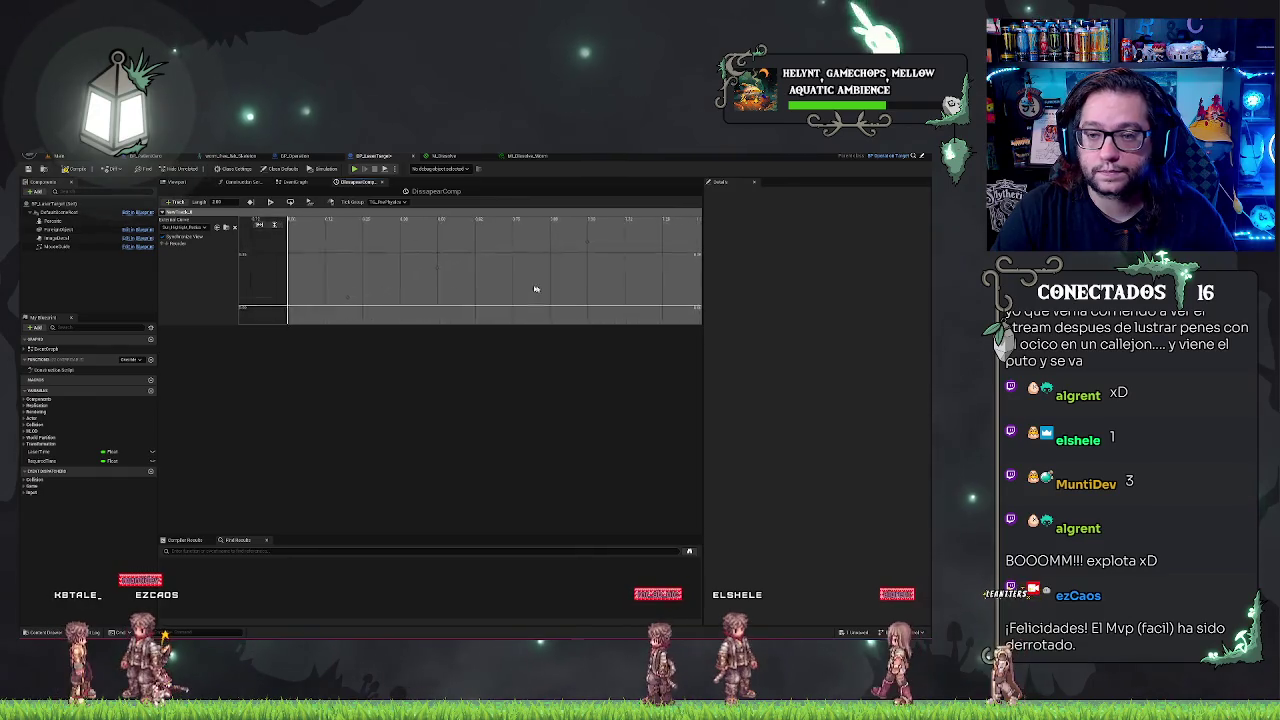
pyautogui.scroll(3, 535, 289)
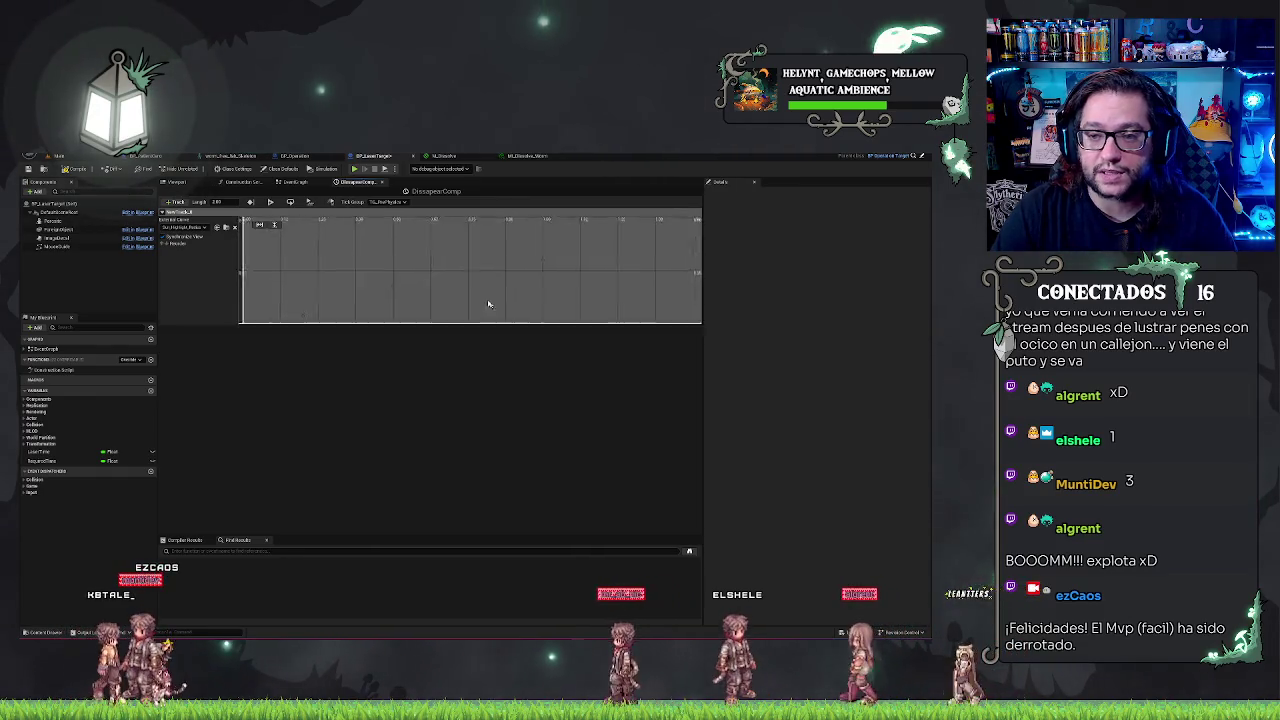
pyautogui.click(234, 228)
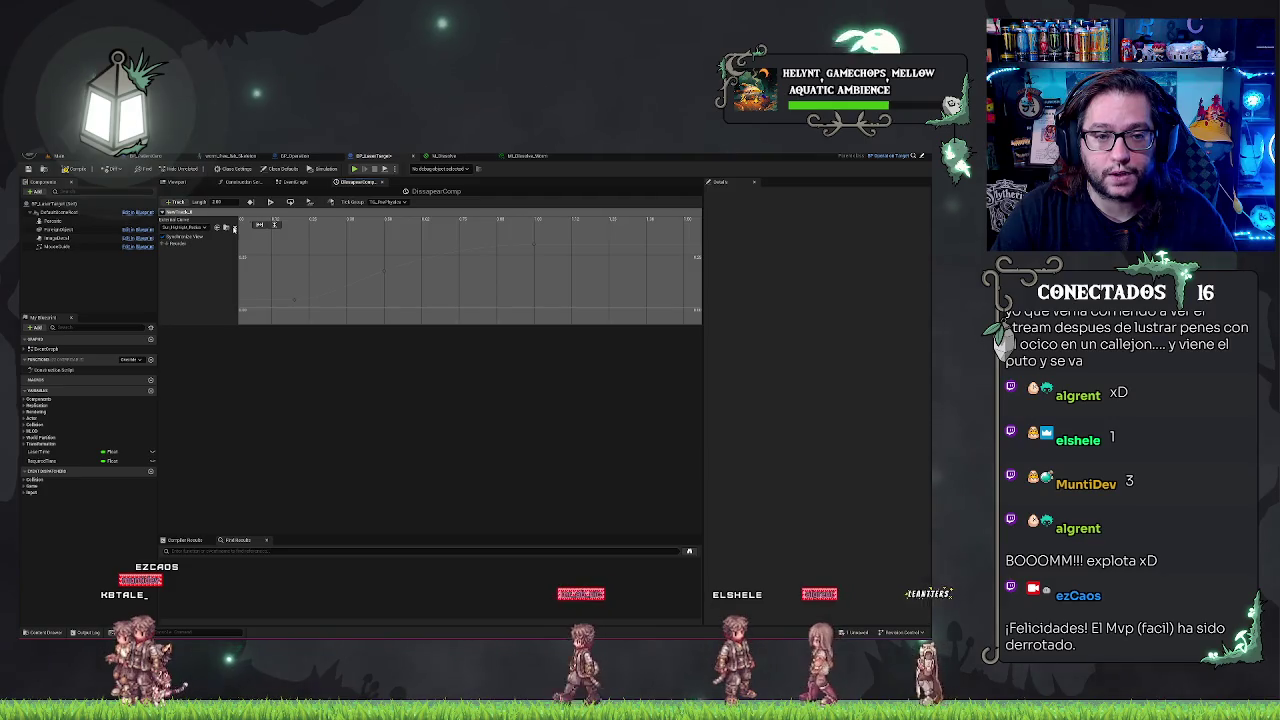
pyautogui.scroll(1, 514, 286)
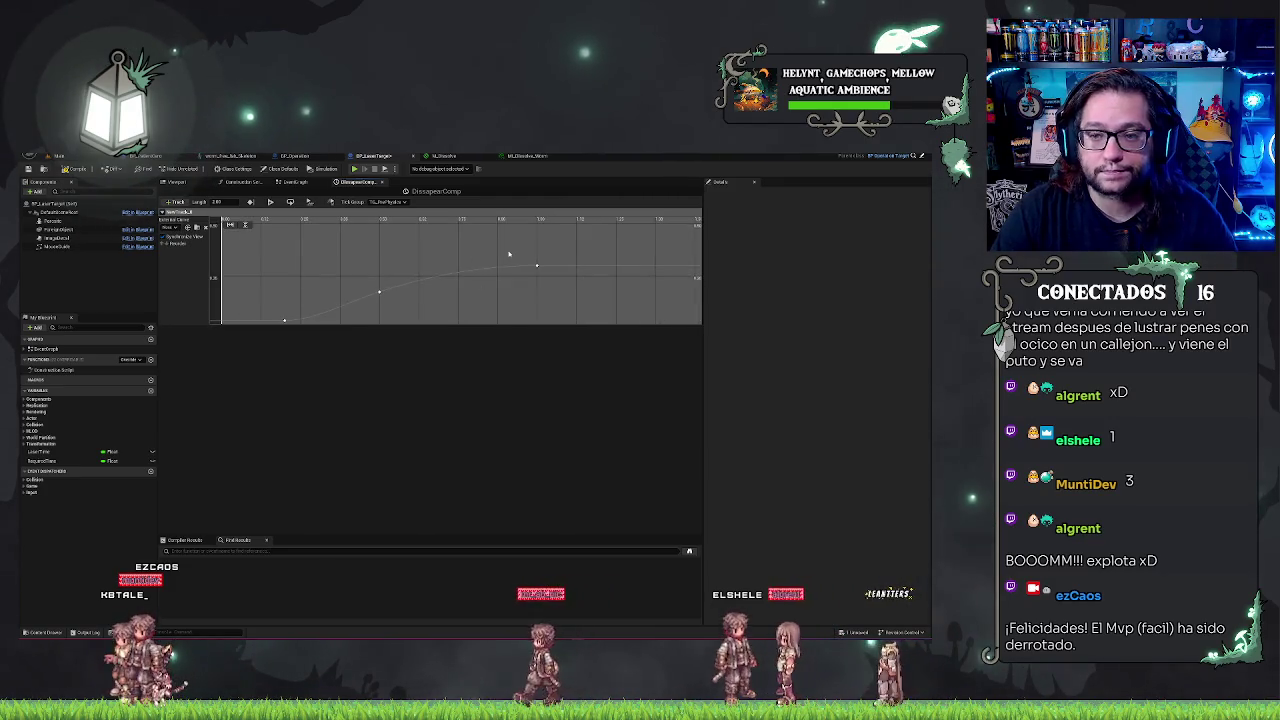
pyautogui.click(537, 265)
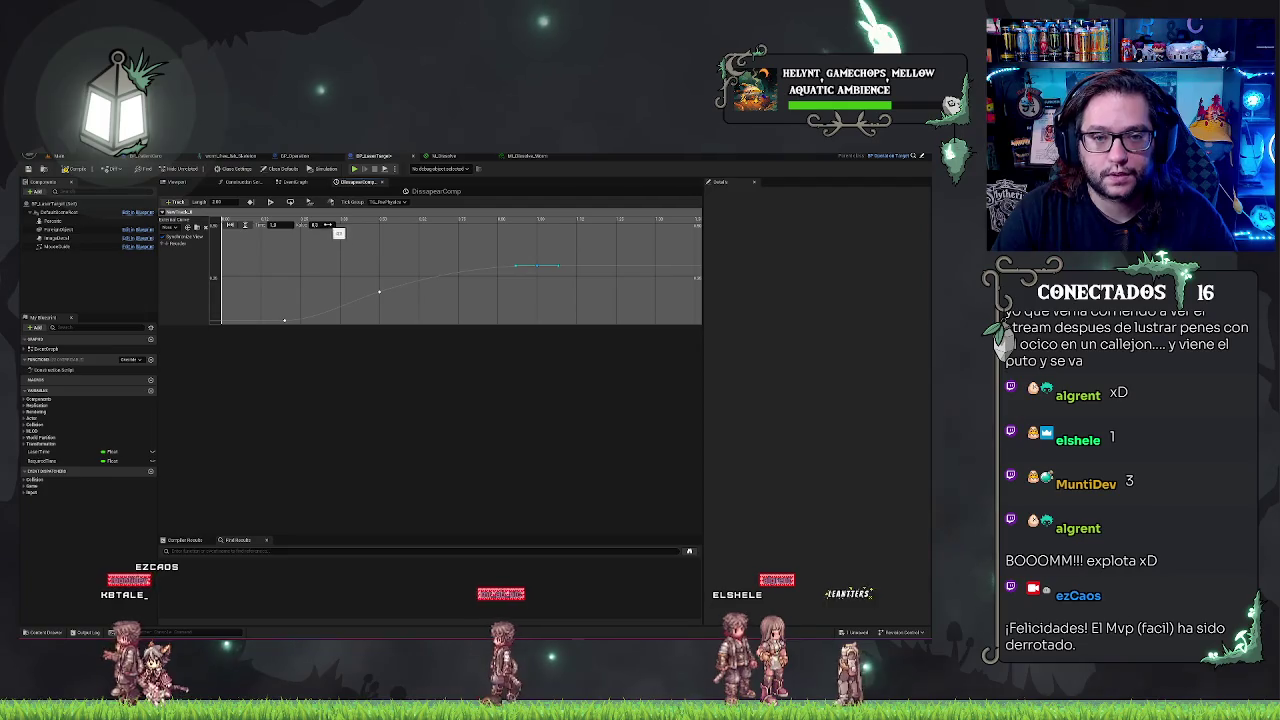
pyautogui.scroll(-1, 388, 270)
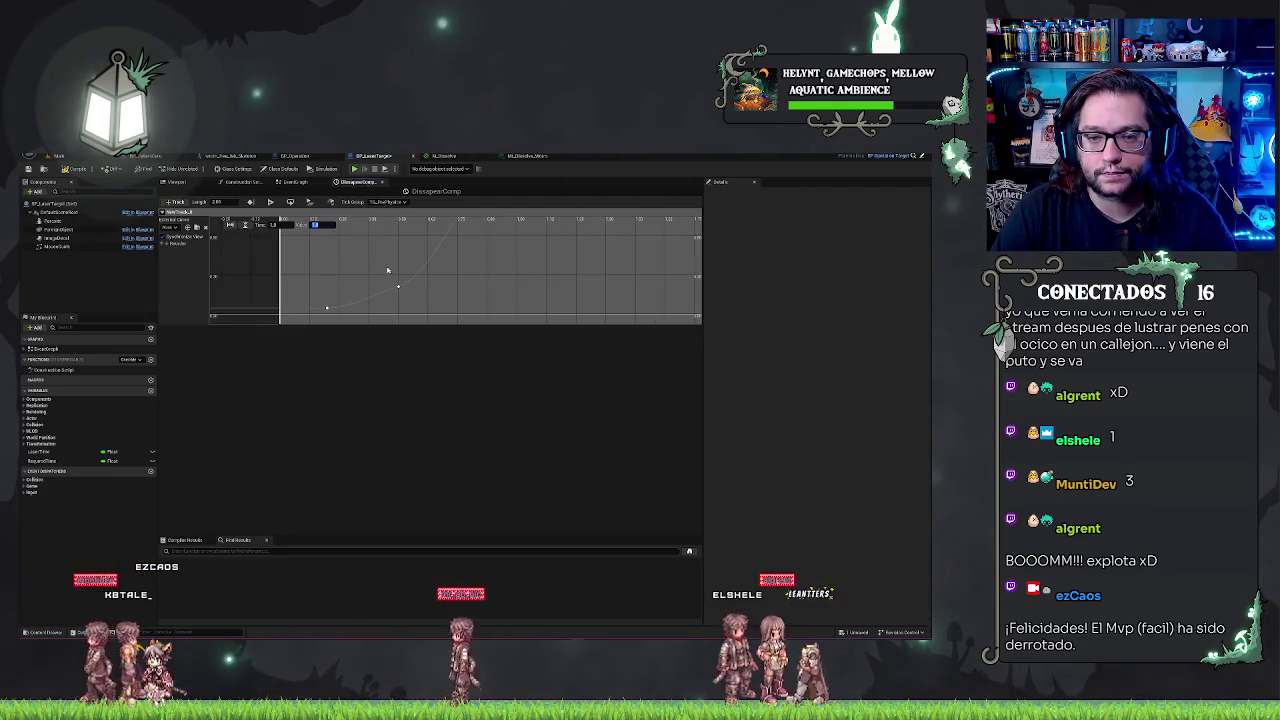
pyautogui.click(398, 286)
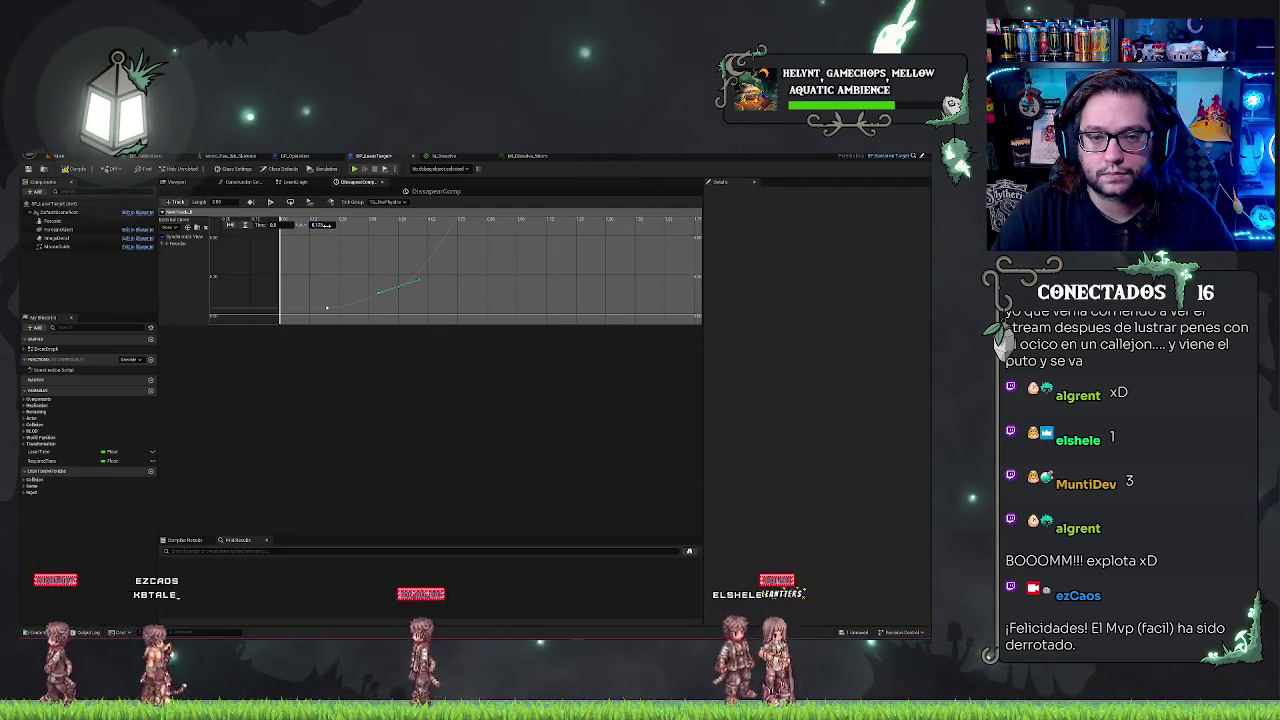
pyautogui.moveTo(326, 225); pyautogui.dragTo(338, 234)
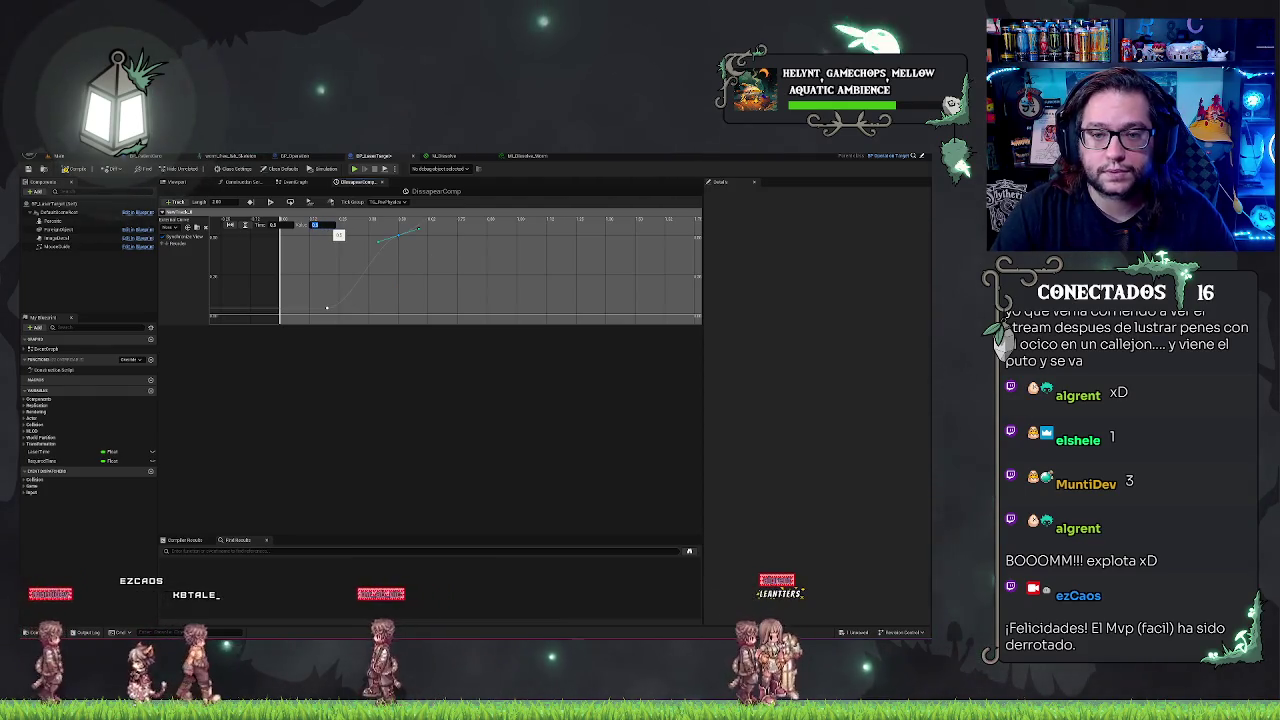
pyautogui.scroll(2, 506, 318)
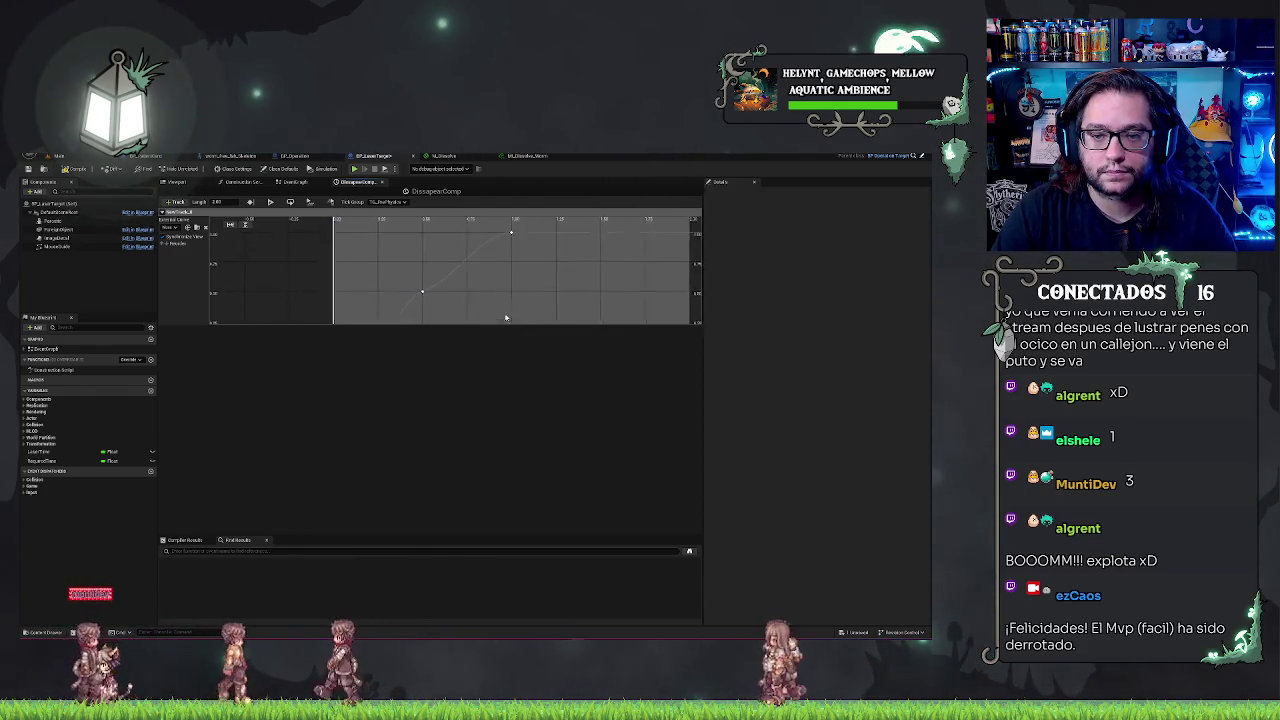
pyautogui.scroll(-3, 506, 318)
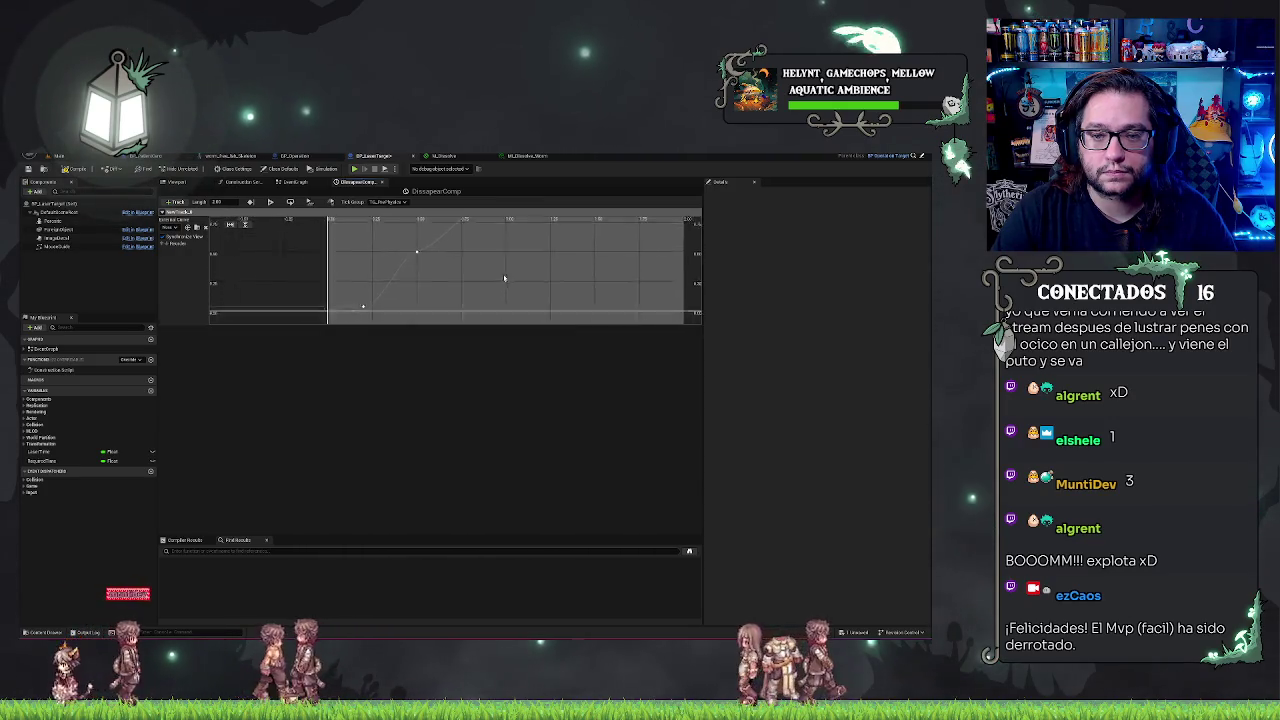
# Drag the upper key at time 1.0 to shape the rise into an S-curve
pyautogui.moveTo(353, 302); pyautogui.dragTo(365, 296)
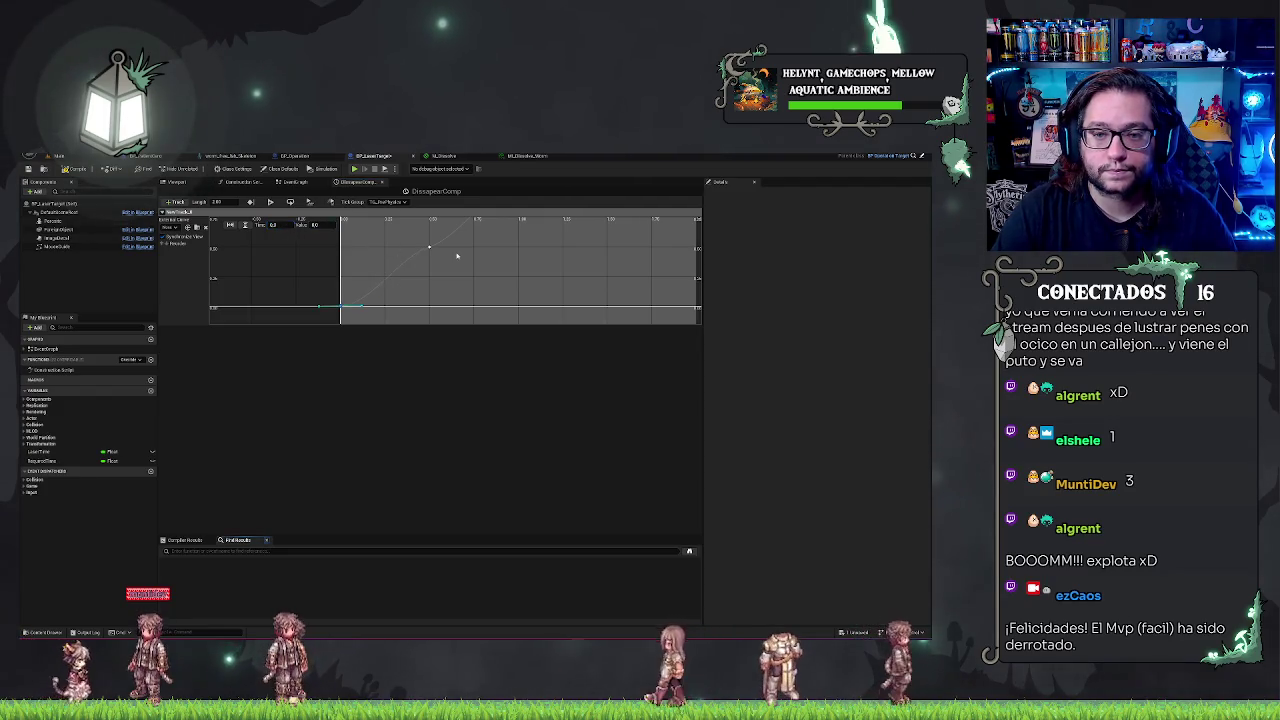
pyautogui.scroll(-2, 457, 256)
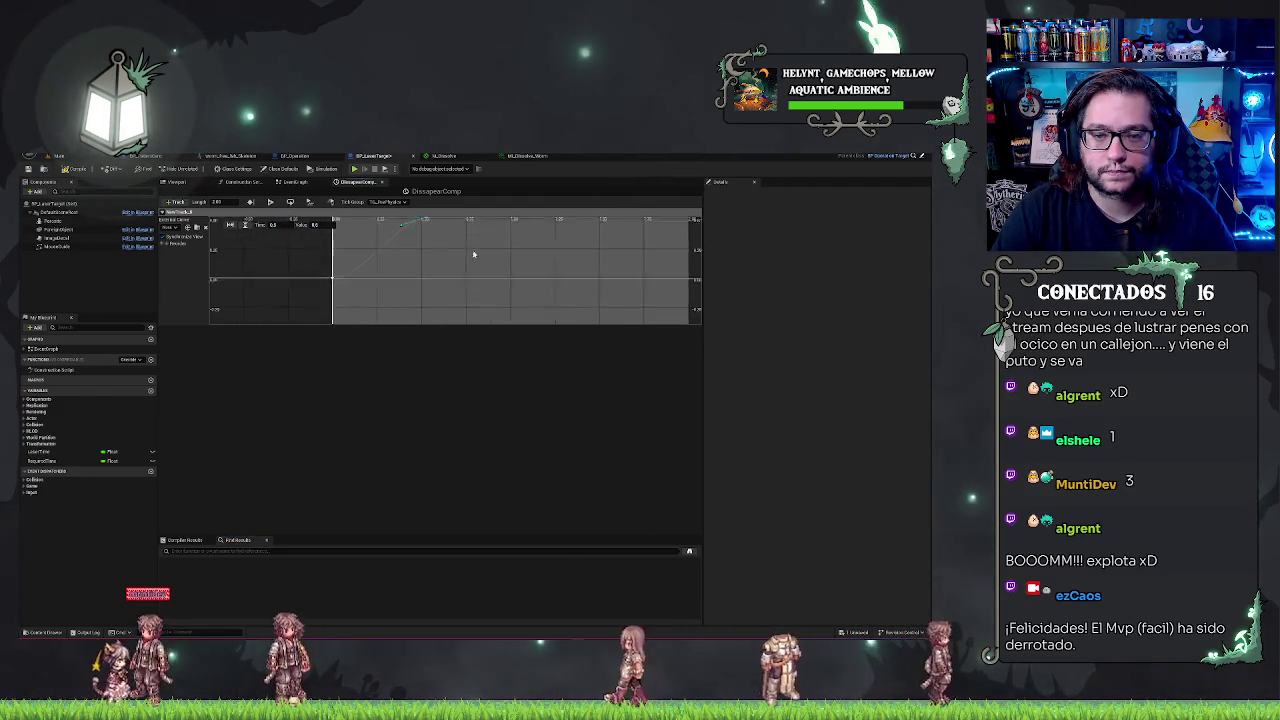
pyautogui.press('f')
pyautogui.click(425, 258)
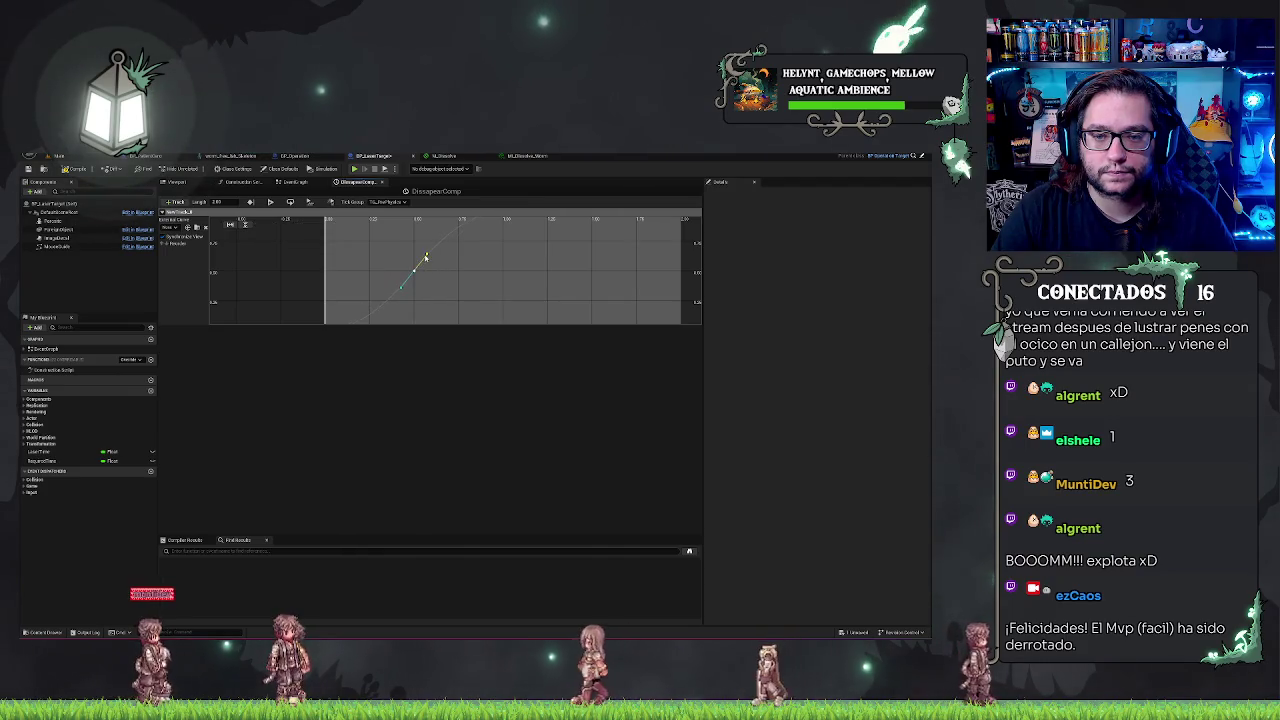
pyautogui.click(484, 273)
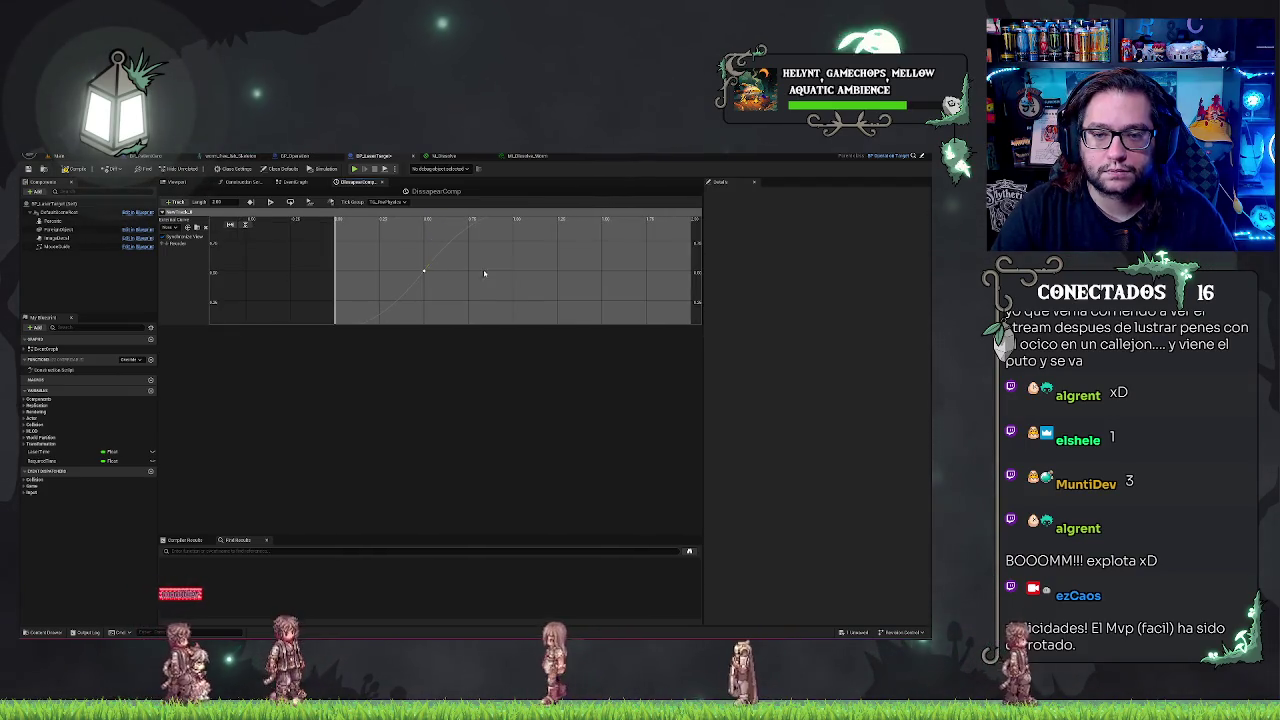
pyautogui.scroll(-2, 484, 273)
pyautogui.click(459, 254)
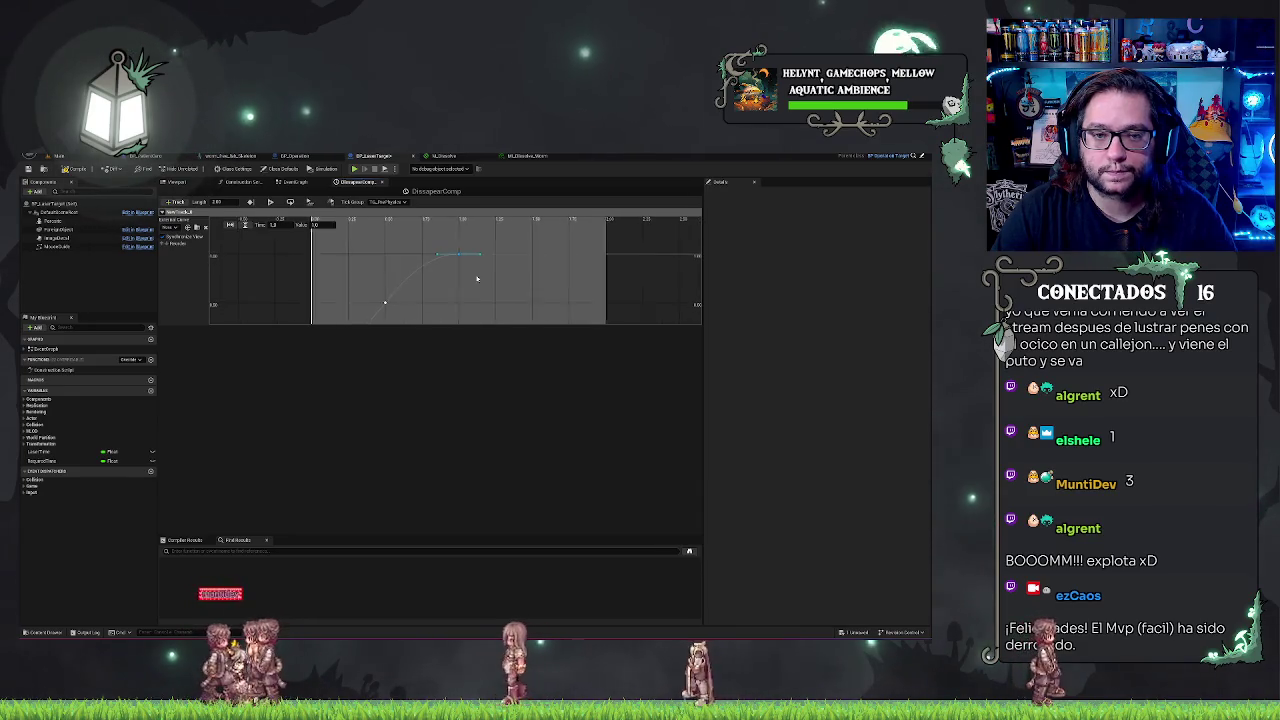
pyautogui.scroll(-2, 469, 262)
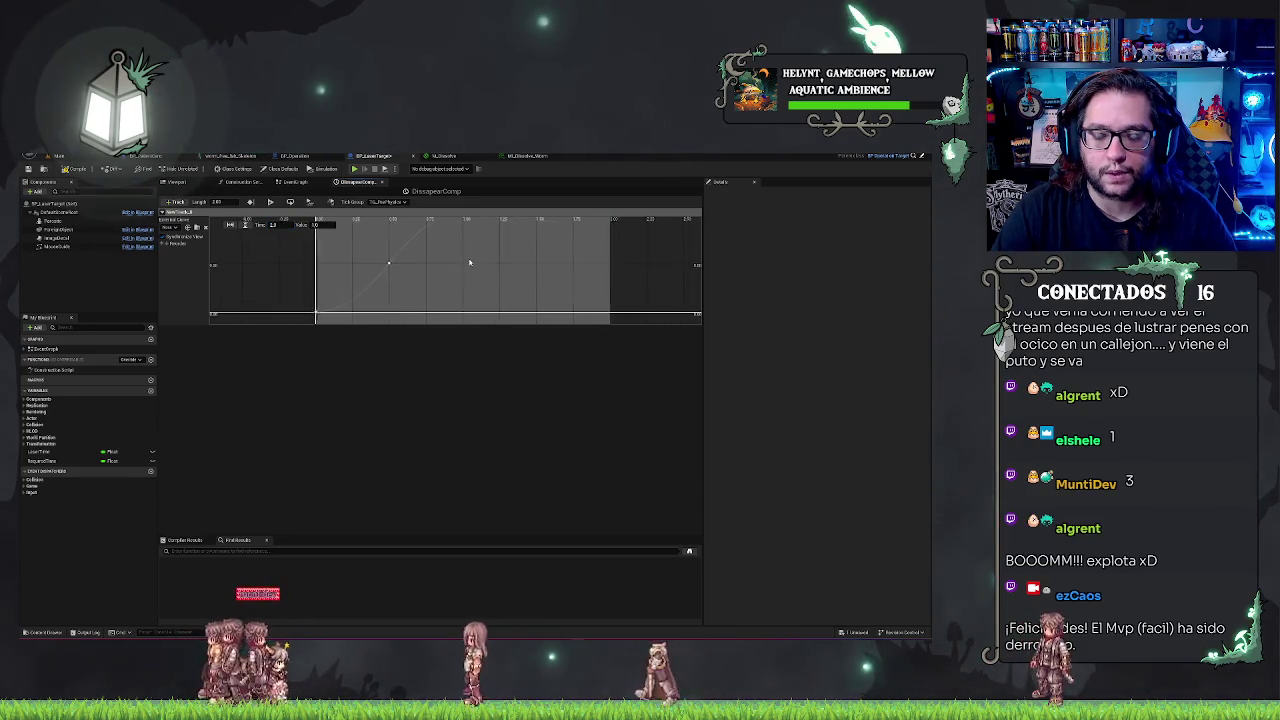
pyautogui.moveTo(469, 262); pyautogui.dragTo(532, 266)
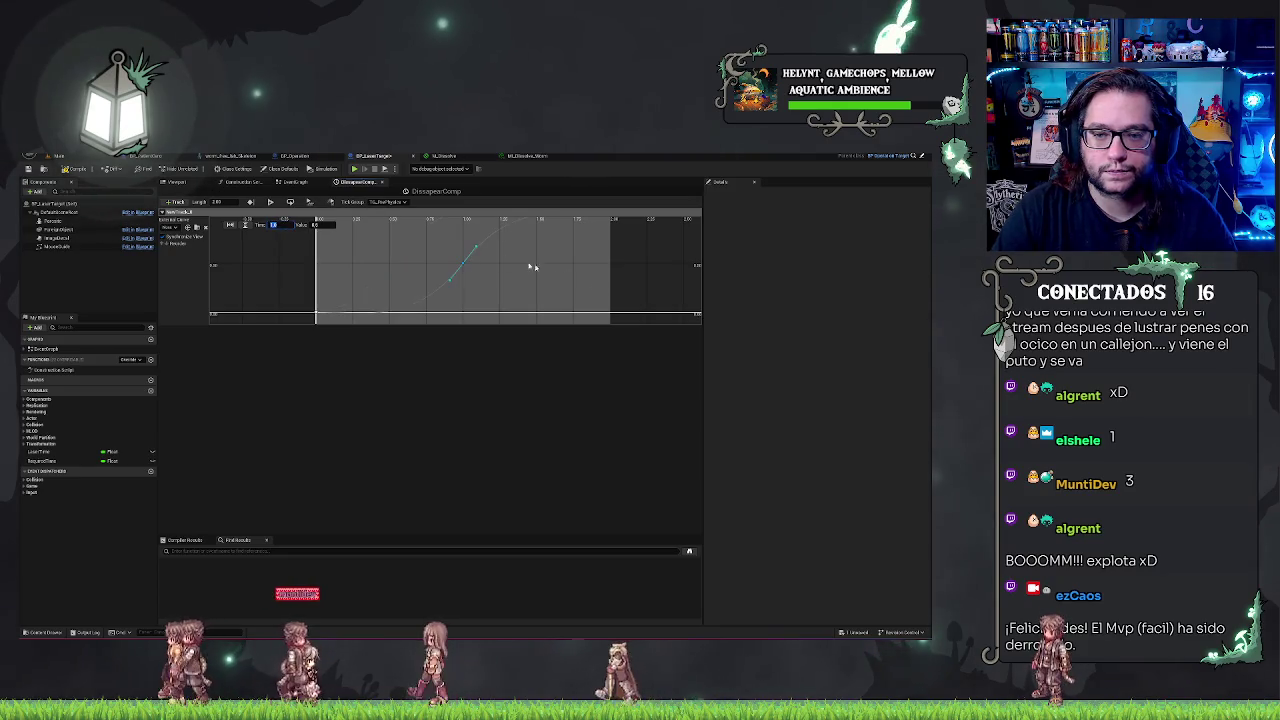
pyautogui.scroll(-3, 550, 275)
pyautogui.click(573, 282)
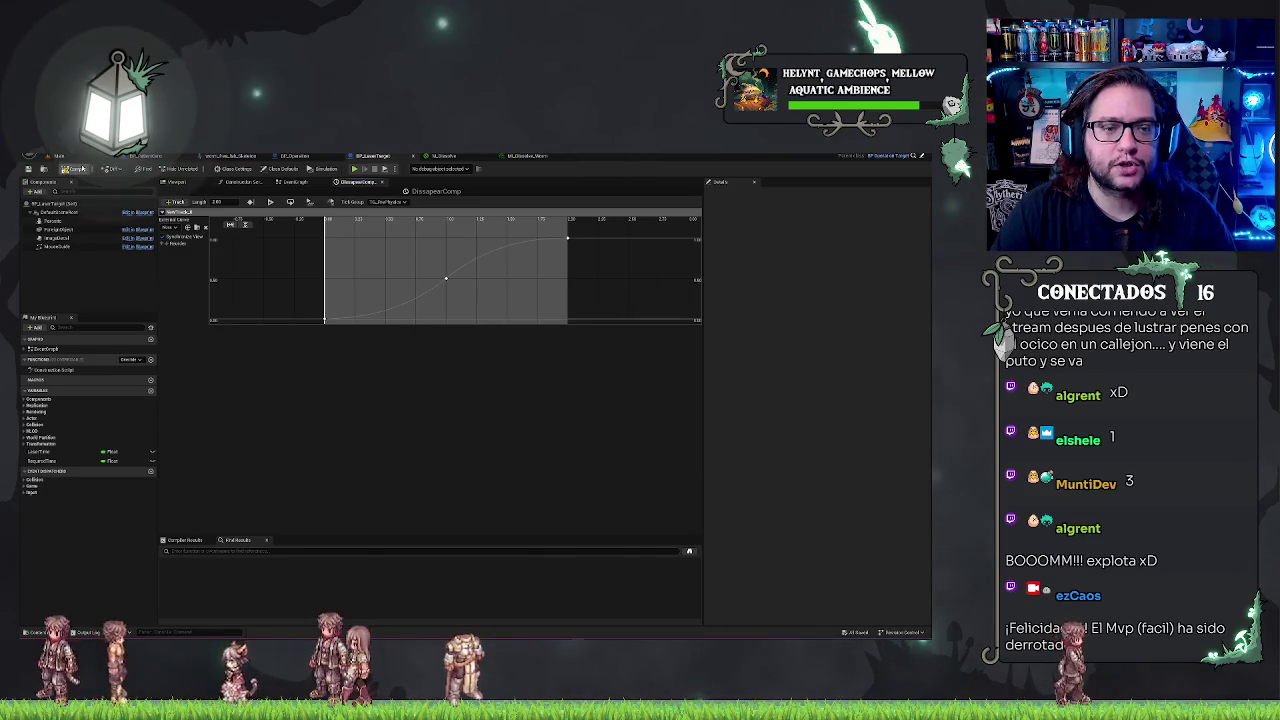
# Review the finished S-curve, then go back to the level editor
pyautogui.scroll(-2, 481, 257)
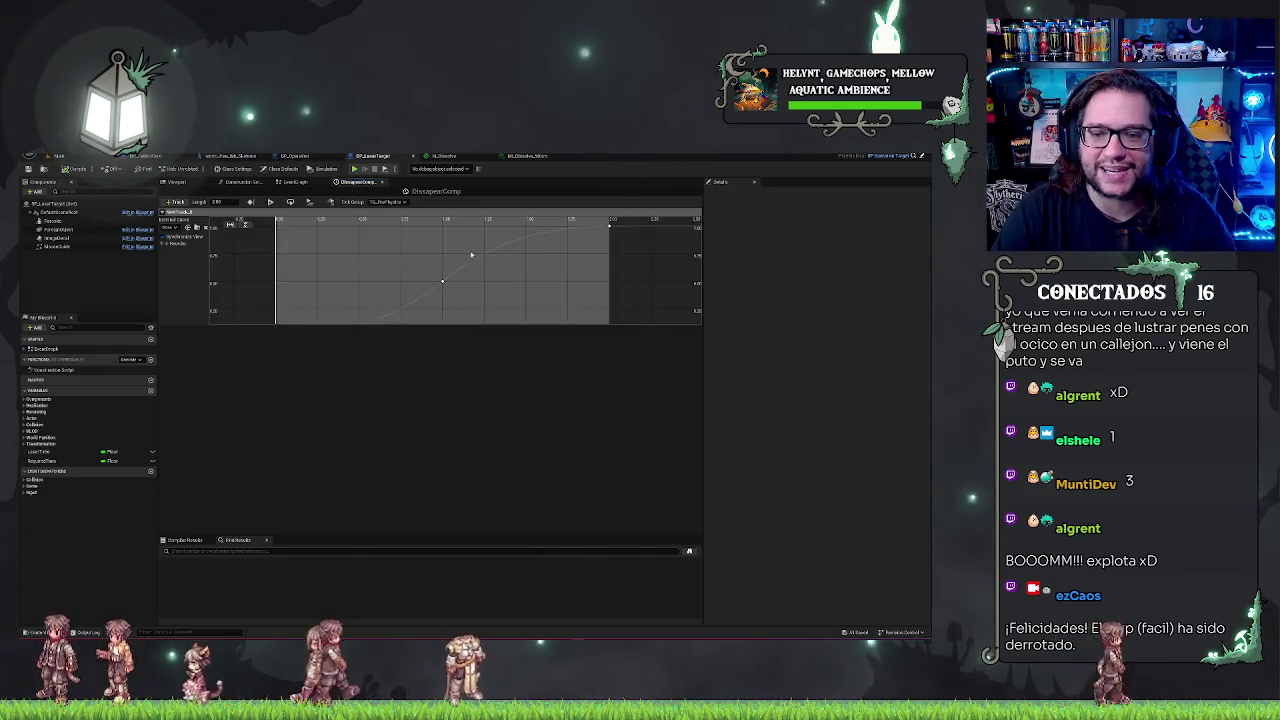
pyautogui.scroll(2, 483, 258)
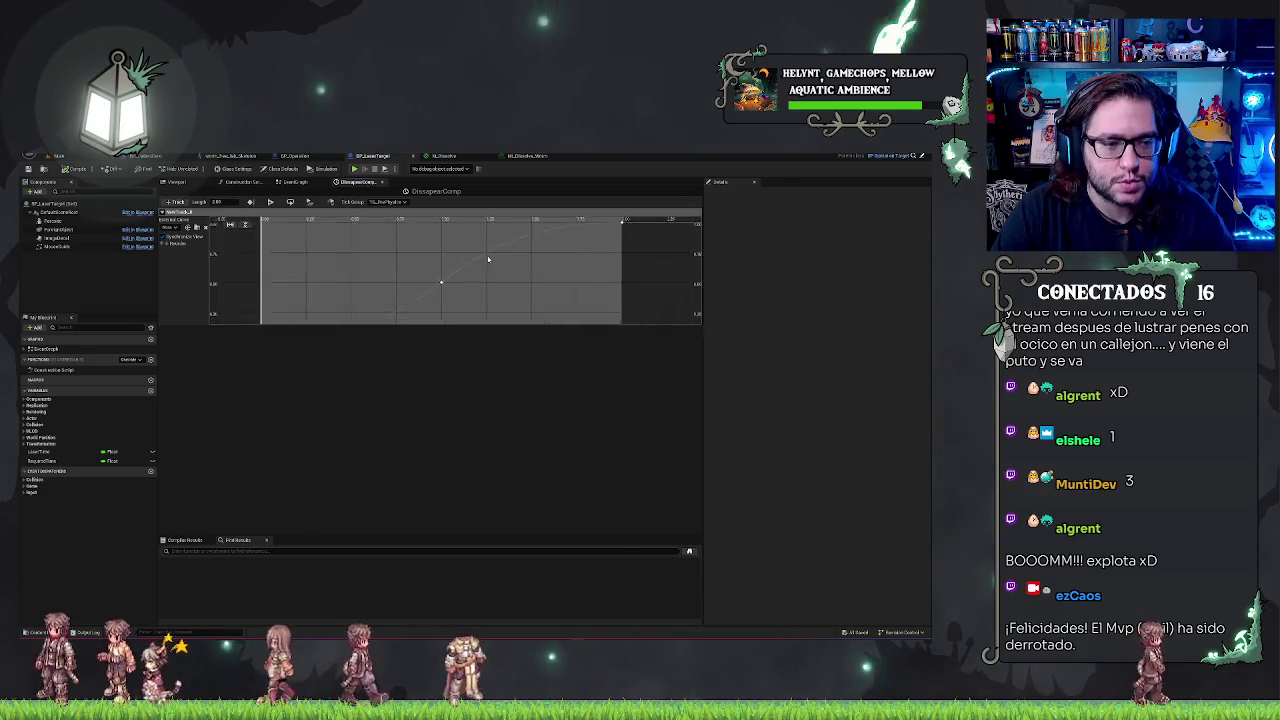
pyautogui.scroll(-1, 488, 259)
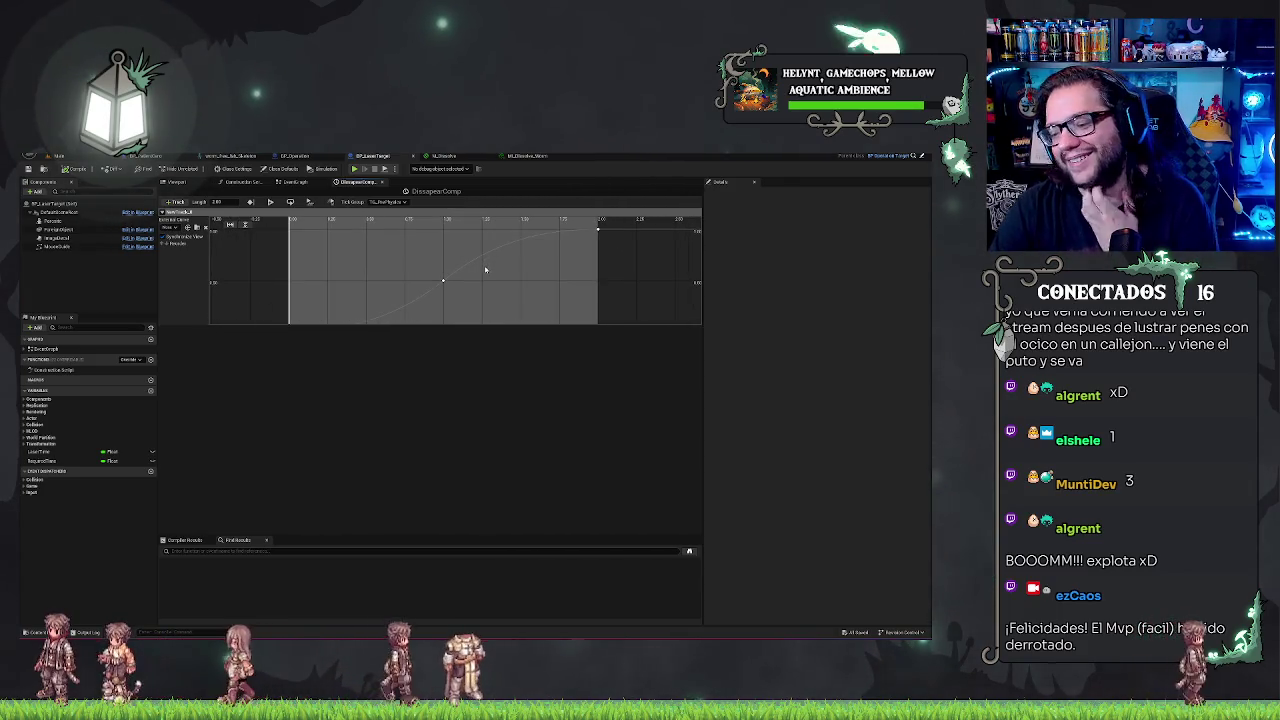
pyautogui.click(88, 157)
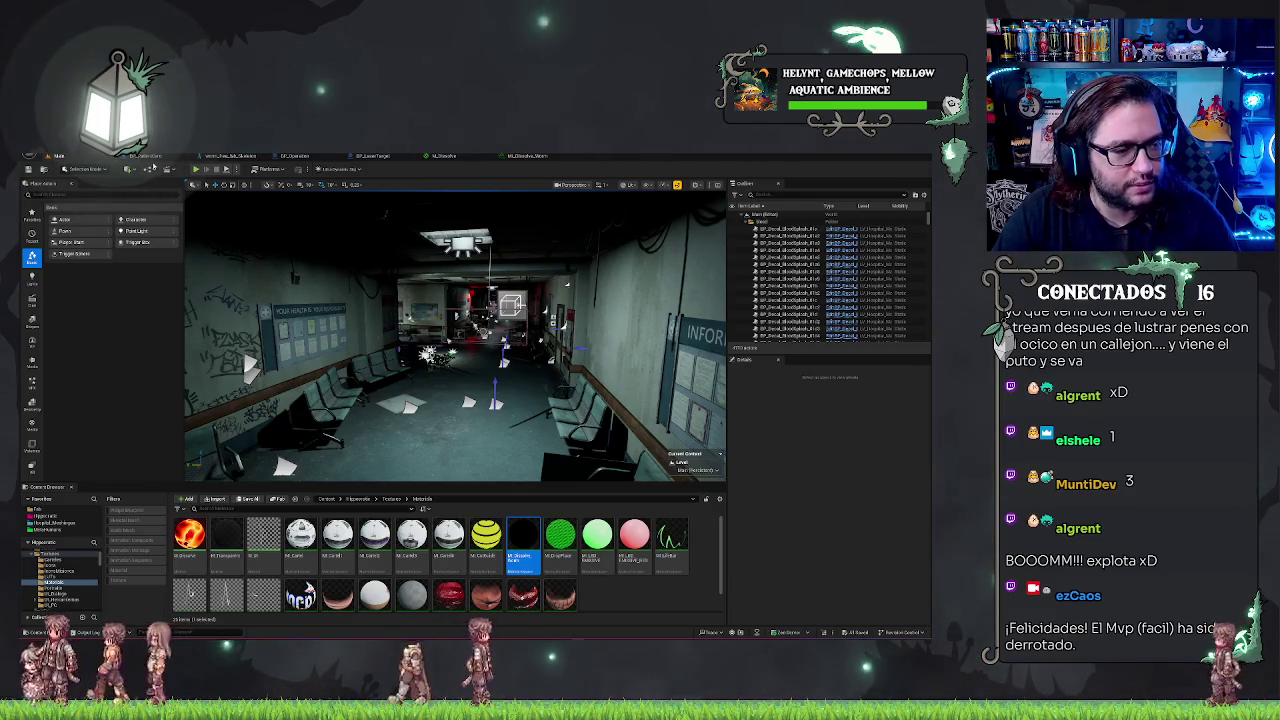
pyautogui.click(293, 156)
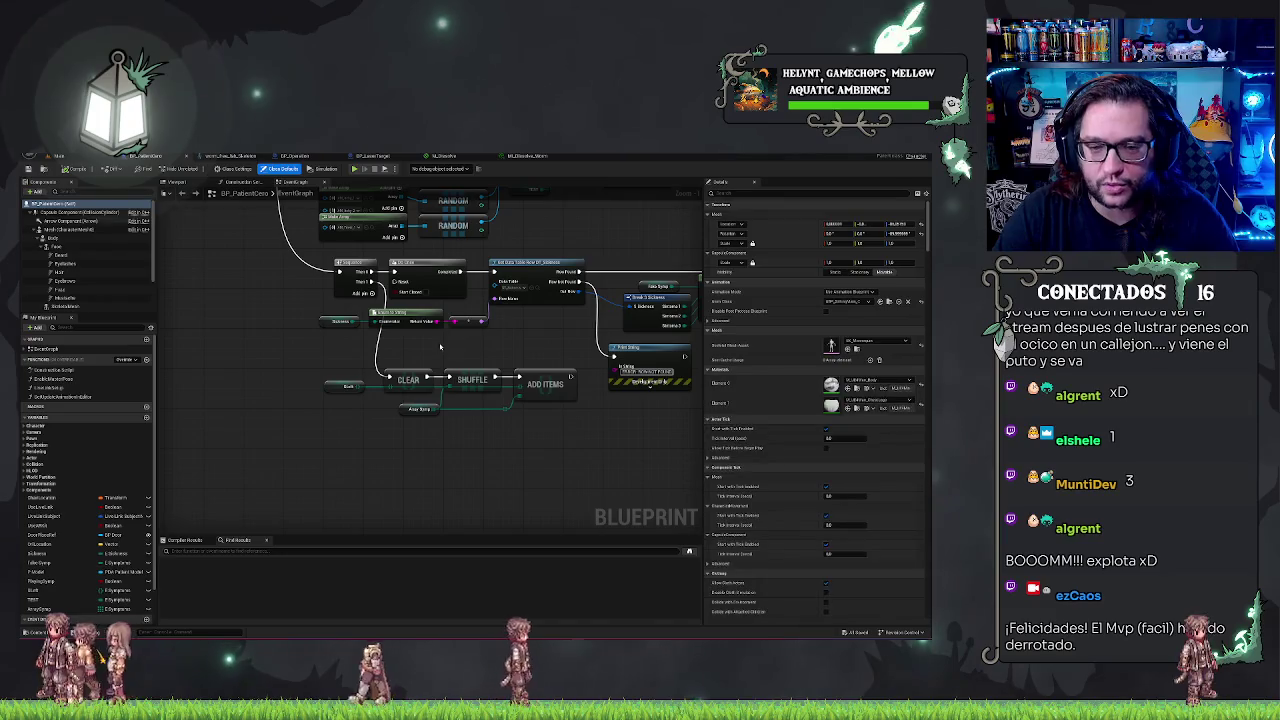
pyautogui.click(378, 157)
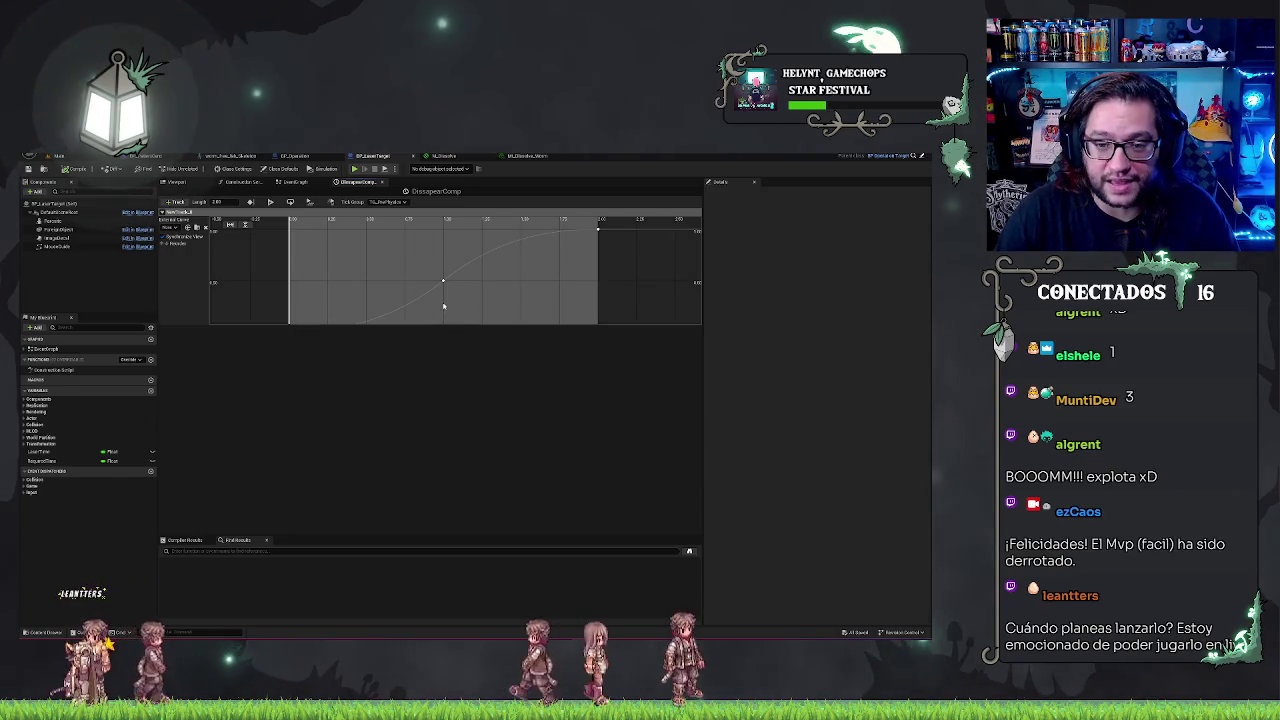
# Scroll the DissapearComp timeline to review the S-shaped float track rising to 1.0
pyautogui.scroll(-3, 443, 302)
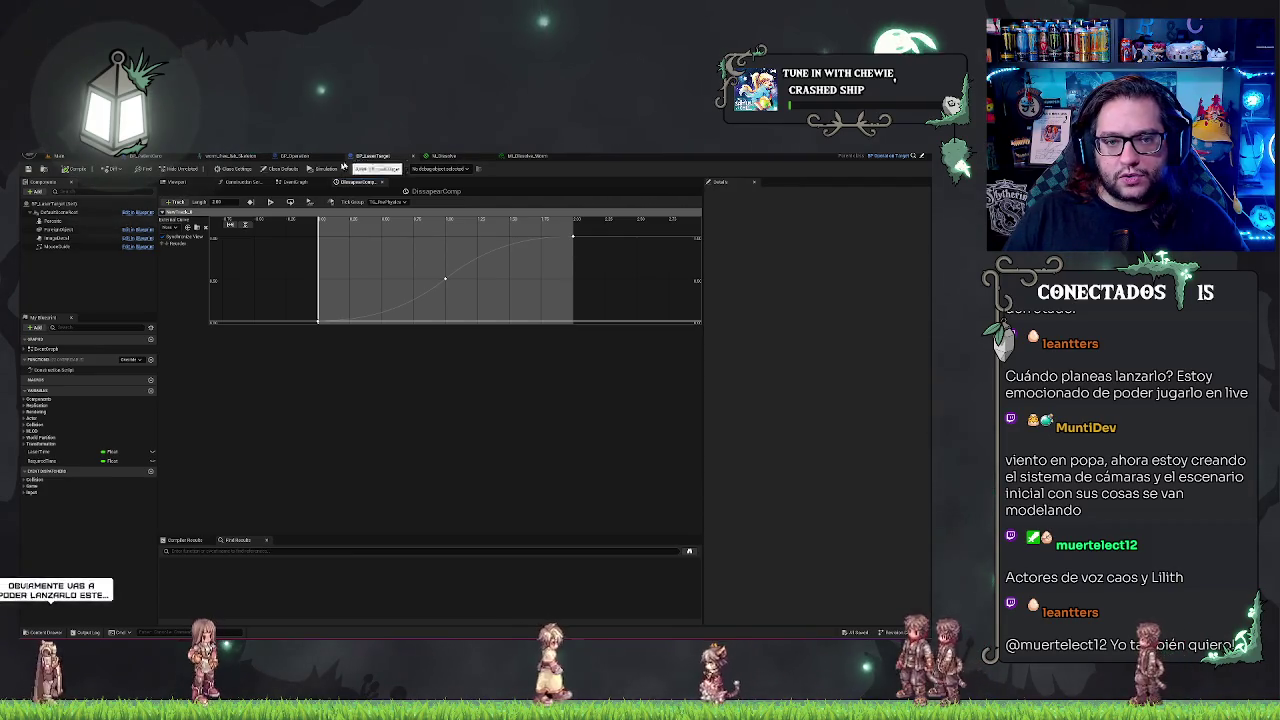
# Add a Lerp node wired to the New Track 0 output in the event graph
pyautogui.click(383, 181)
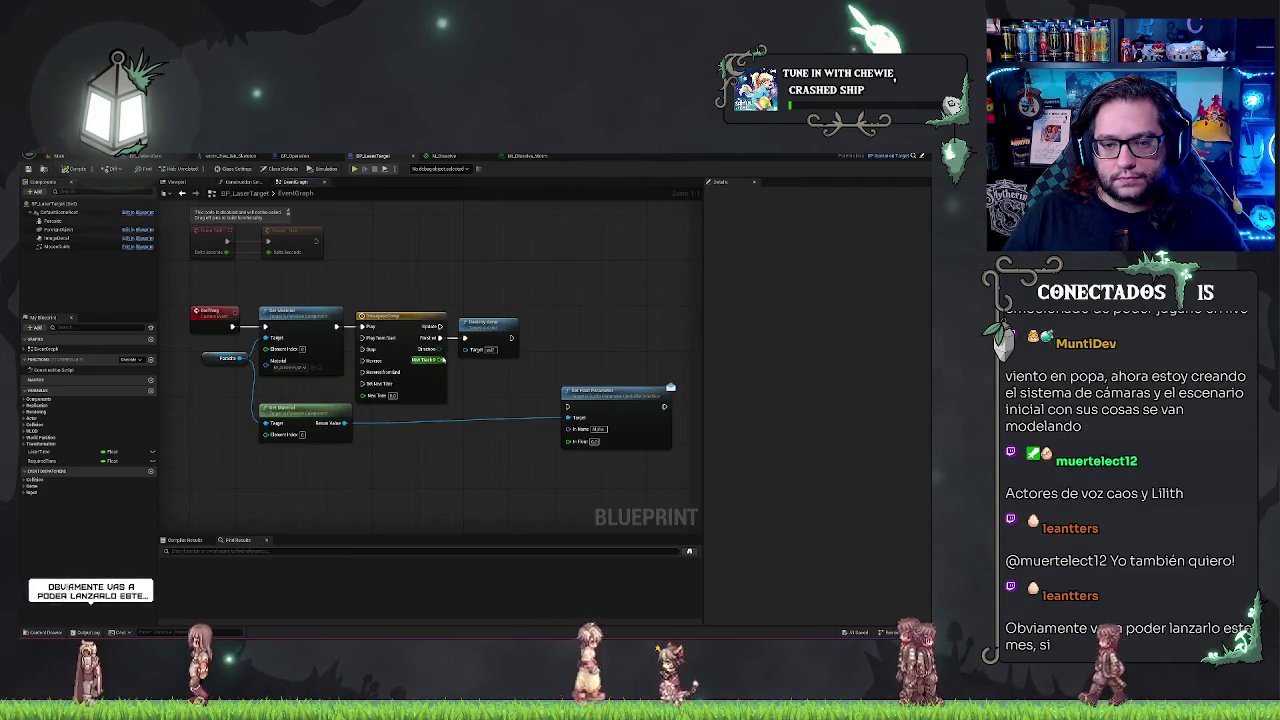
pyautogui.moveTo(440, 359); pyautogui.dragTo(476, 407)
pyautogui.write('frac')
pyautogui.press('Return')
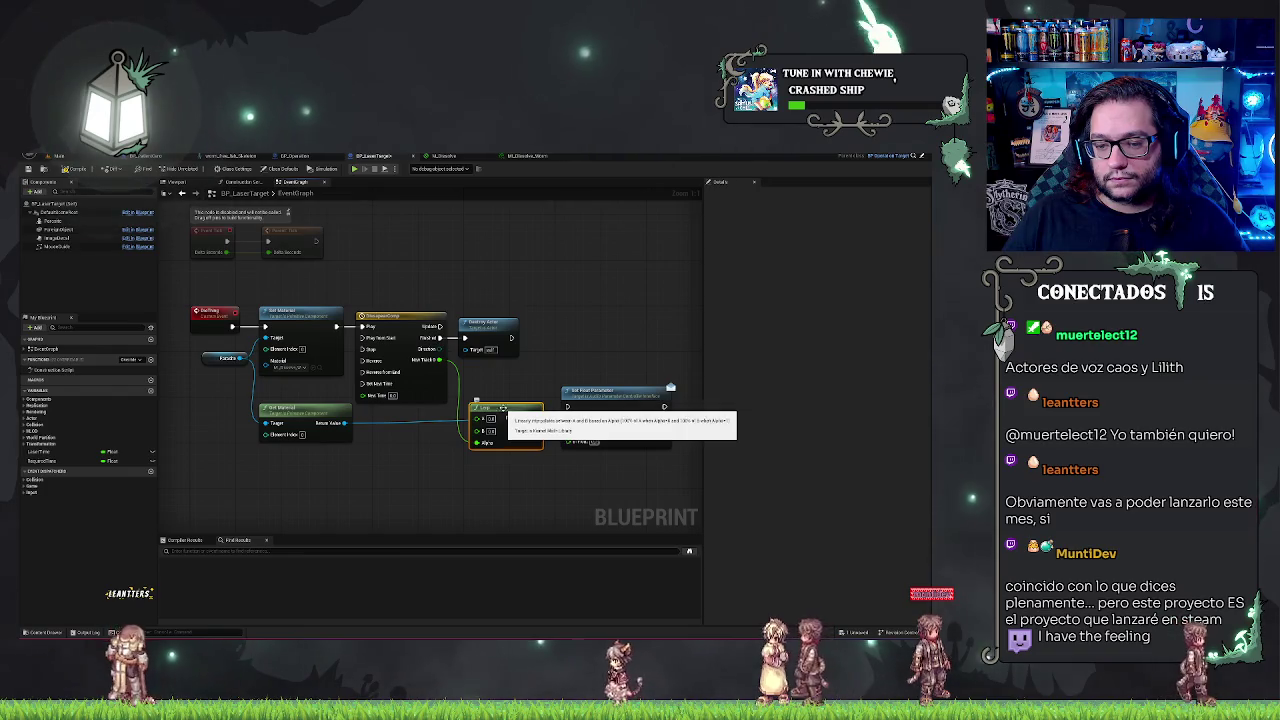
# Wire the Lerp Return Value into In Float and place Set Float Parameter beside Destroy Actor
pyautogui.click(494, 156)
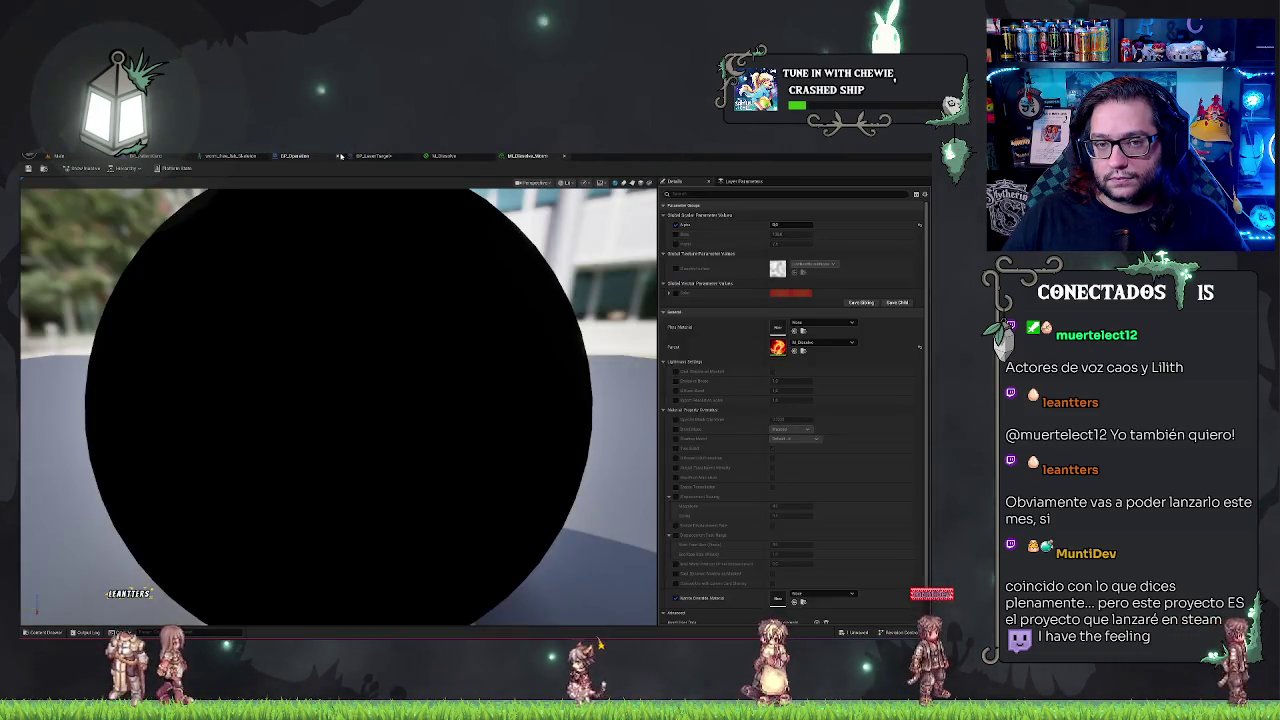
pyautogui.click(375, 156)
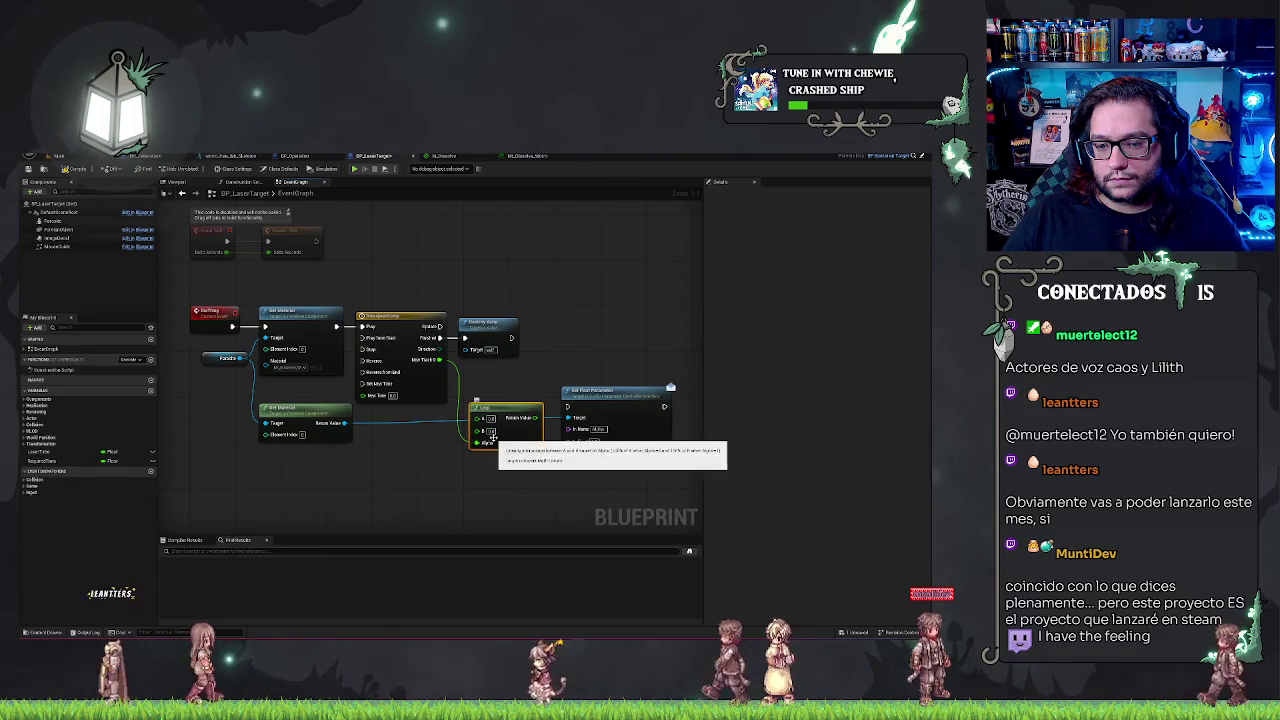
pyautogui.moveTo(535, 417)
pyautogui.mouseDown()
pyautogui.moveTo(568, 440)
pyautogui.moveTo(437, 327)
pyautogui.mouseUp()
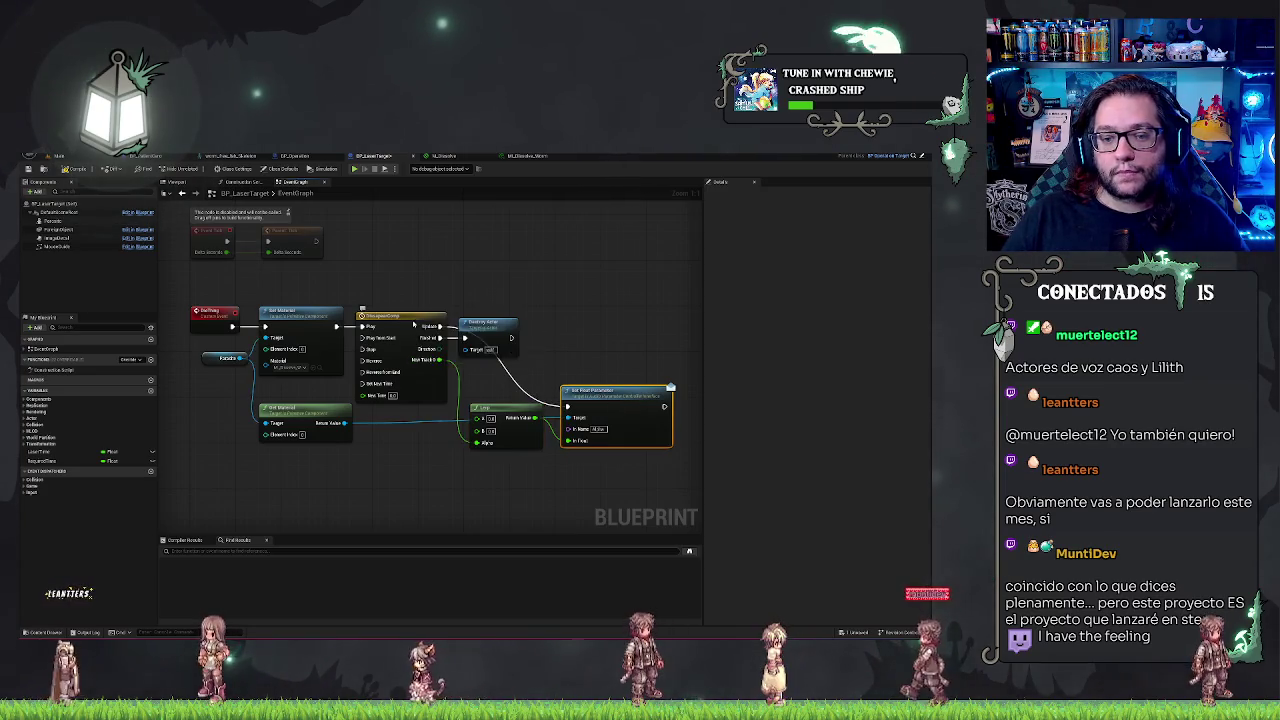
pyautogui.moveTo(600, 391); pyautogui.dragTo(598, 311)
pyautogui.click(549, 280)
pyautogui.moveTo(505, 302); pyautogui.dragTo(492, 305)
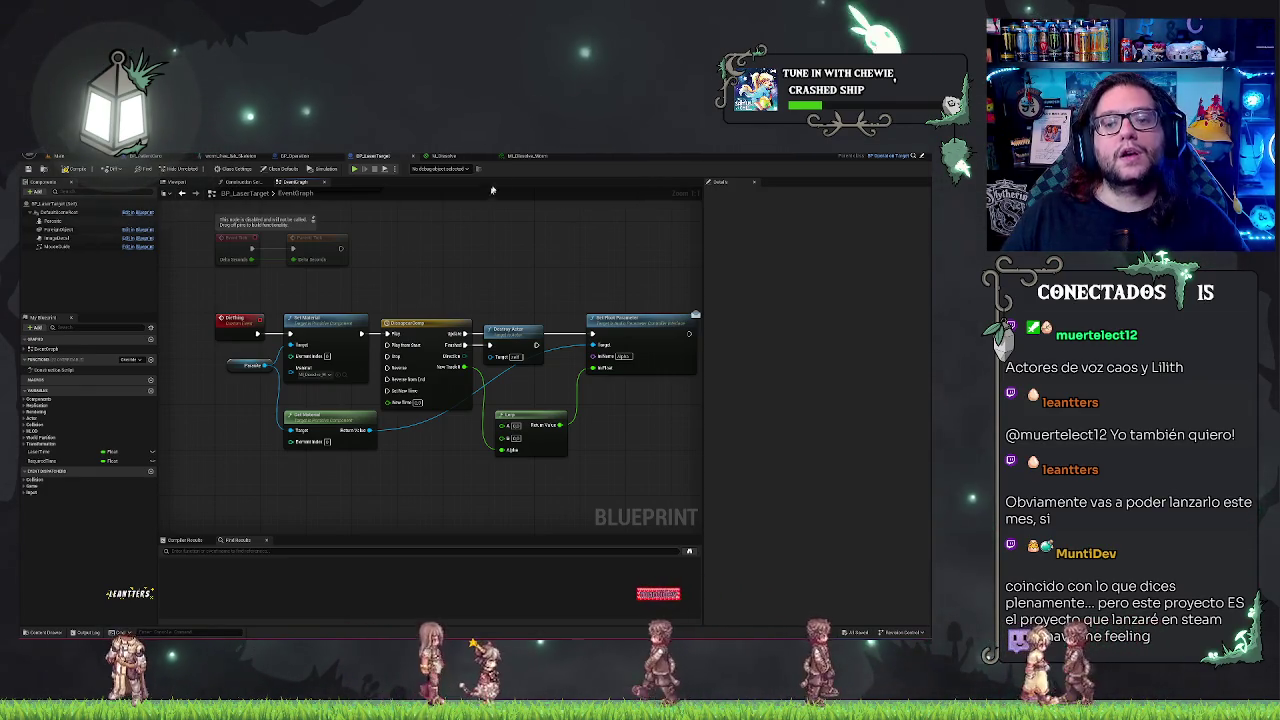
pyautogui.click(520, 156)
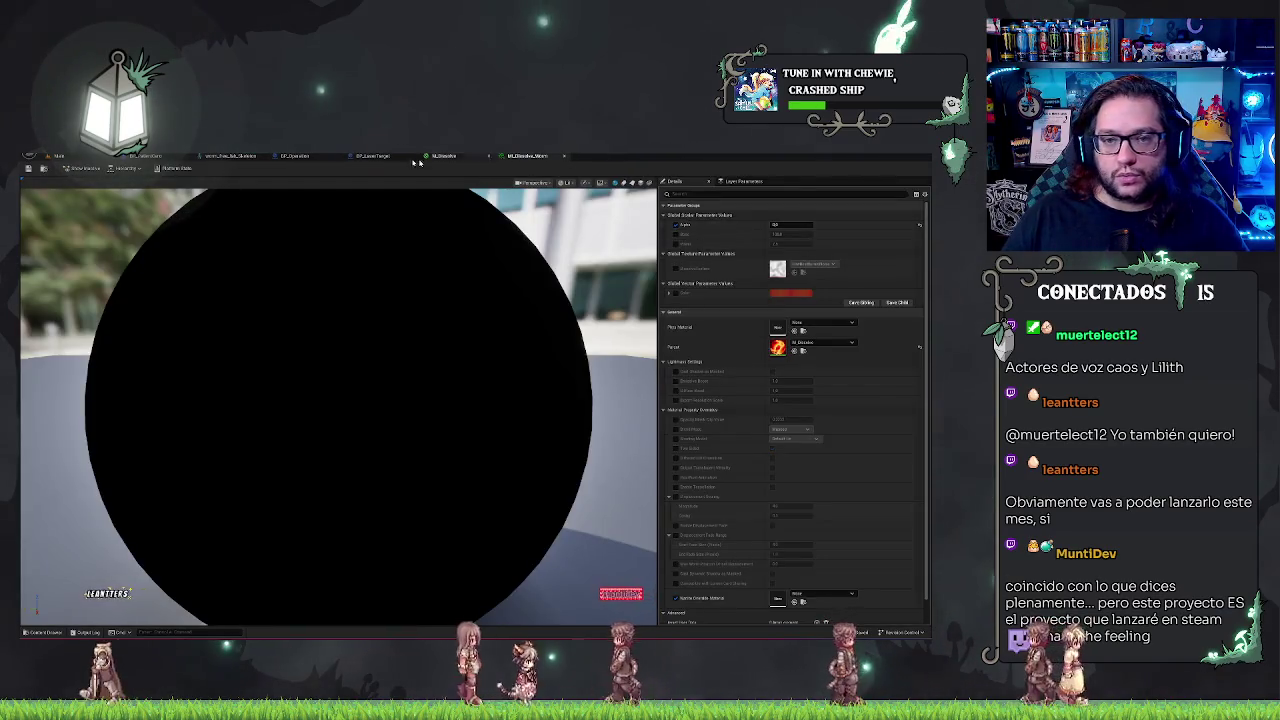
# Inspect the worm skeletal mesh: select its top bone, browse Preview Scene Settings, orbit the camera
pyautogui.click(225, 156)
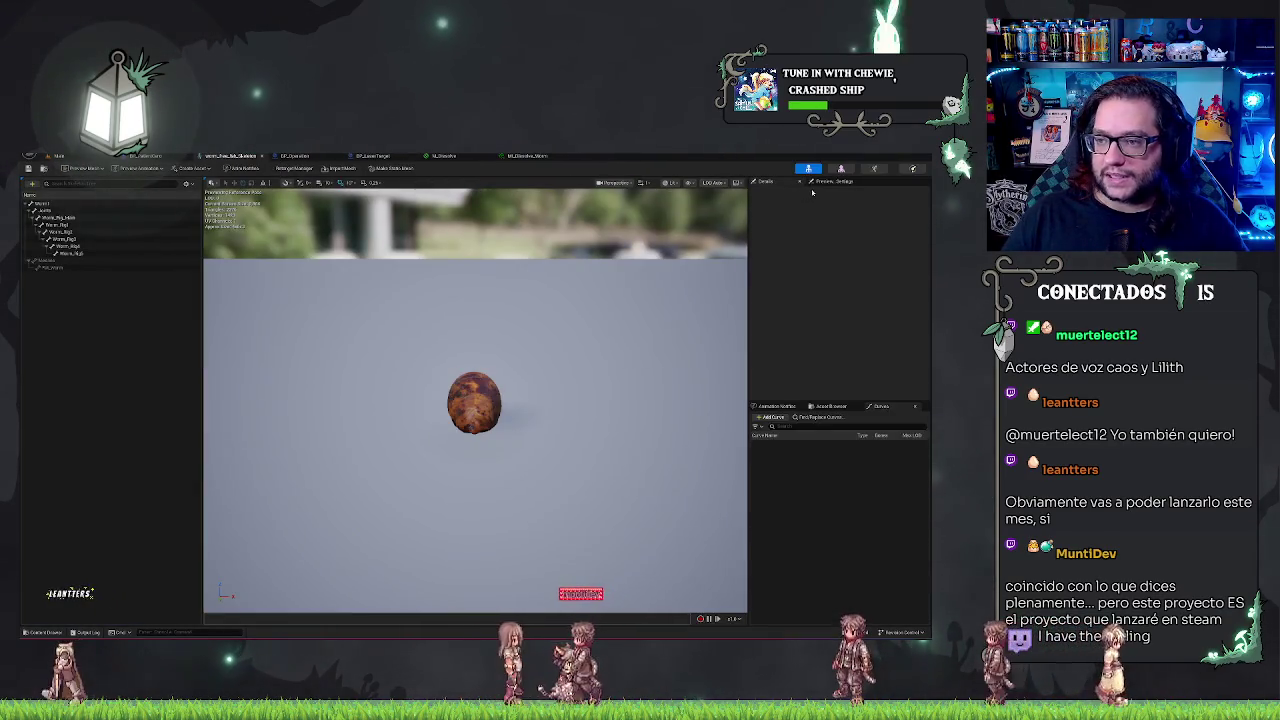
pyautogui.click(76, 204)
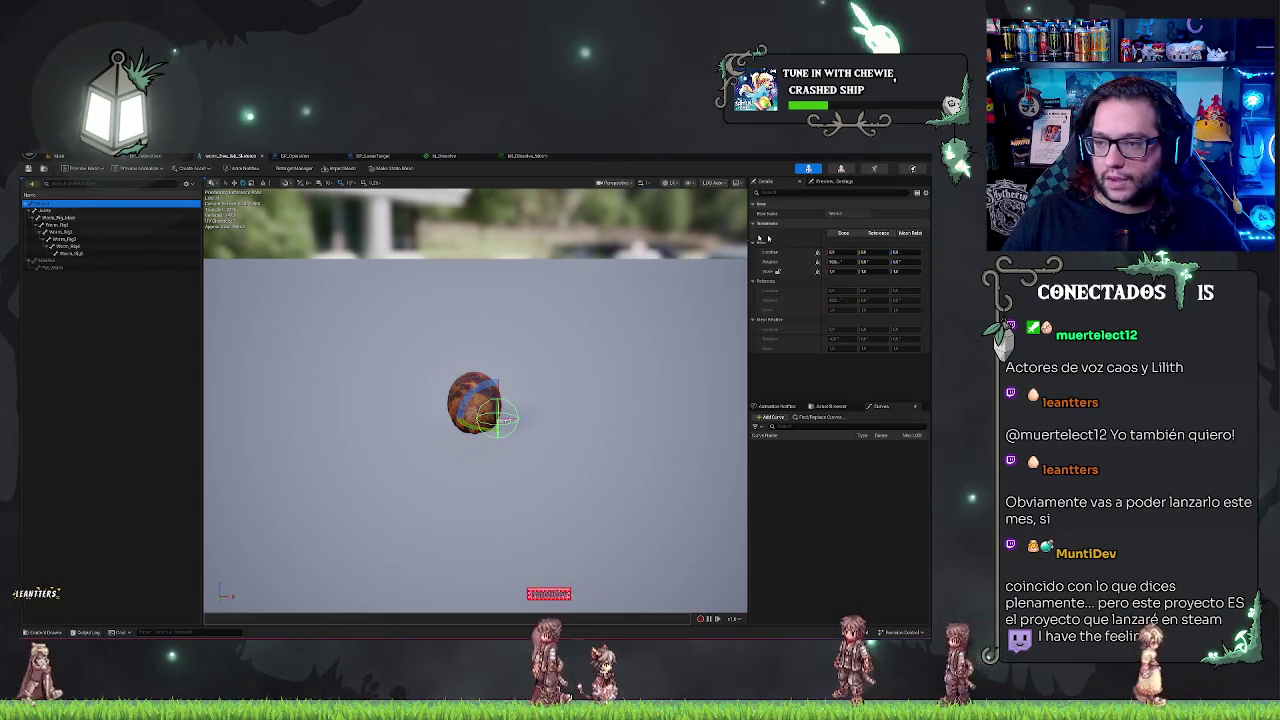
pyautogui.click(835, 183)
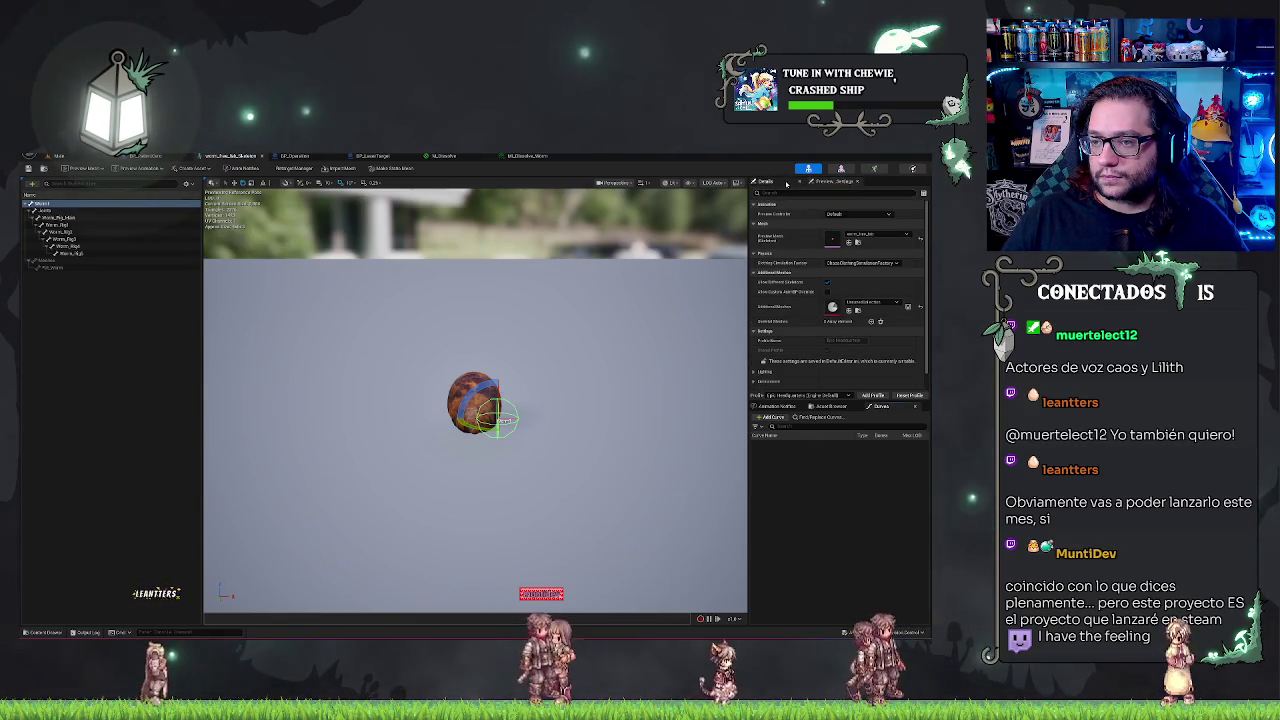
pyautogui.click(766, 181)
pyautogui.click(485, 397)
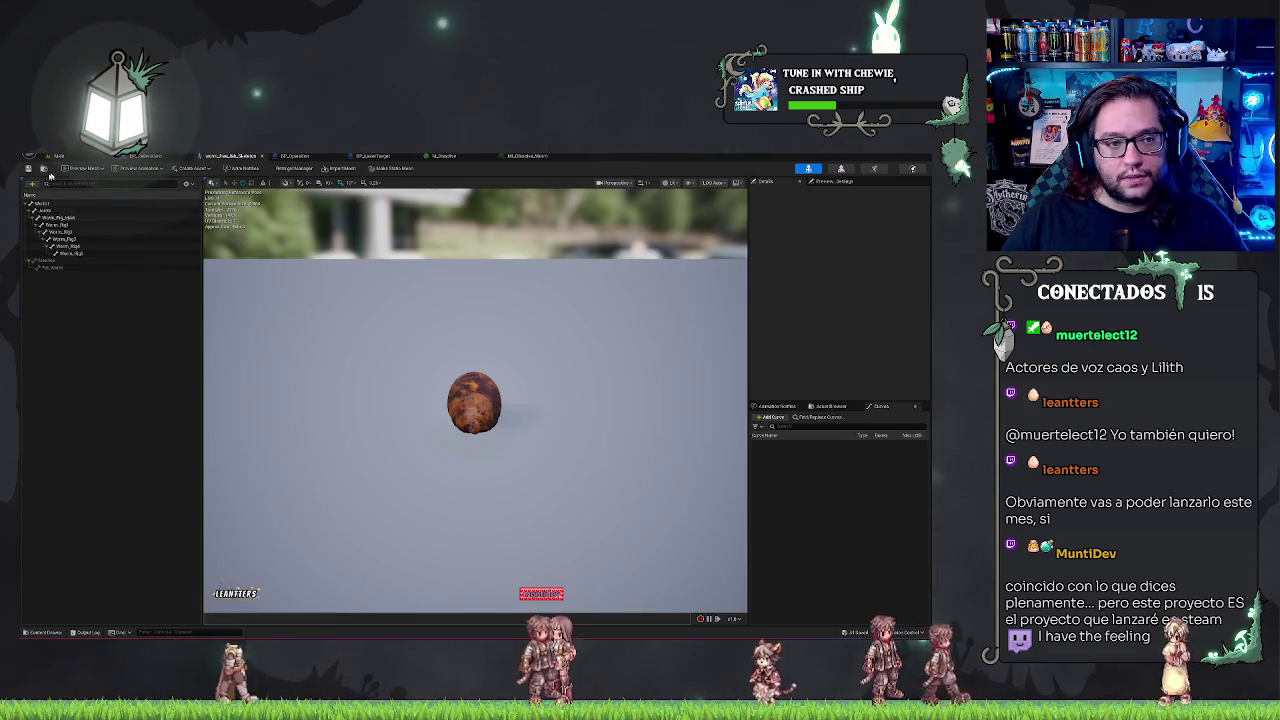
pyautogui.click(818, 181)
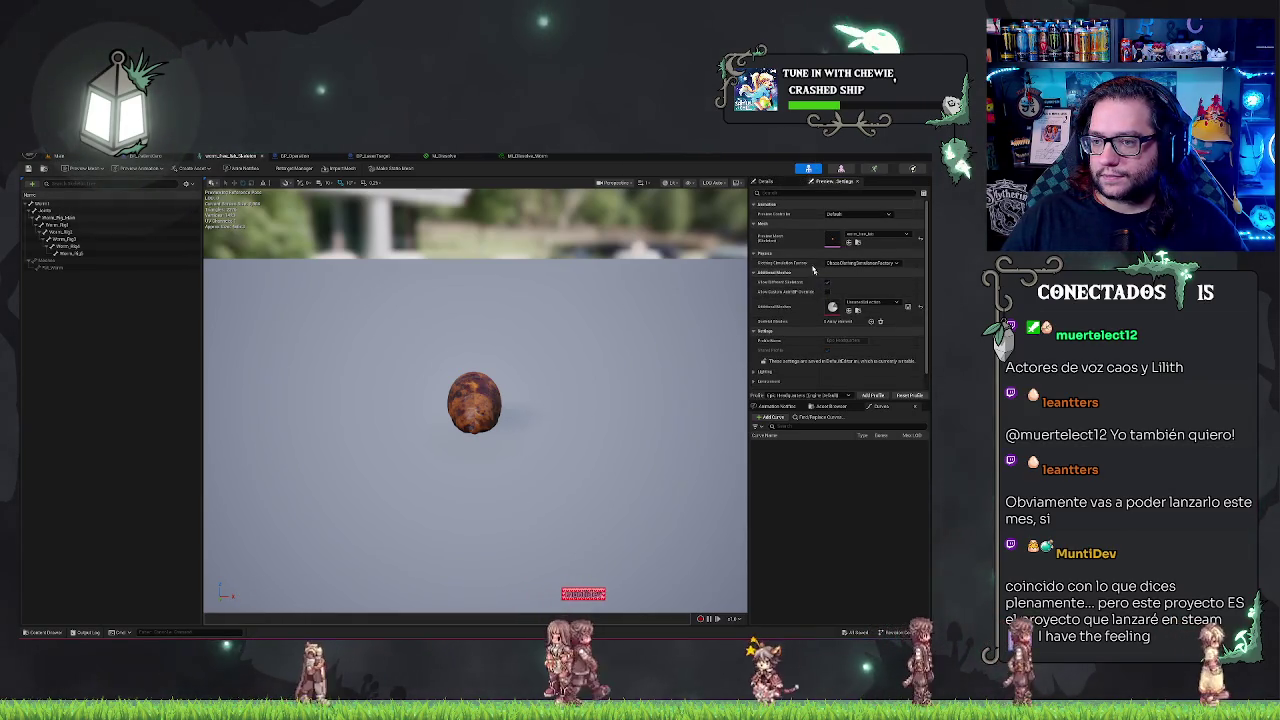
pyautogui.write('mot')
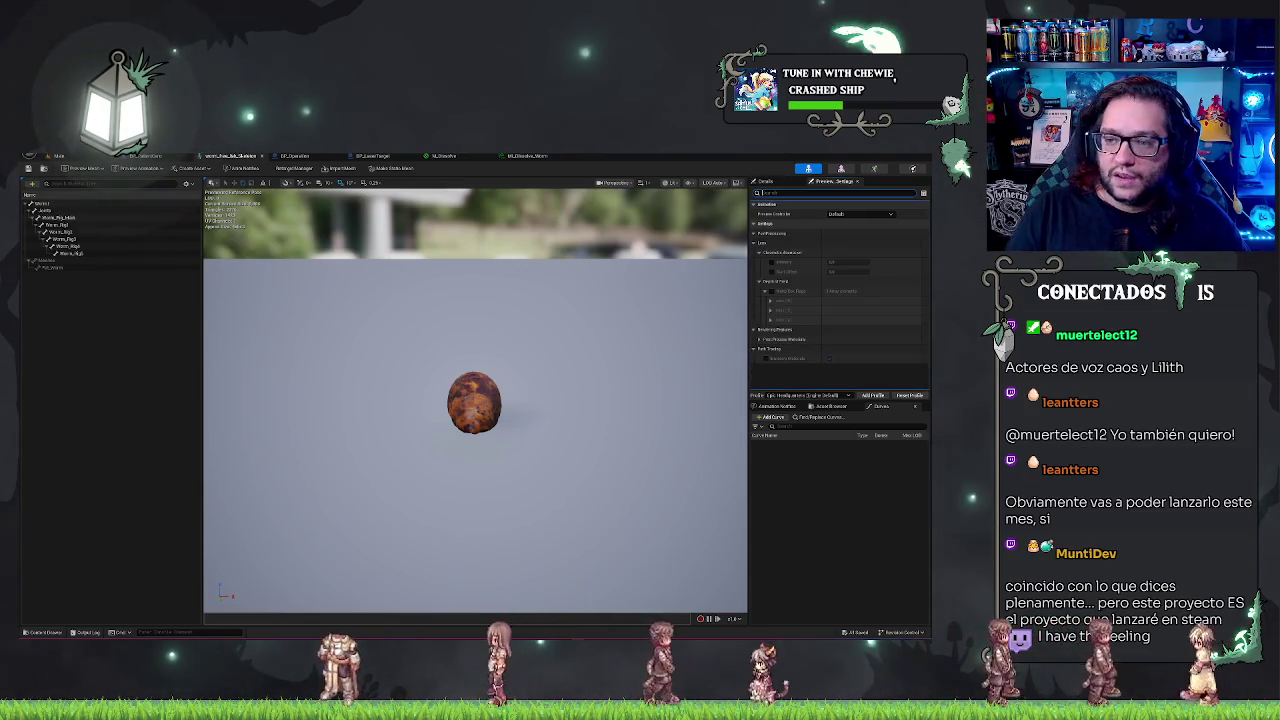
pyautogui.press('BackSpace')
pyautogui.press('BackSpace')
pyautogui.press('BackSpace')
pyautogui.moveTo(680, 400); pyautogui.dragTo(621, 369)
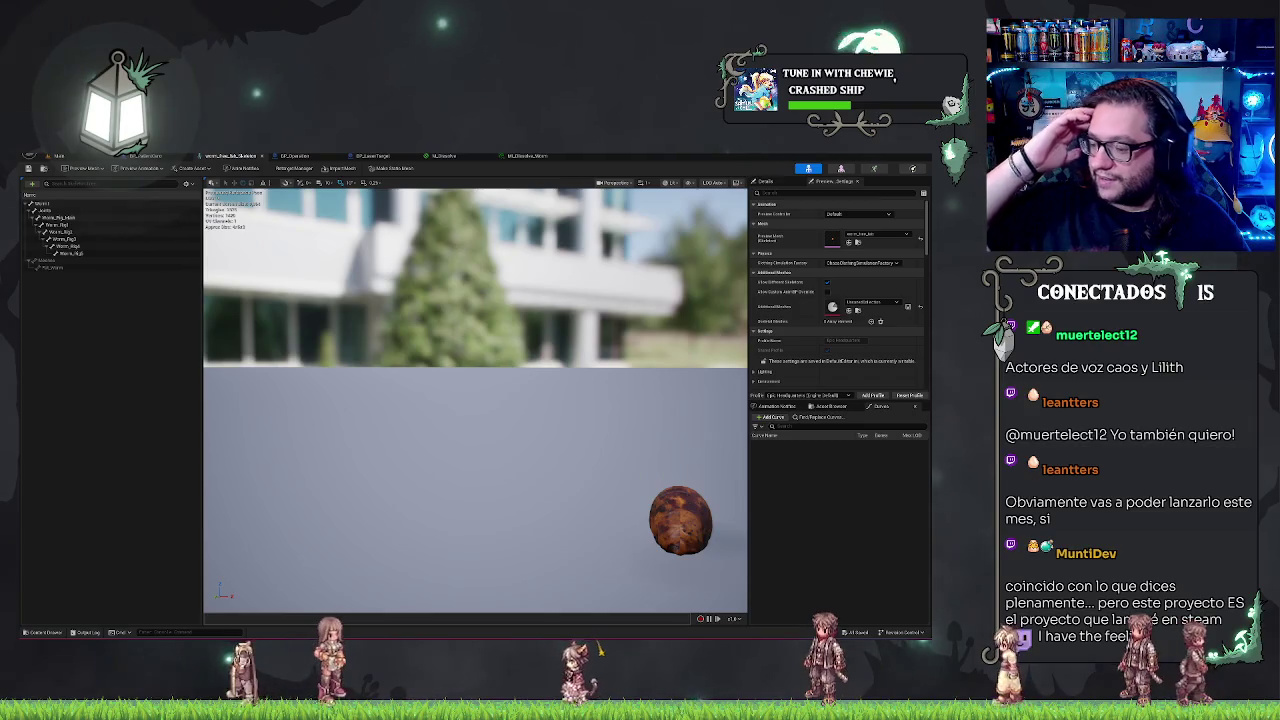
pyautogui.click(73, 155)
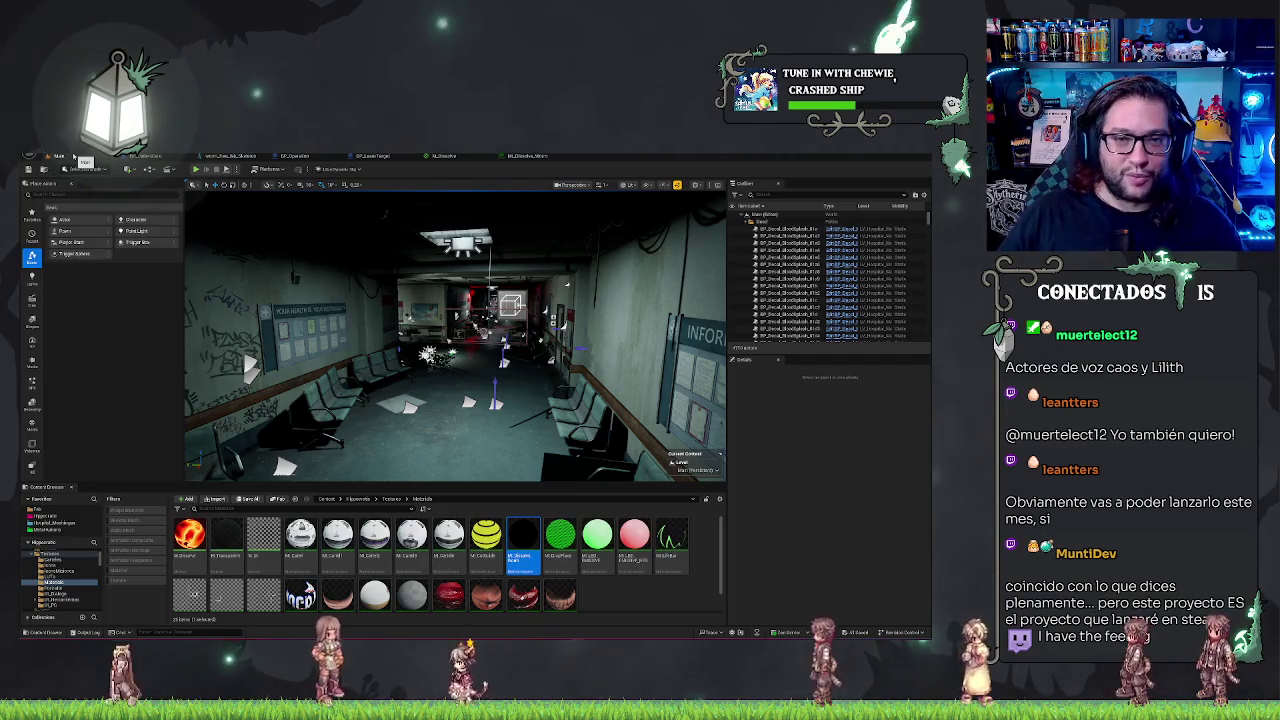
pyautogui.moveTo(455, 335); pyautogui.dragTo(520, 335)
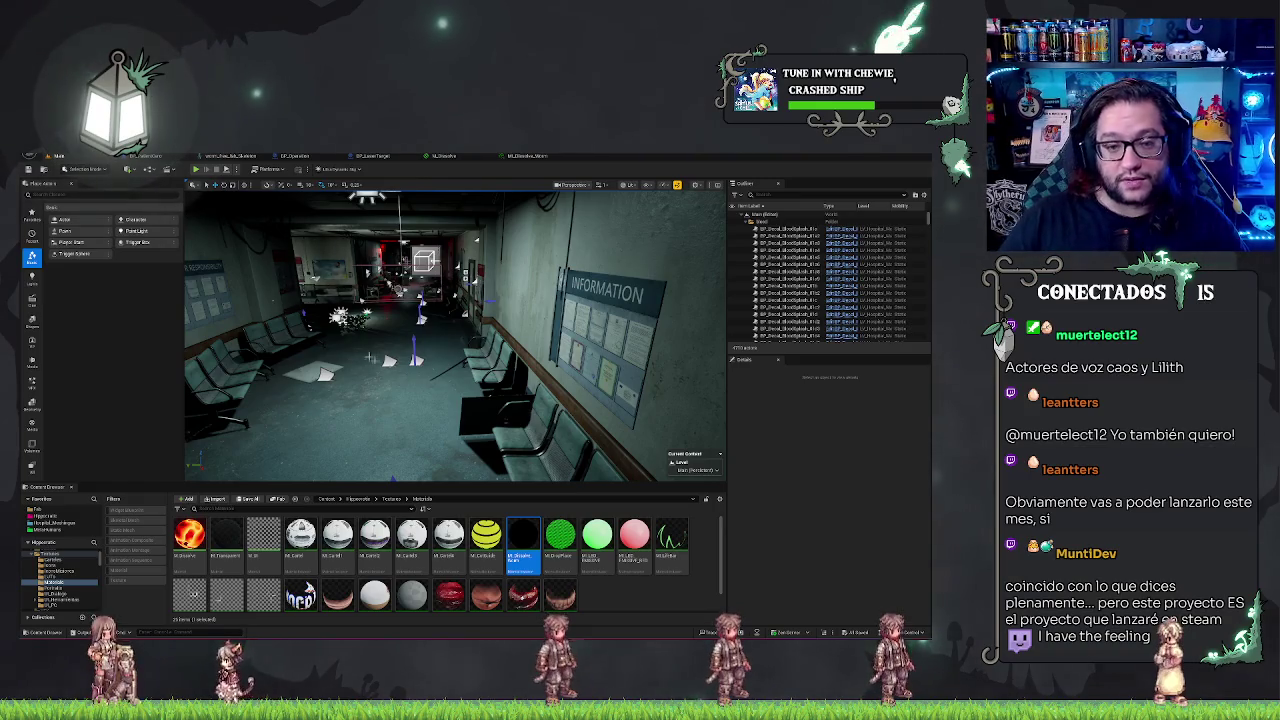
pyautogui.moveTo(455, 335); pyautogui.dragTo(415, 335)
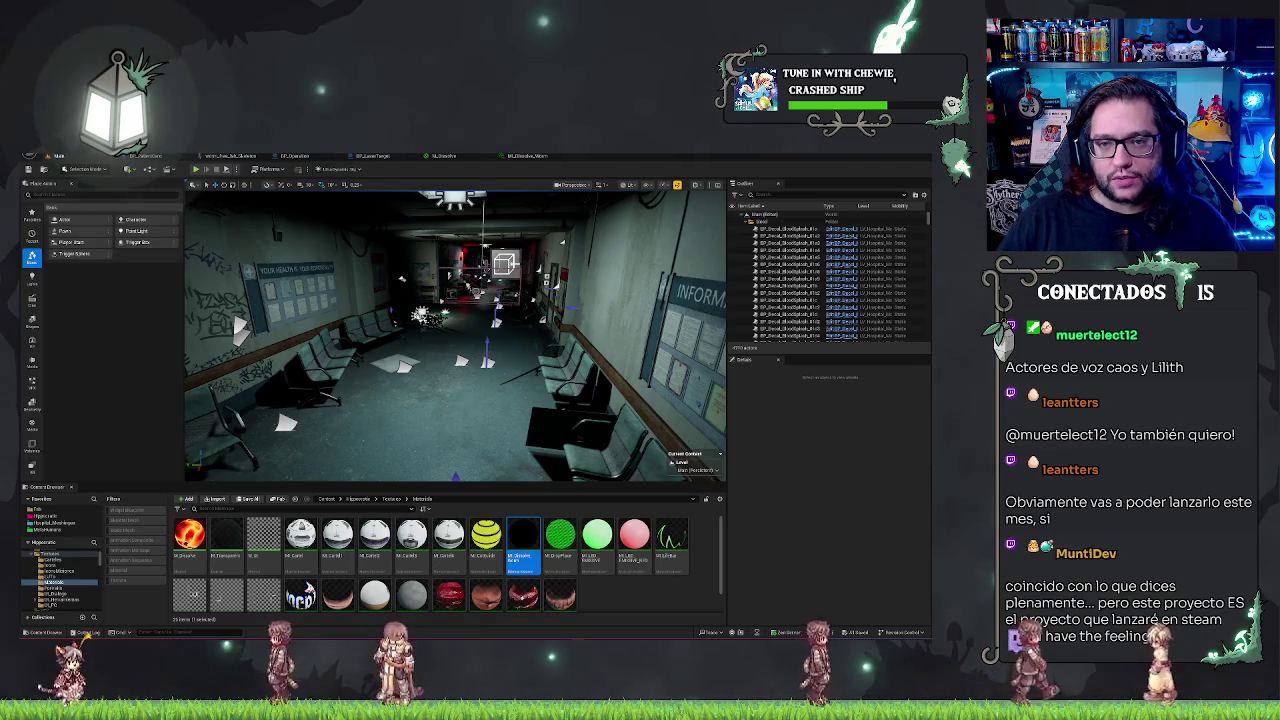
pyautogui.moveTo(455, 400)
pyautogui.mouseDown()
pyautogui.moveTo(470, 380)
pyautogui.moveTo(500, 380)
pyautogui.moveTo(430, 385)
pyautogui.mouseUp()
# Start a Play In Editor session with Alt+P
pyautogui.rightClick(432, 224)
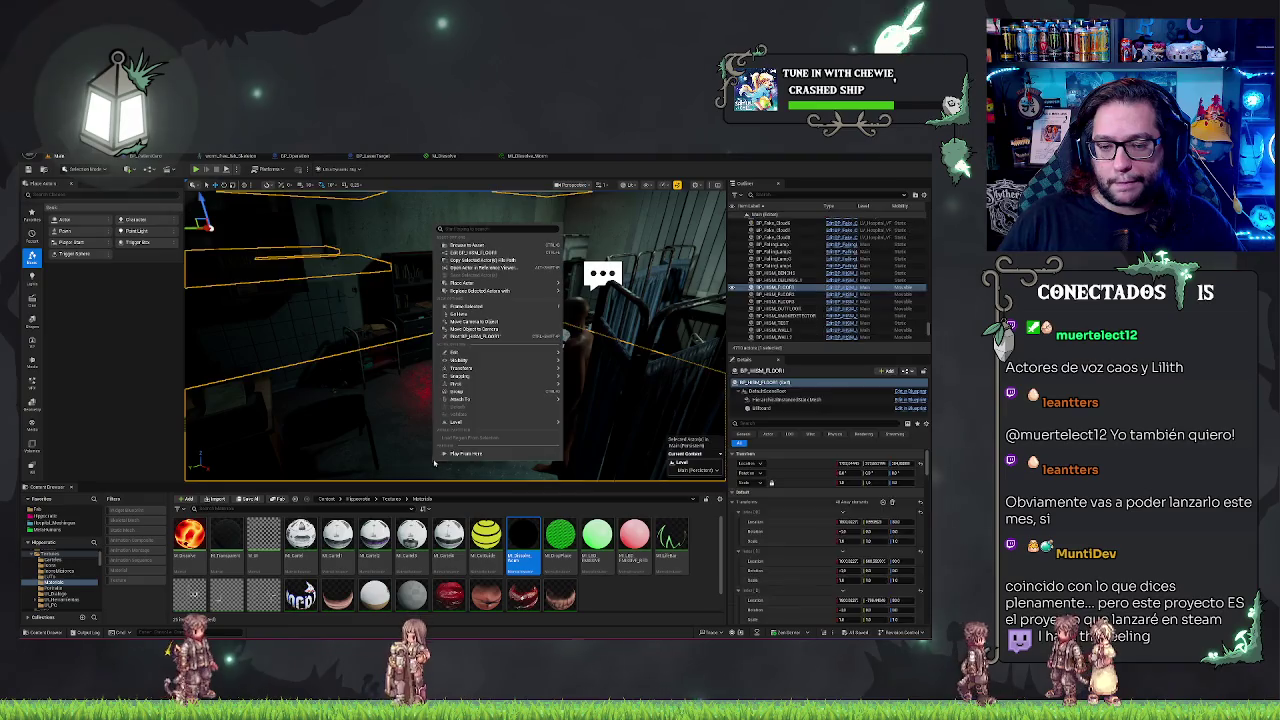
pyautogui.click(450, 455)
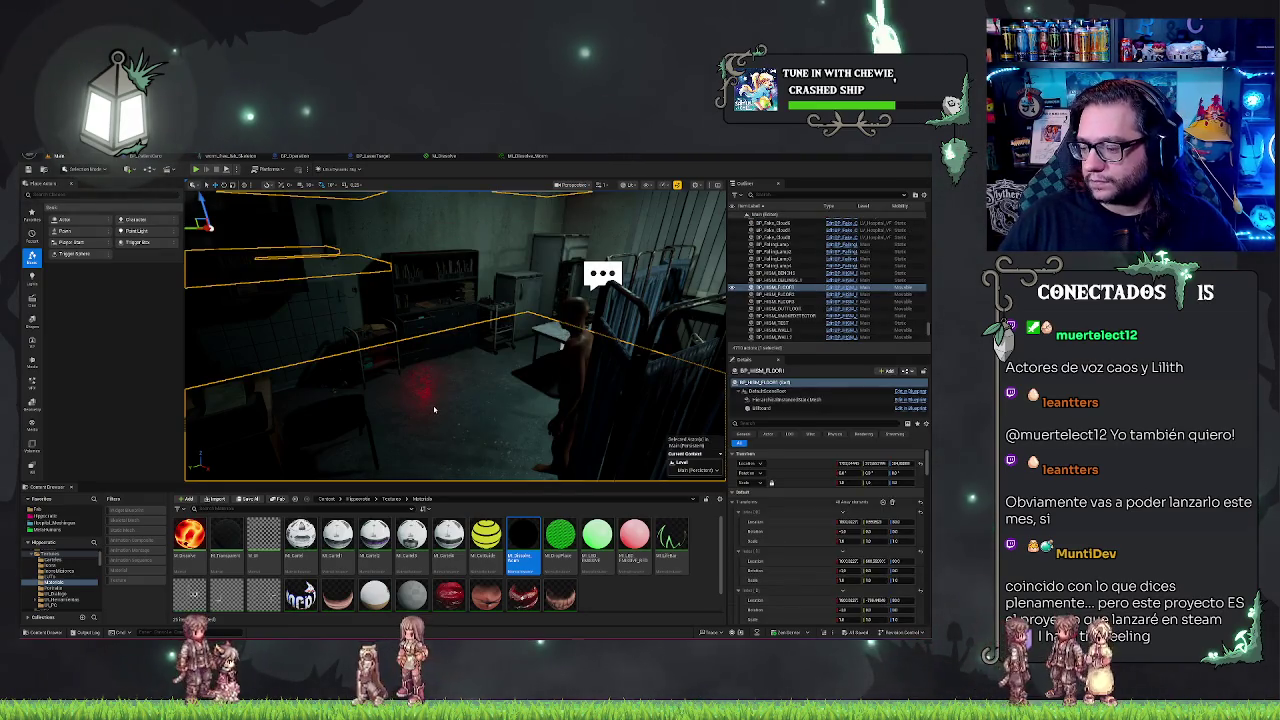
pyautogui.hotkey('alt', 'p')
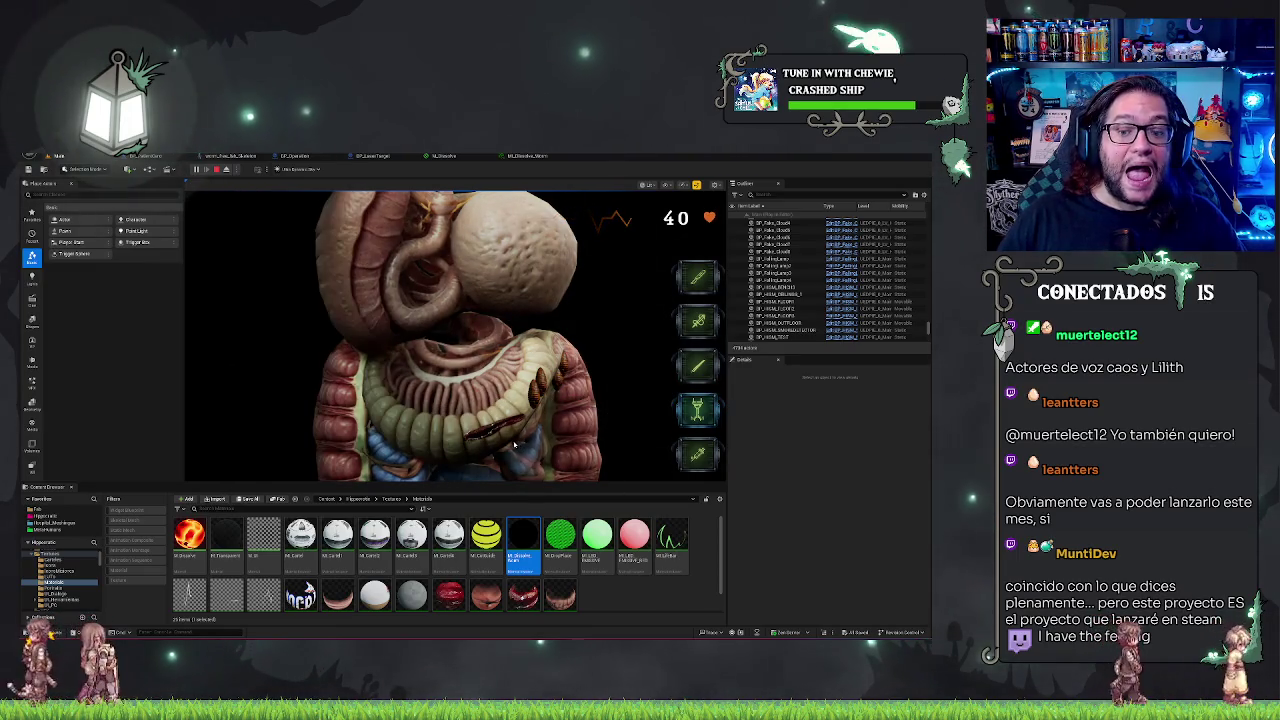
# Stop the Play In Editor session with Esc after playing through the operation
pyautogui.press('Escape')
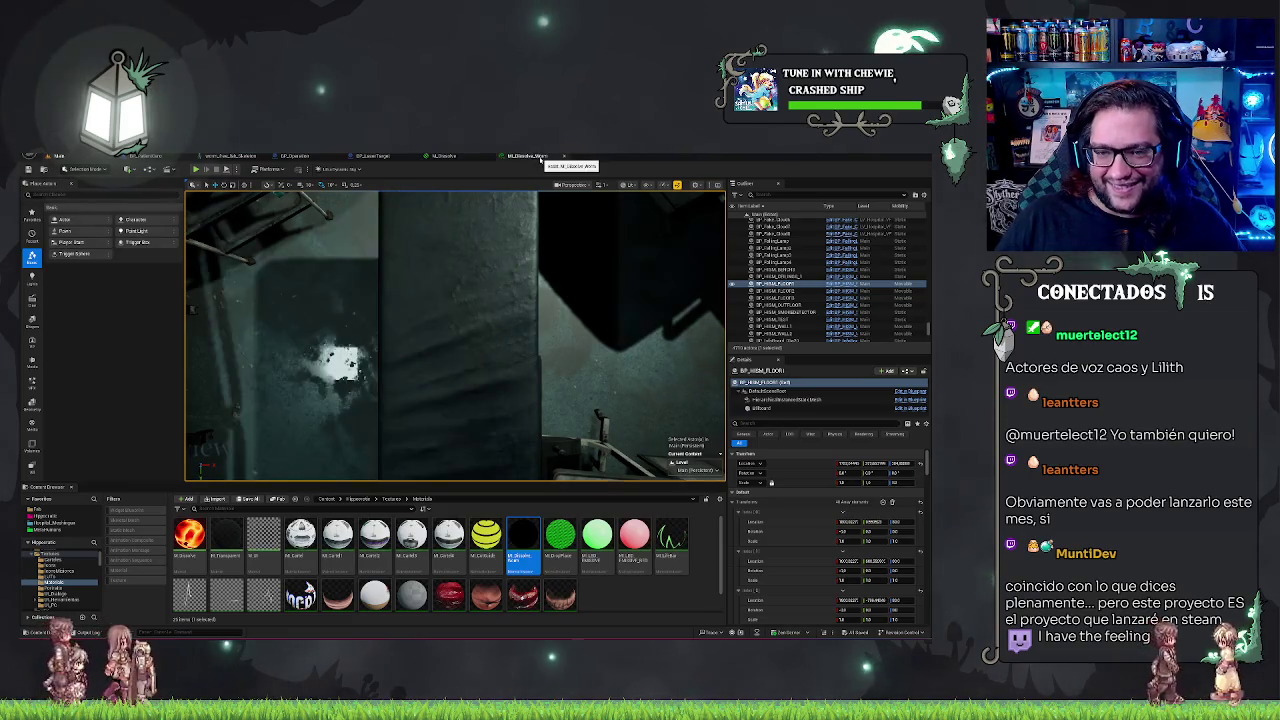
# Open the BP_Operation graph and bring its upper node rows into view
pyautogui.click(311, 157)
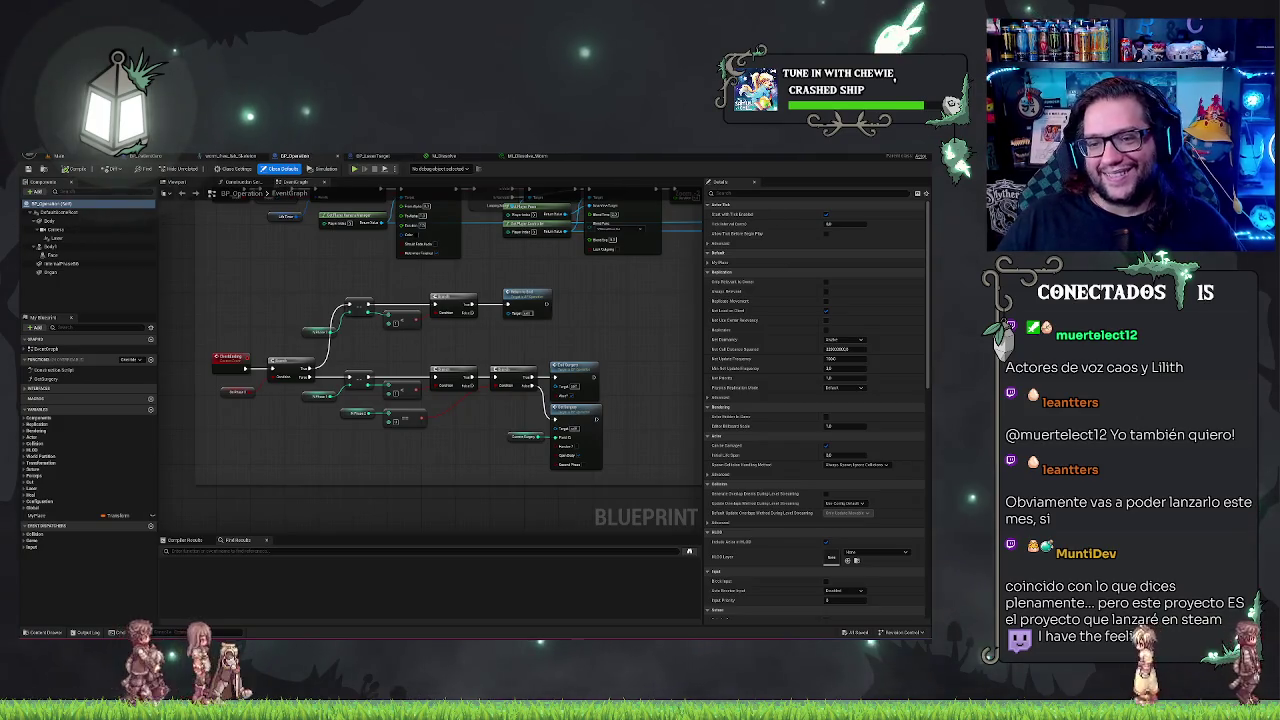
pyautogui.scroll(-3, 597, 379)
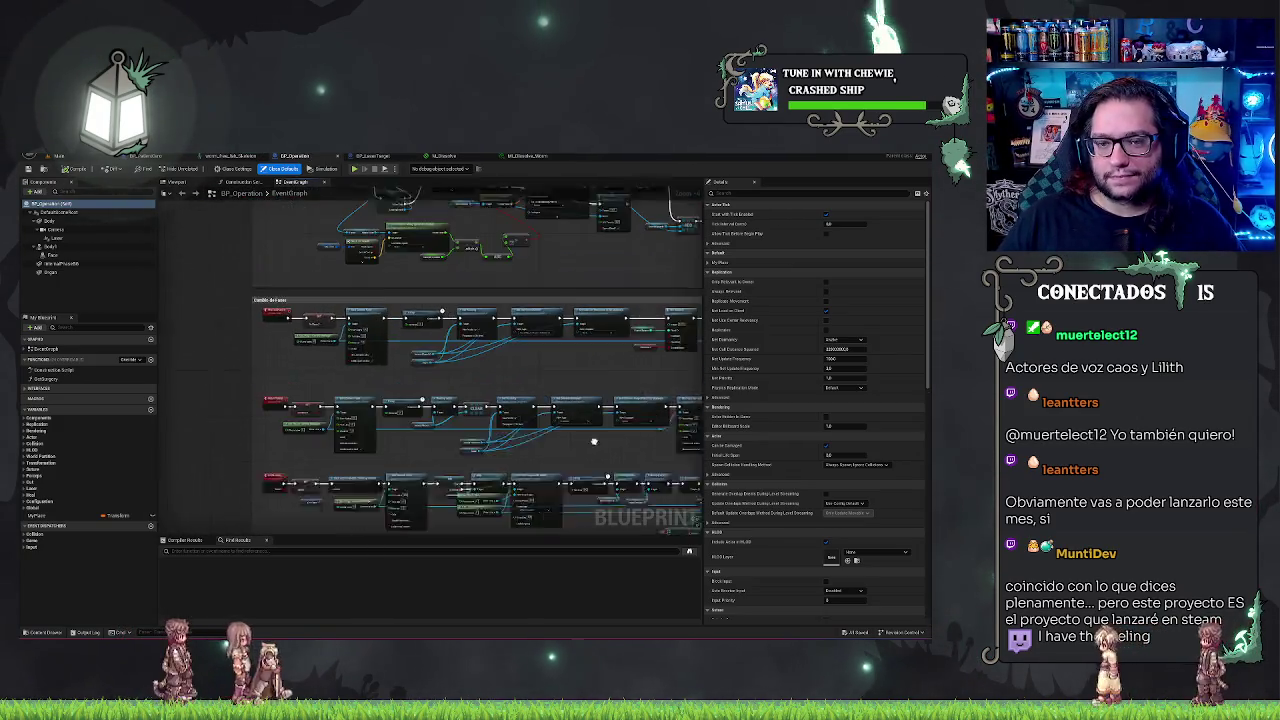
pyautogui.scroll(-3, 641, 316)
pyautogui.moveTo(555, 307); pyautogui.dragTo(492, 438)
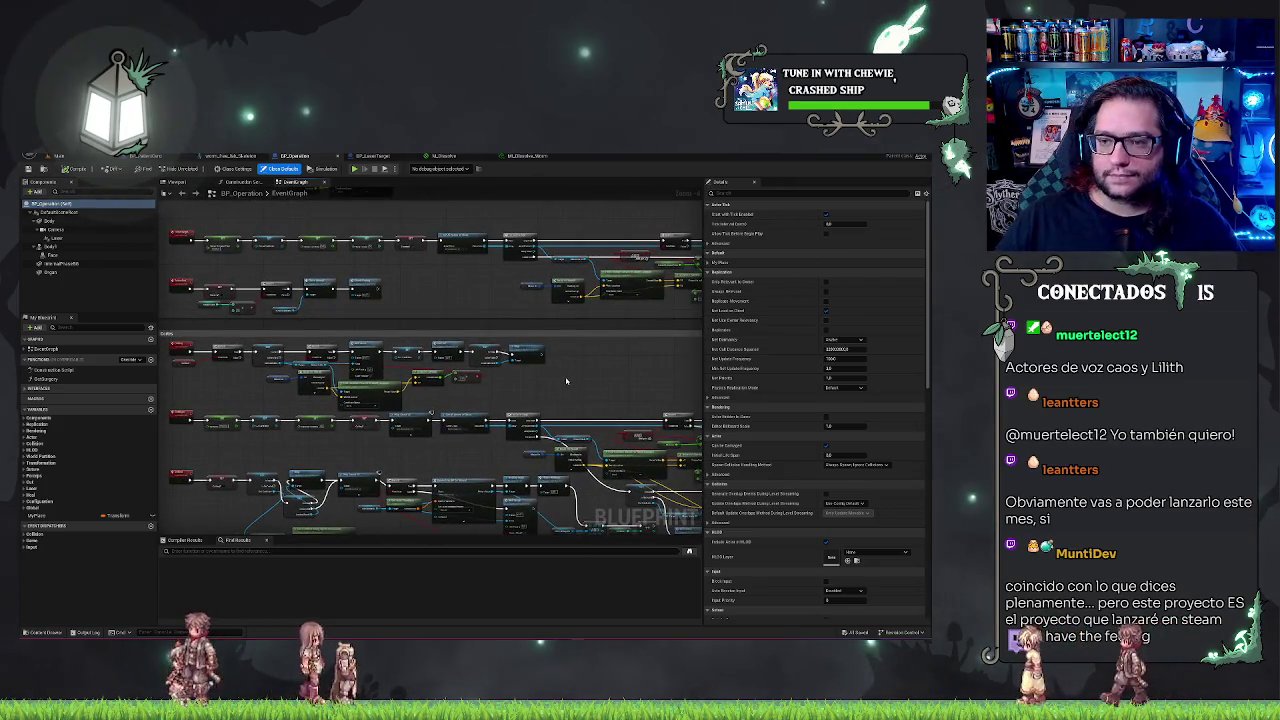
pyautogui.scroll(2, 503, 400)
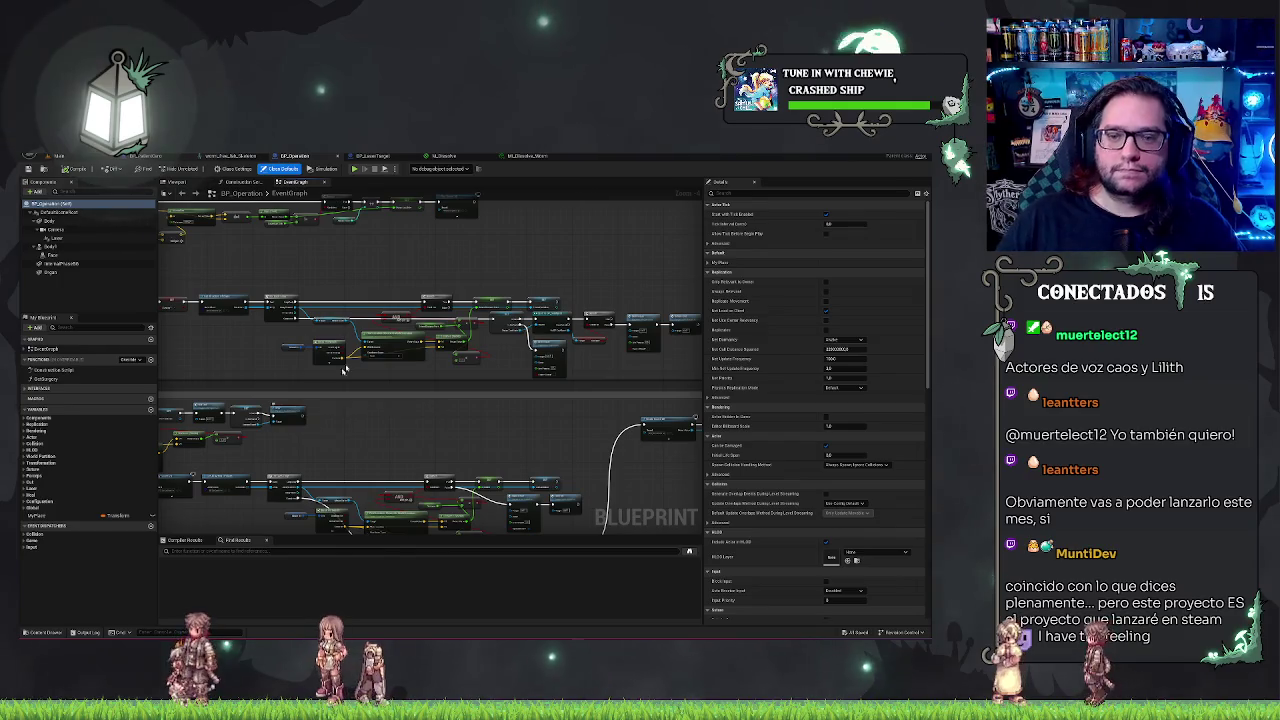
pyautogui.scroll(-3, 456, 278)
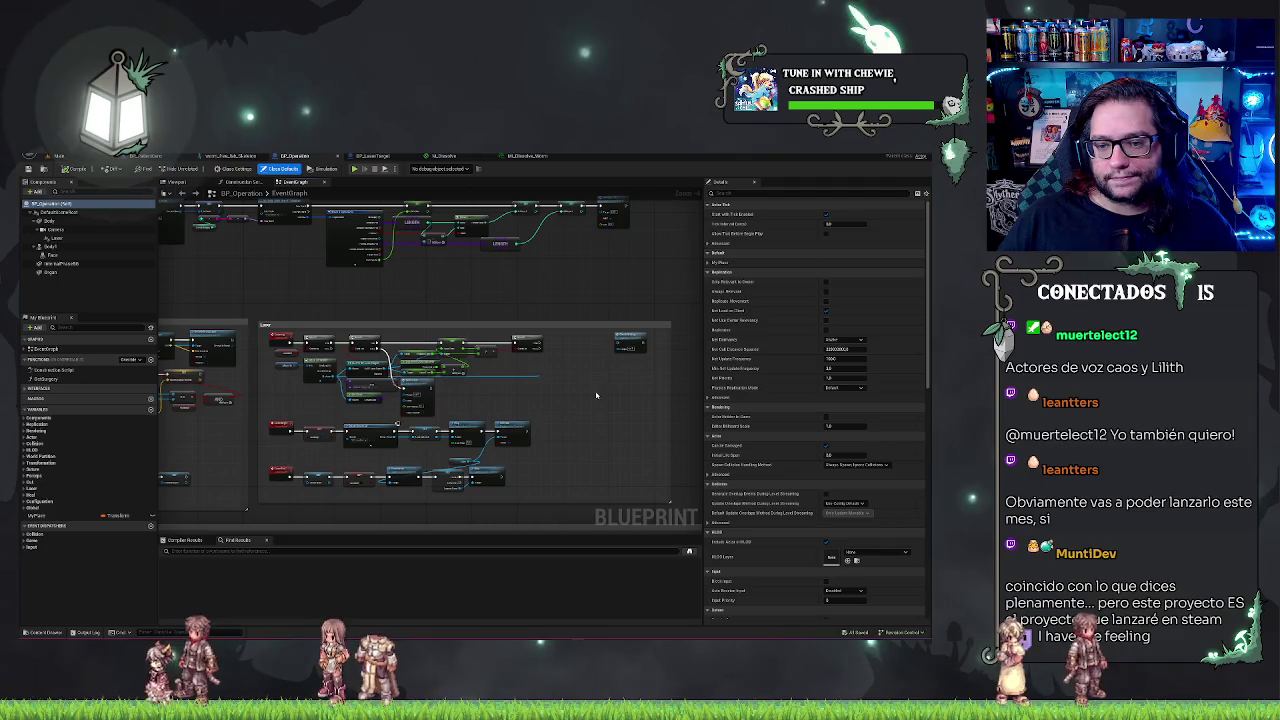
pyautogui.scroll(3, 594, 395)
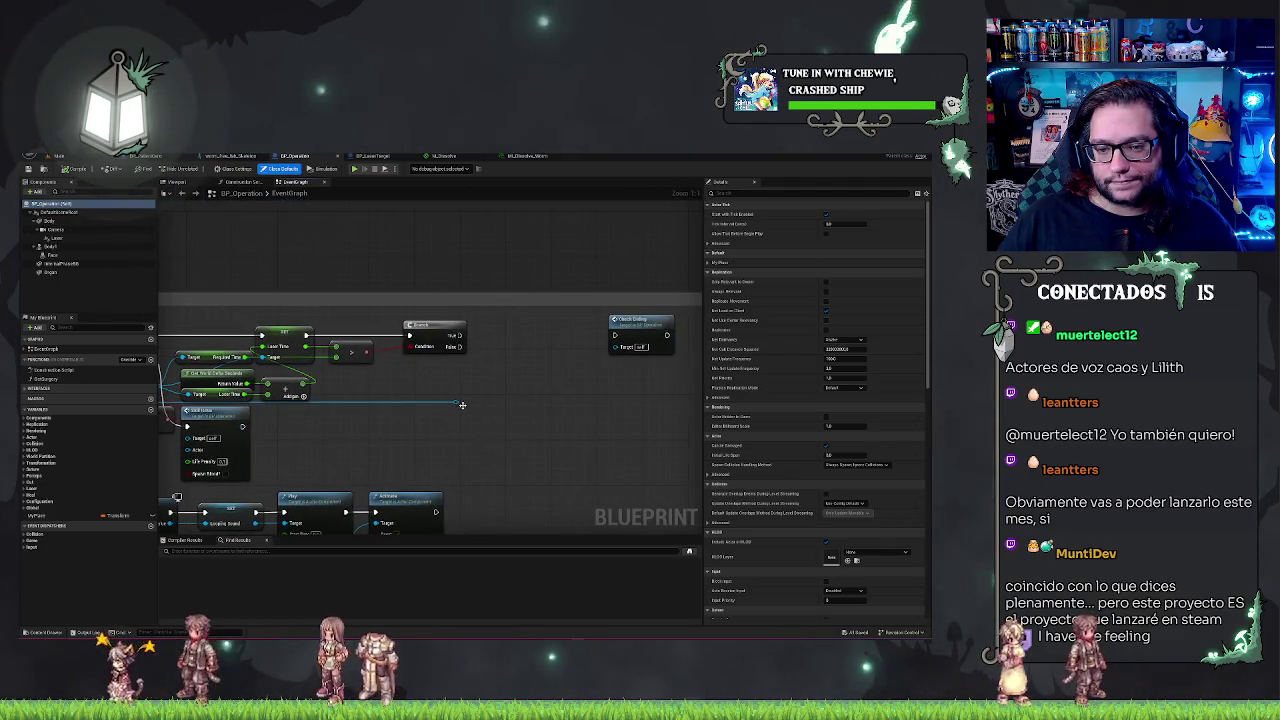
# Add a BP_LaserTarget function node after the final Branch, targeting the Laser Target reference
pyautogui.moveTo(462, 404); pyautogui.dragTo(491, 380)
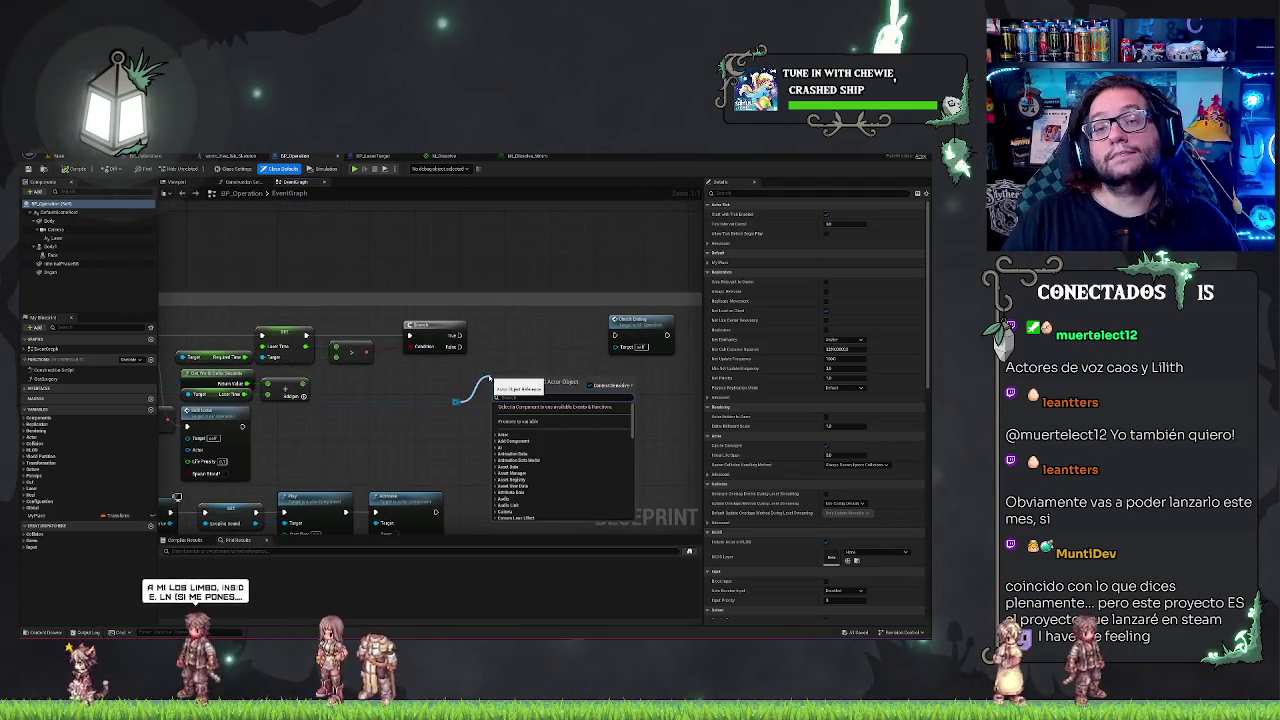
pyautogui.write('des')
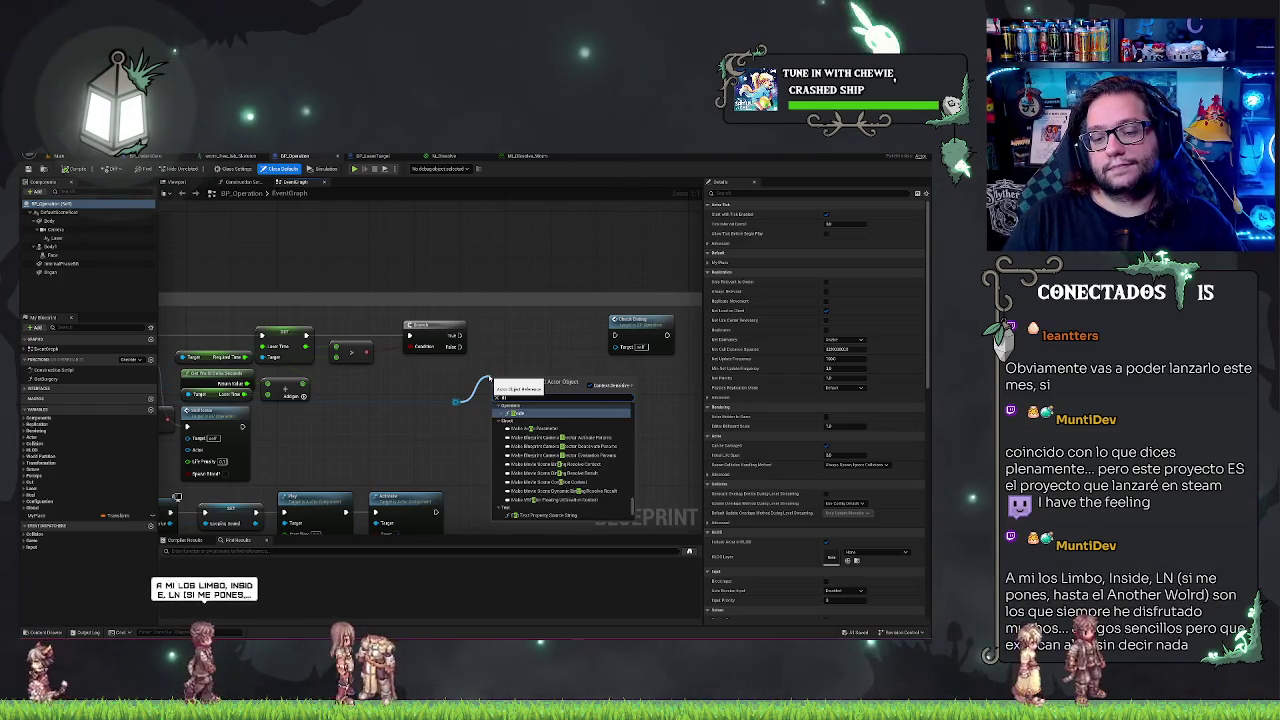
pyautogui.write('t')
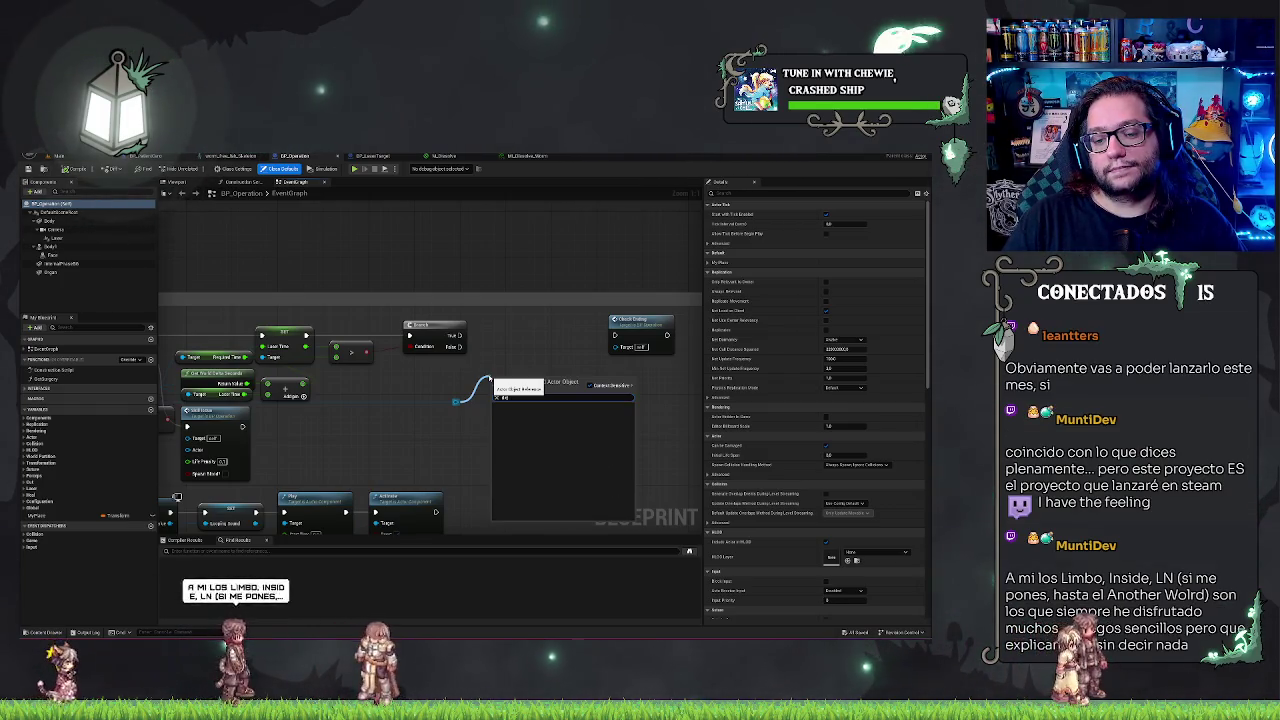
pyautogui.press('Escape')
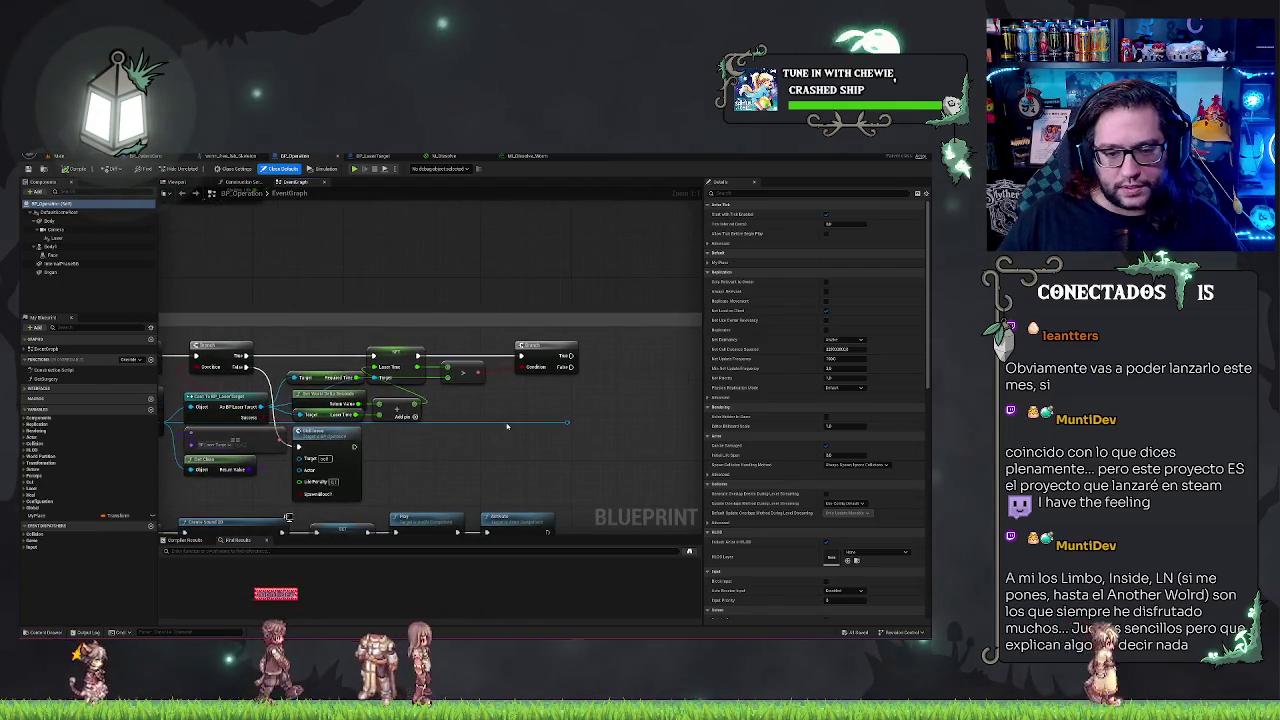
pyautogui.moveTo(506, 427); pyautogui.dragTo(613, 404)
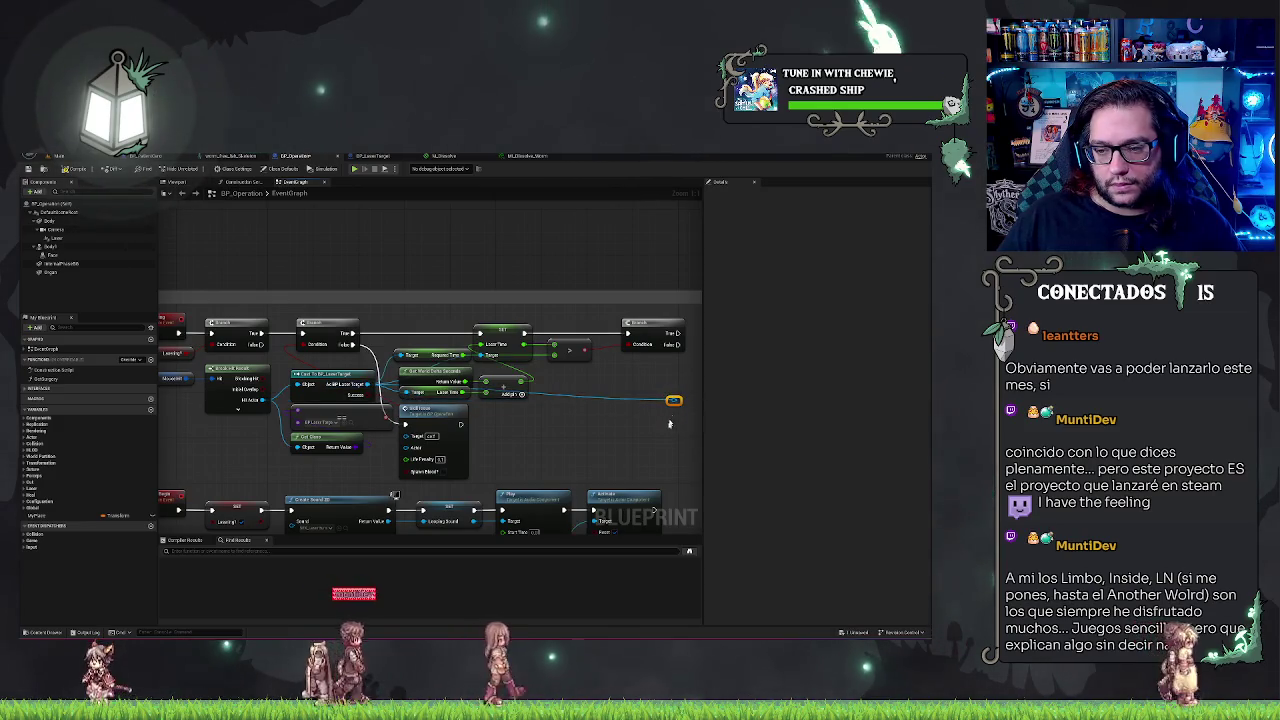
pyautogui.scroll(-2, 222, 385)
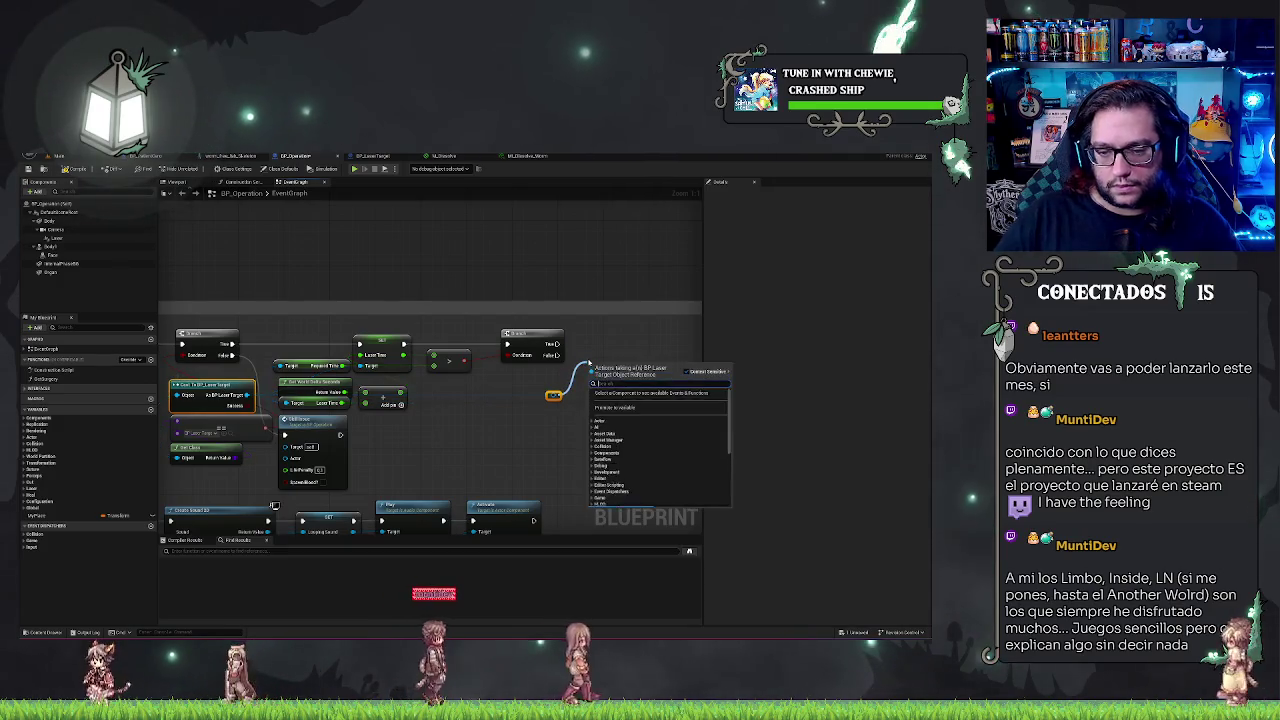
pyautogui.write('de')
pyautogui.moveTo(560, 395); pyautogui.dragTo(603, 335)
pyautogui.press('Return')
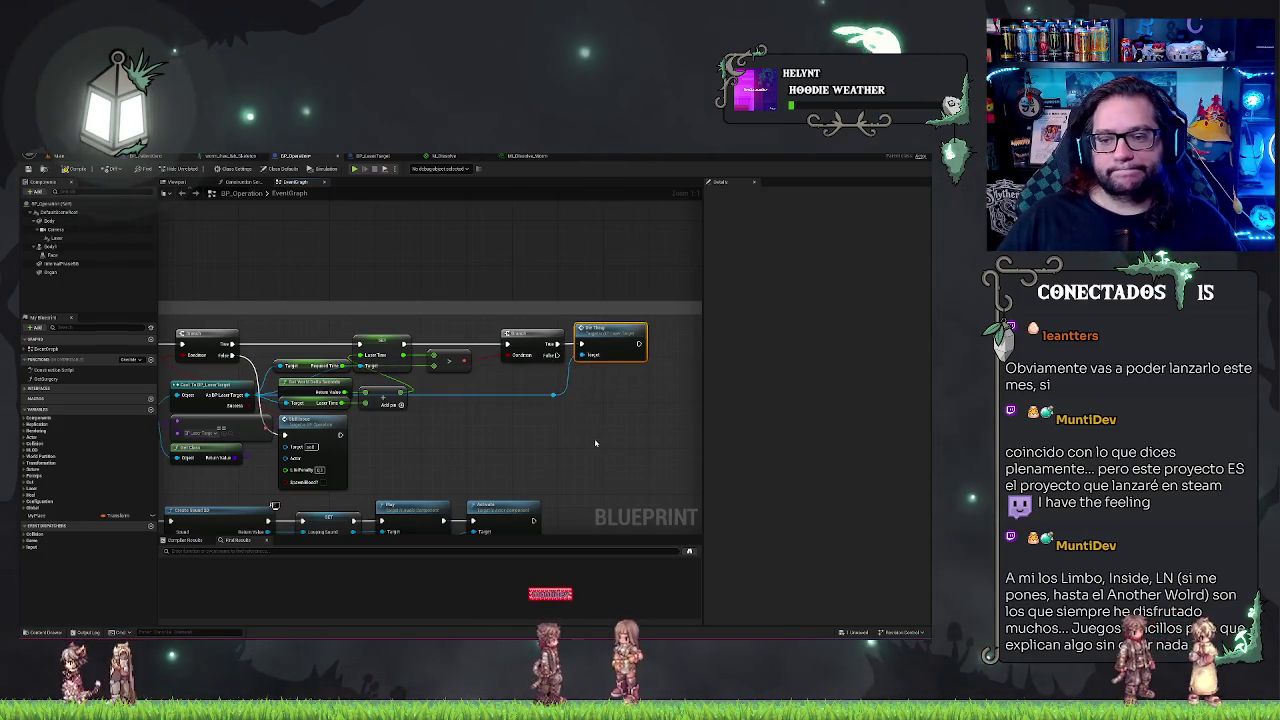
# Shift BP_LaserTarget's dissolve chain right and insert a Do Once node after BeginPlay
pyautogui.click(382, 157)
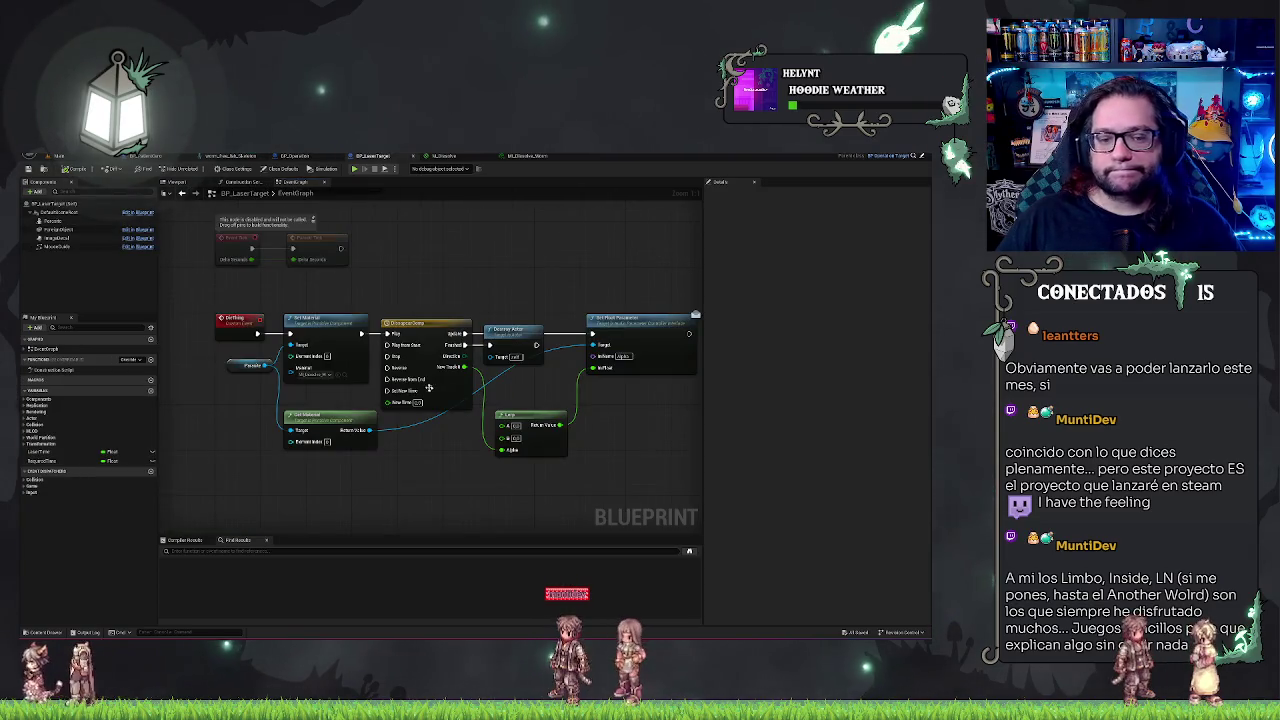
pyautogui.moveTo(332, 407); pyautogui.dragTo(727, 480)
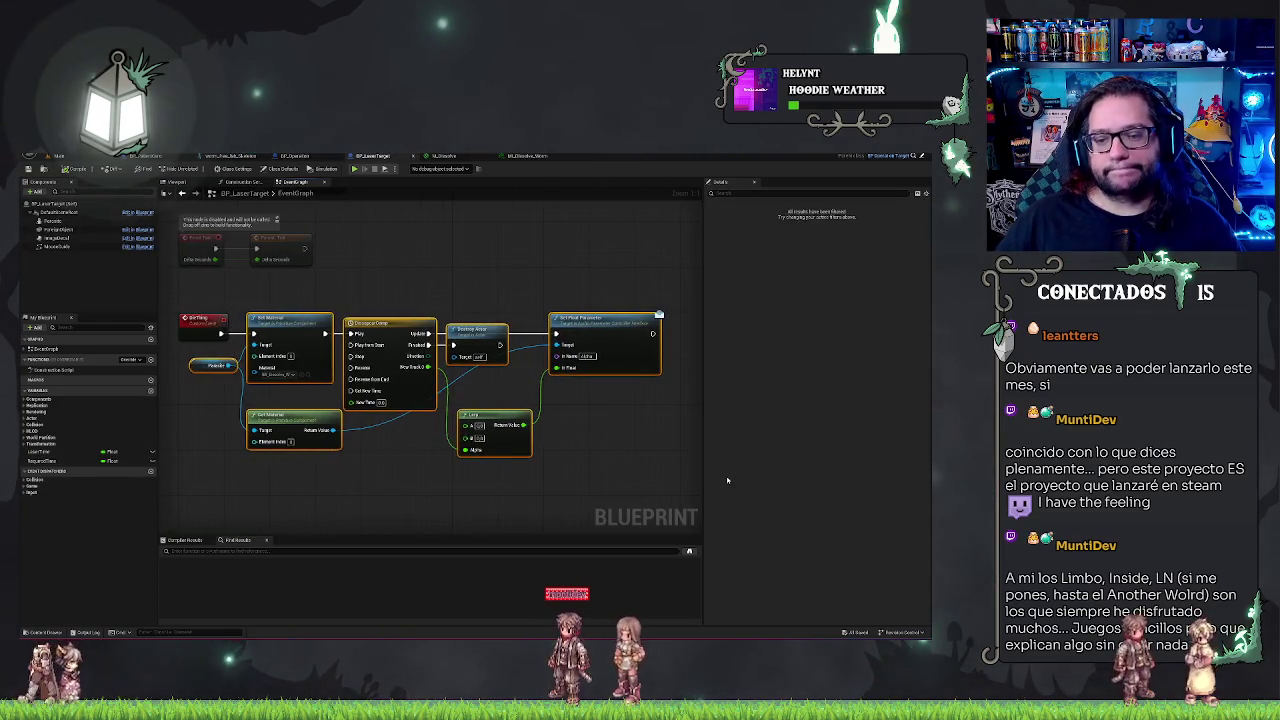
pyautogui.moveTo(390, 322); pyautogui.dragTo(487, 322)
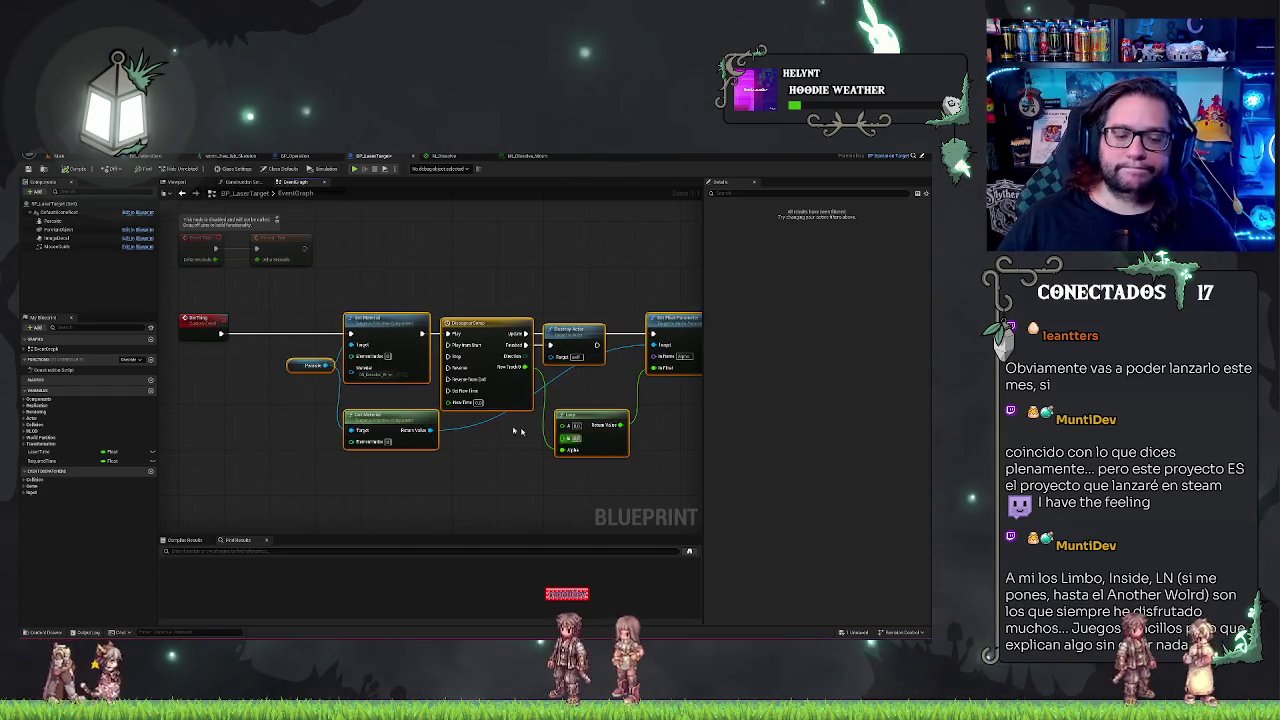
pyautogui.moveTo(221, 332); pyautogui.dragTo(237, 343)
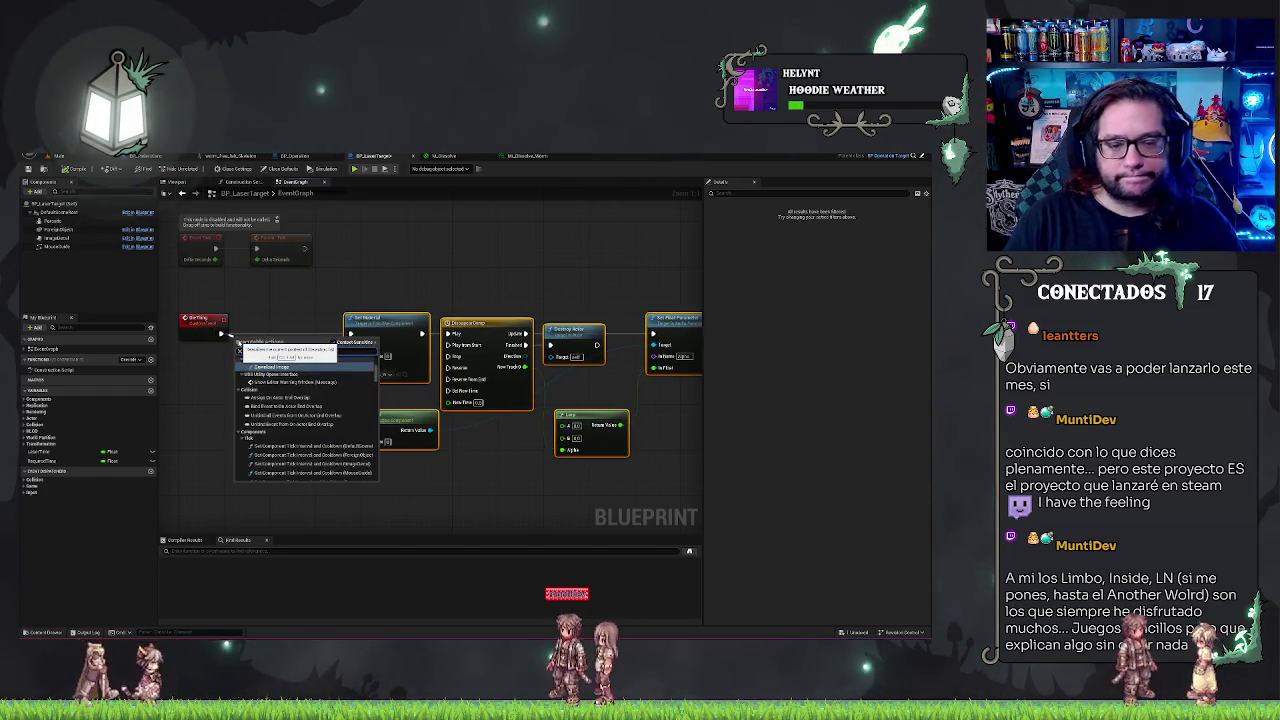
pyautogui.press('Return')
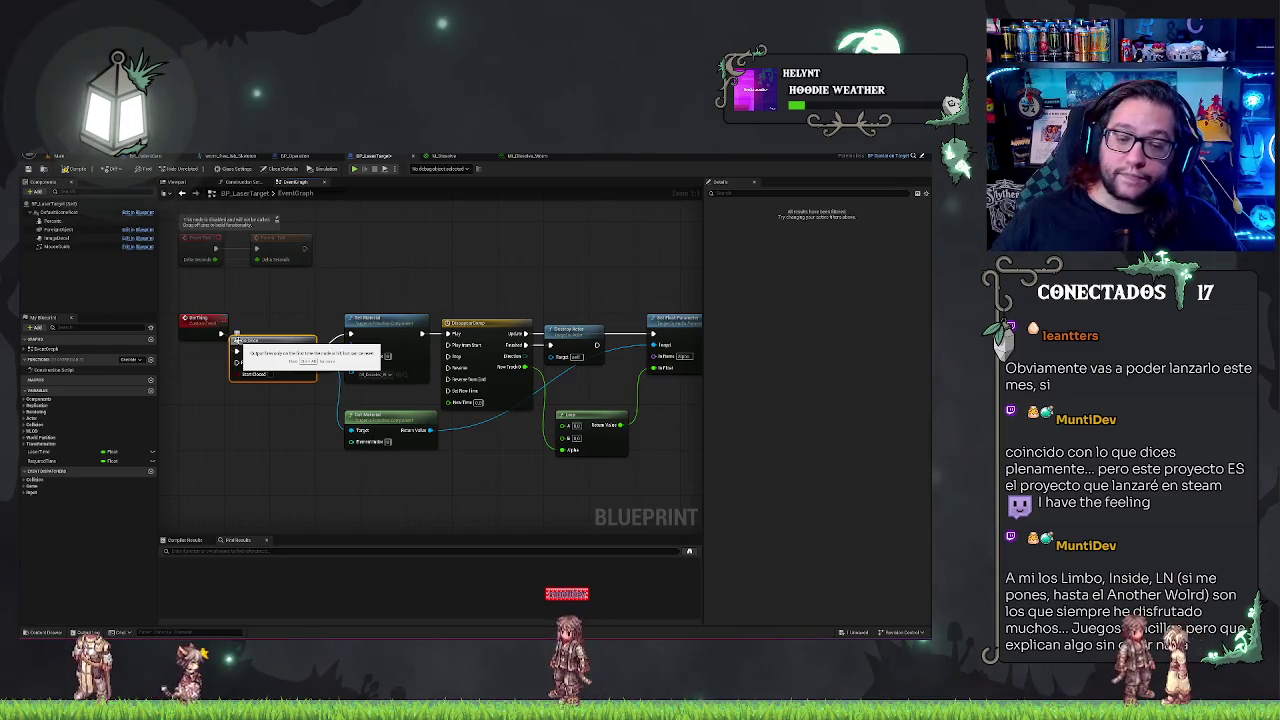
pyautogui.moveTo(277, 345); pyautogui.dragTo(288, 338)
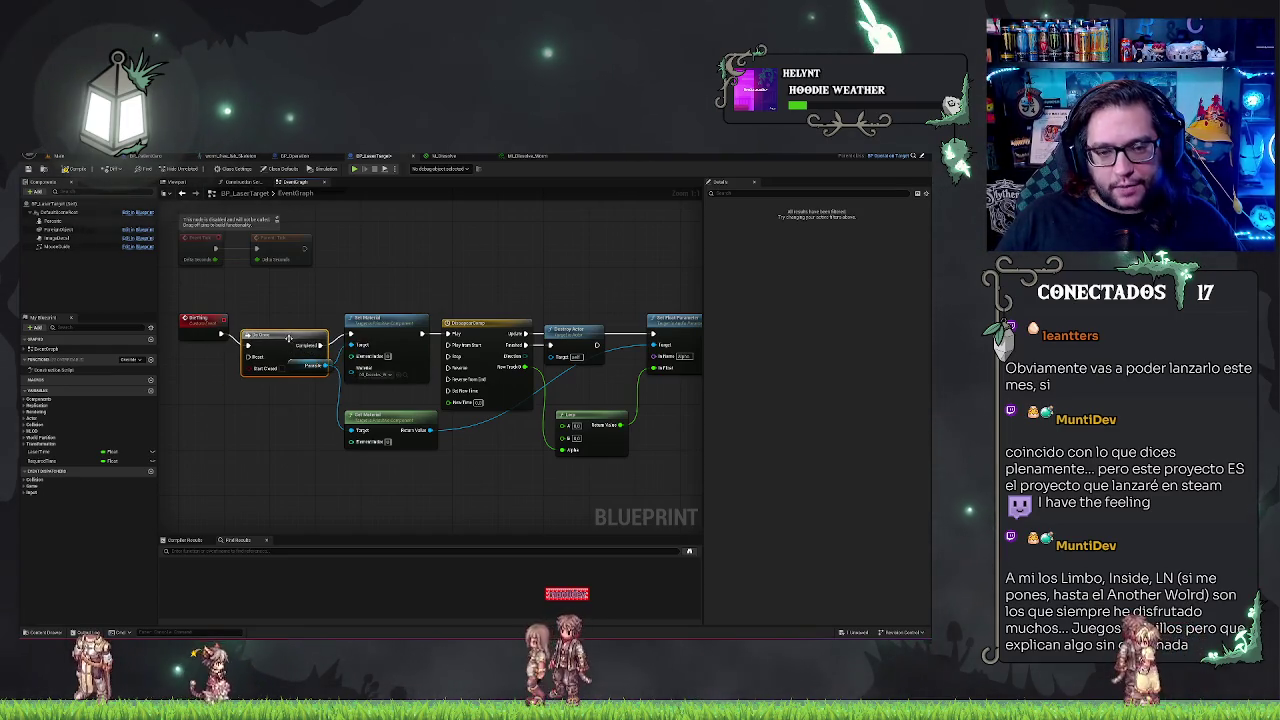
# Inspect the Parabola variable and align the Get Material node with the chain
pyautogui.click(200, 323)
pyautogui.click(360, 300)
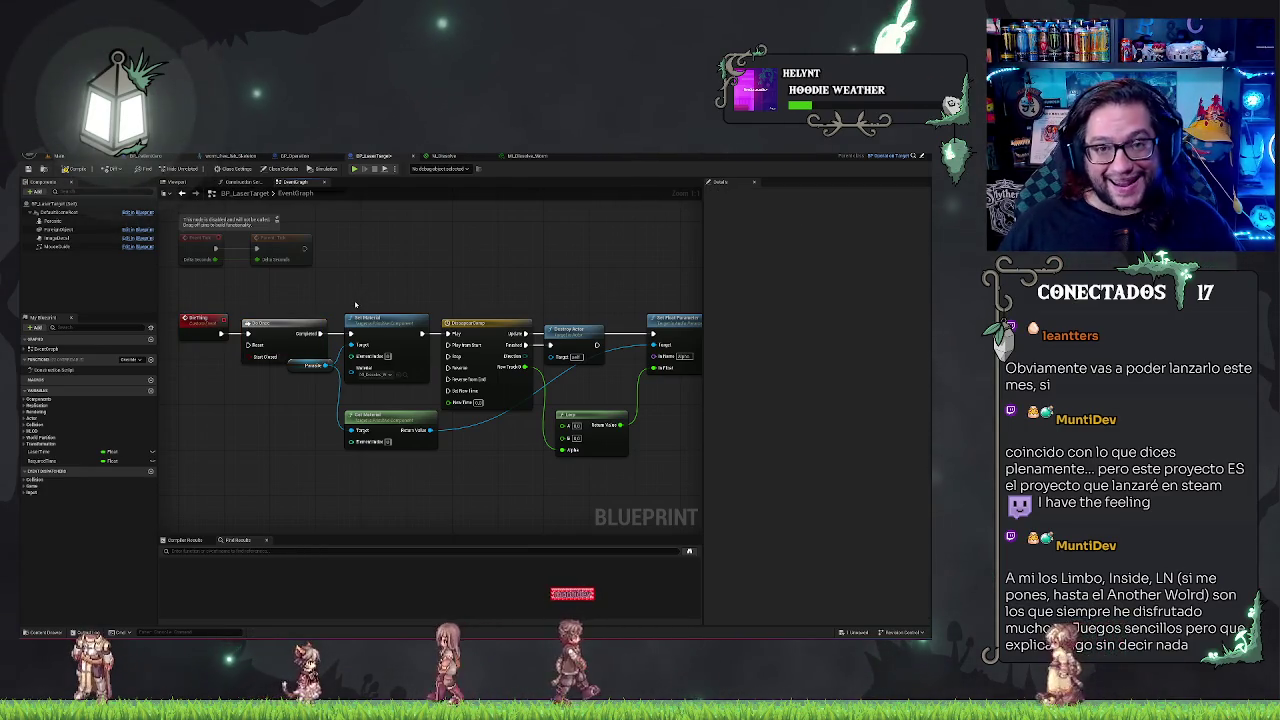
pyautogui.click(296, 369)
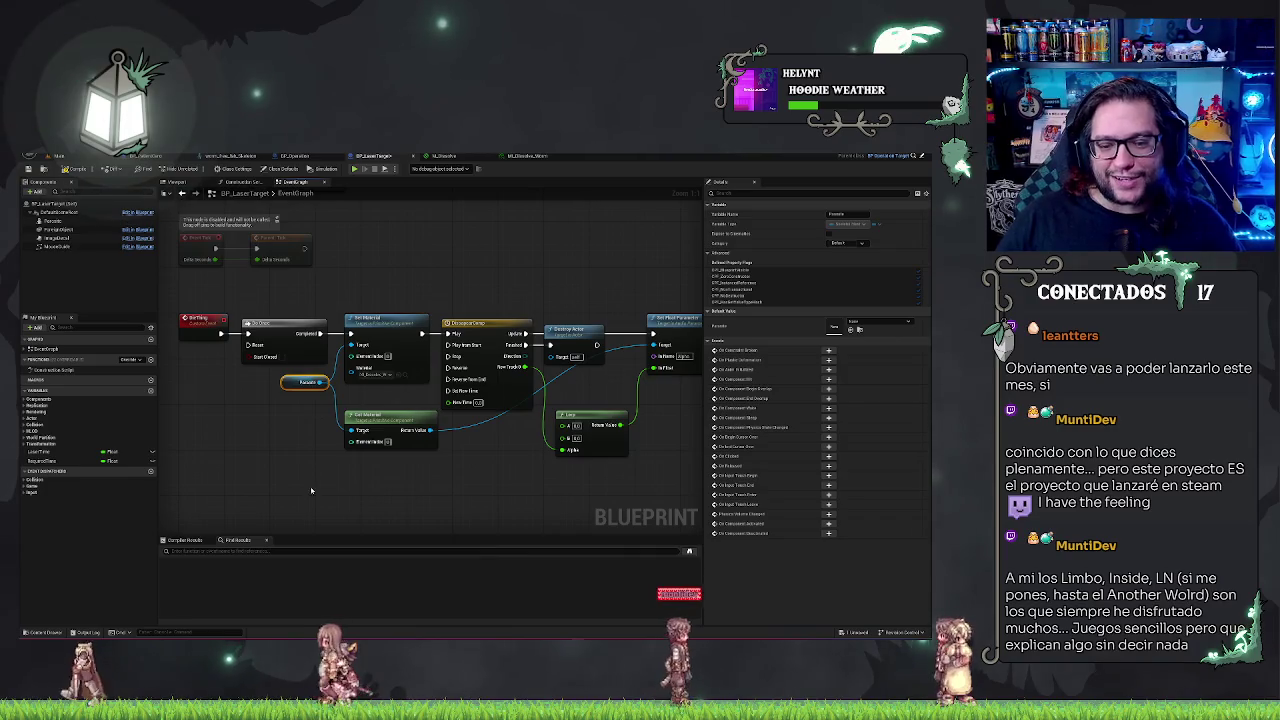
pyautogui.click(397, 420)
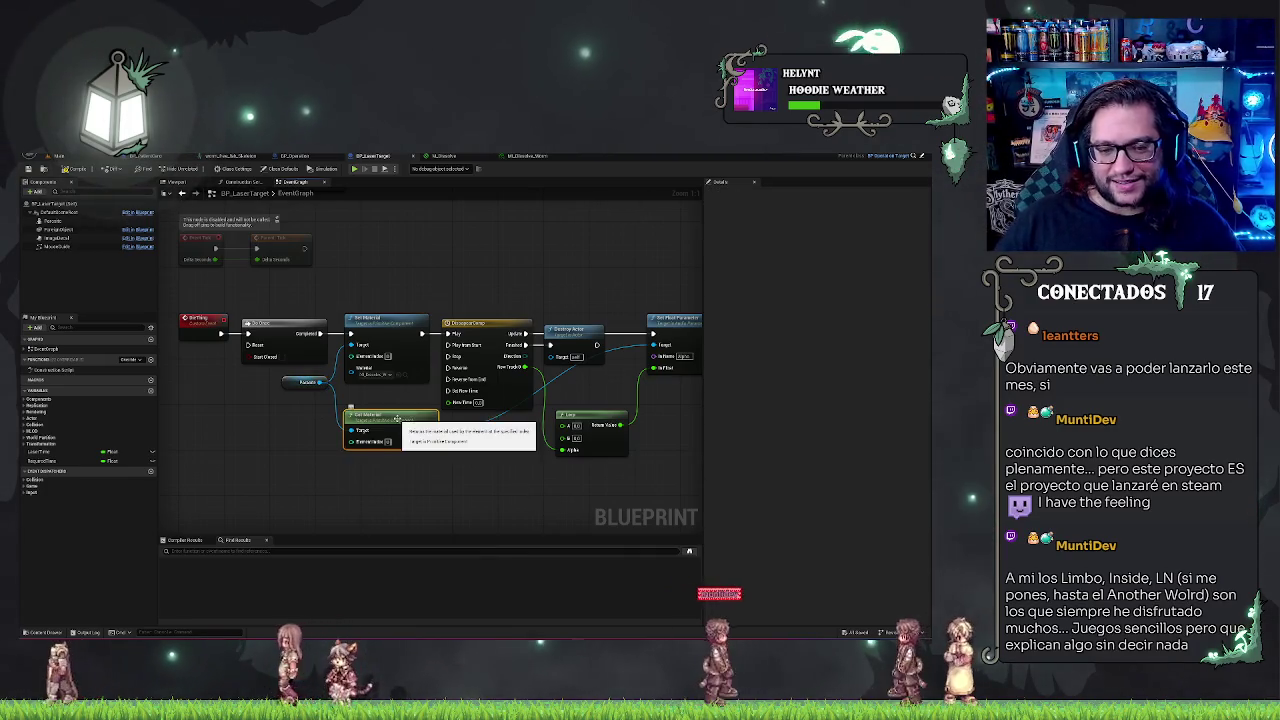
pyautogui.moveTo(397, 420); pyautogui.dragTo(397, 414)
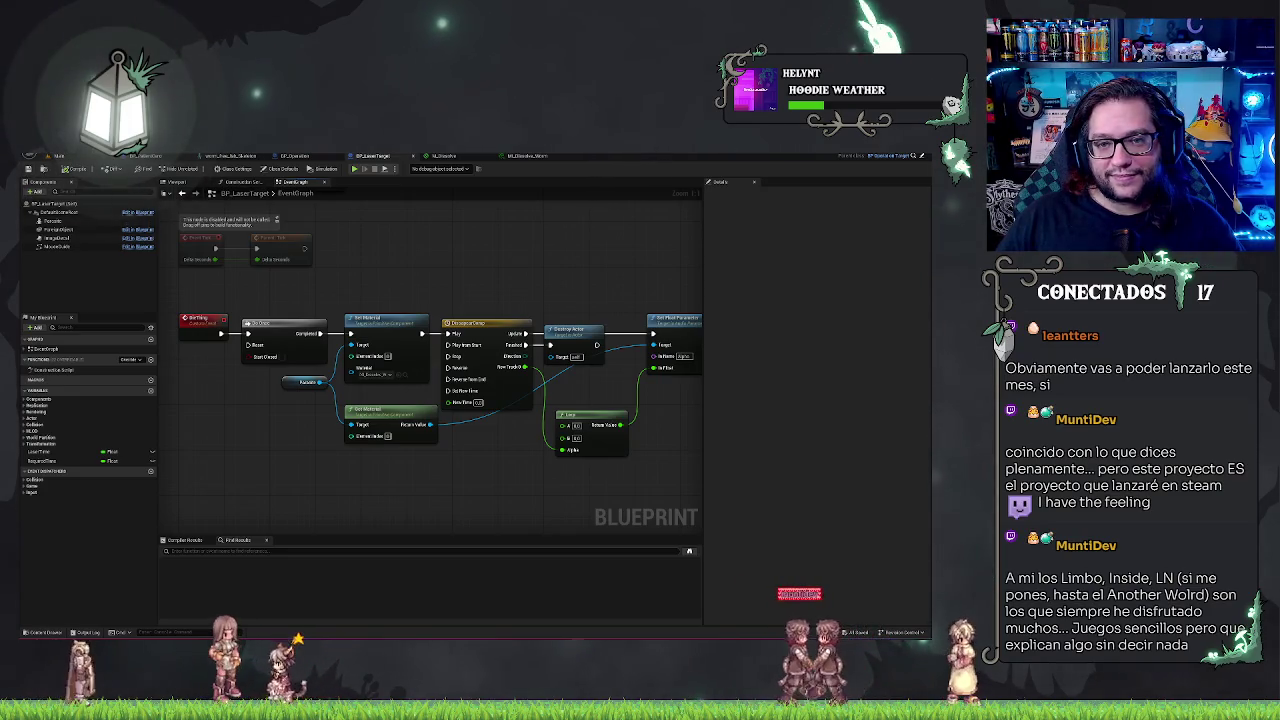
pyautogui.click(303, 156)
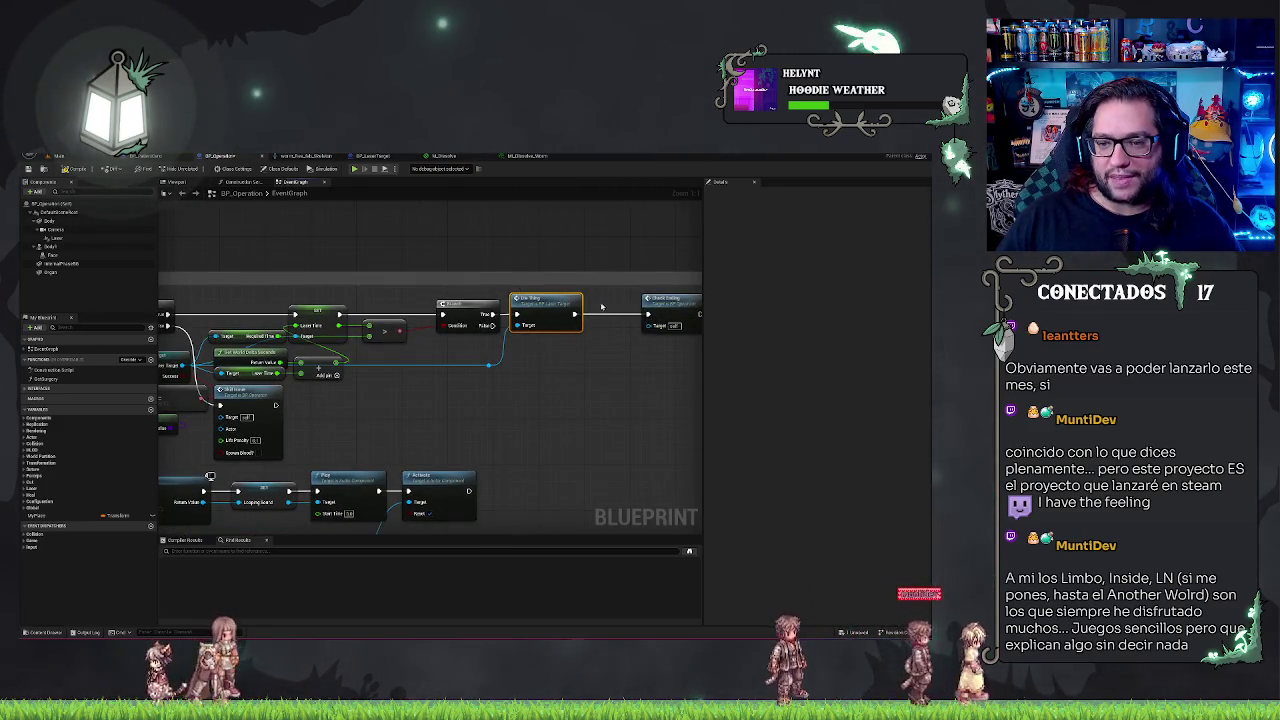
# Shift the new Laser Target function node and its reroute knot slightly right
pyautogui.click(670, 300)
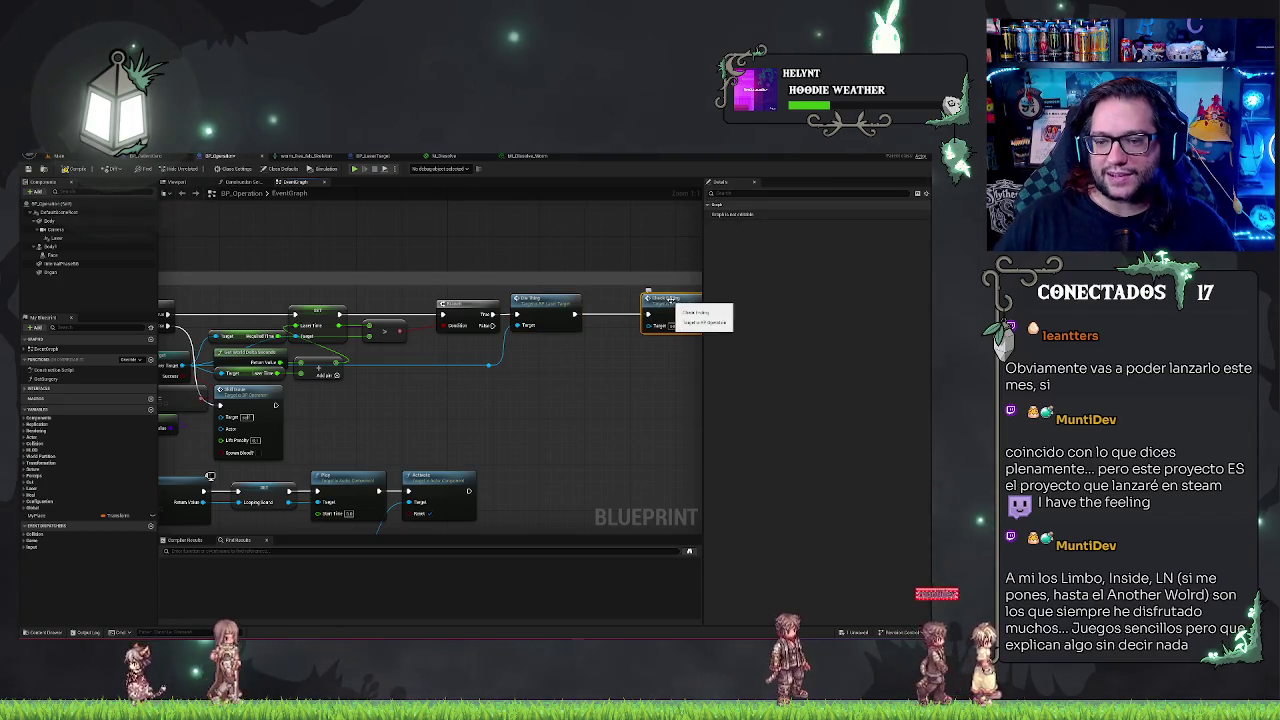
pyautogui.click(537, 297)
pyautogui.moveTo(540, 300); pyautogui.dragTo(552, 300)
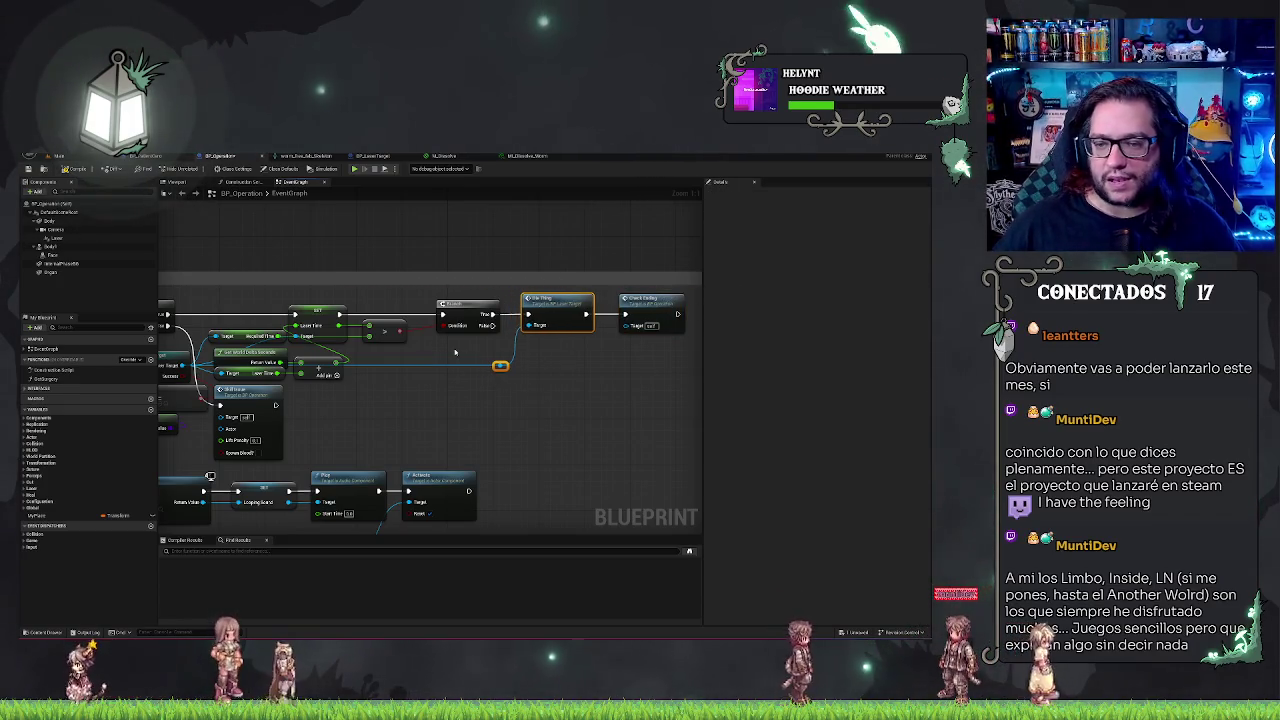
pyautogui.scroll(-2, 350, 350)
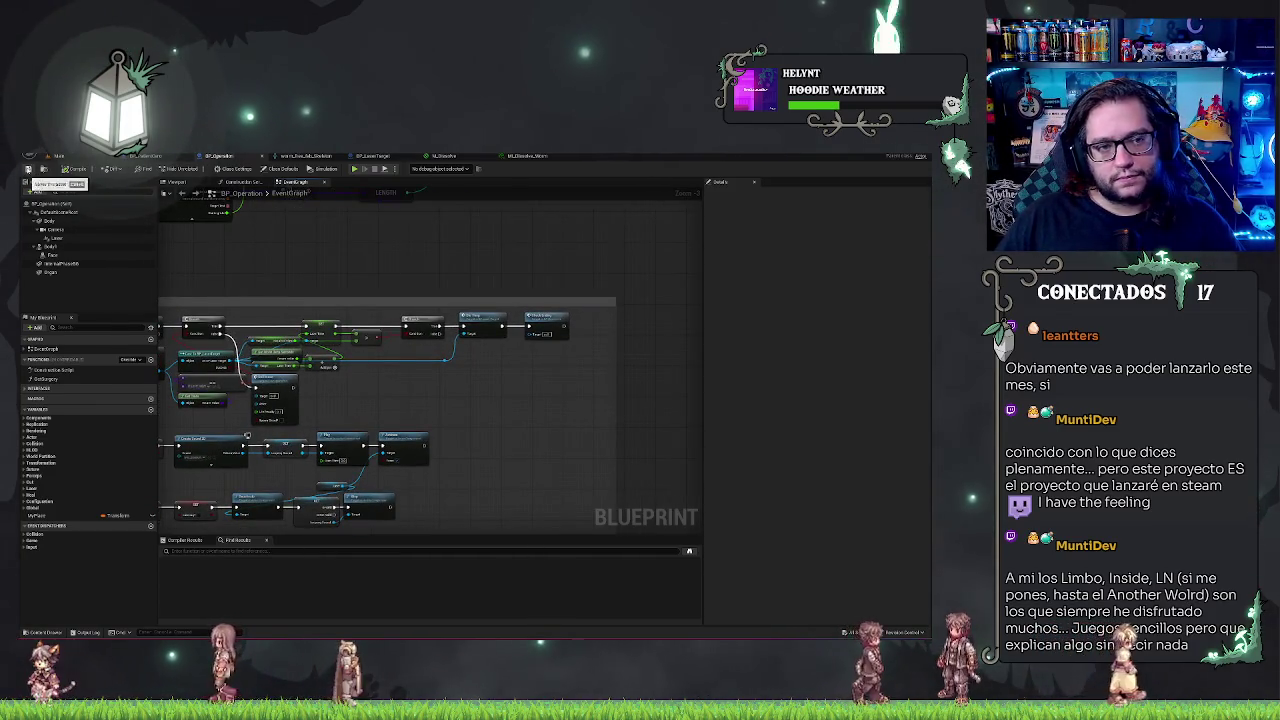
pyautogui.click(70, 156)
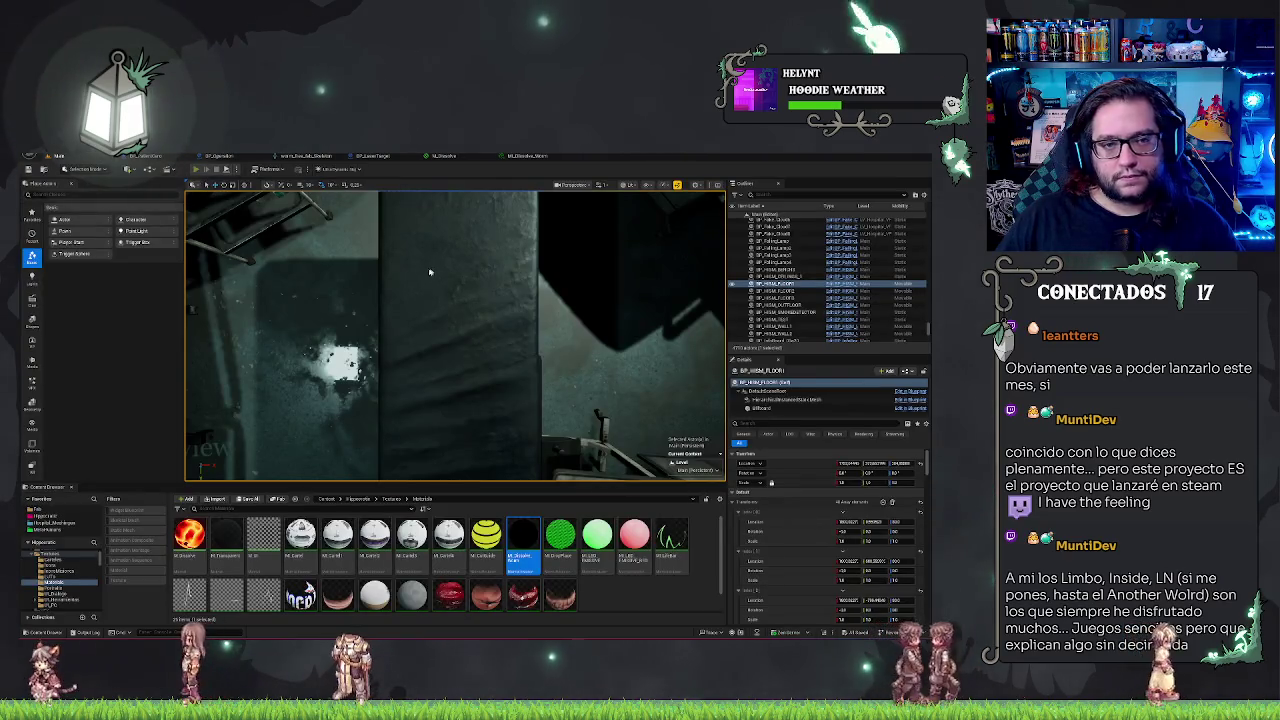
# Play-test the level, walking to the patient and accepting the operation
pyautogui.hotkey('alt', 'p')
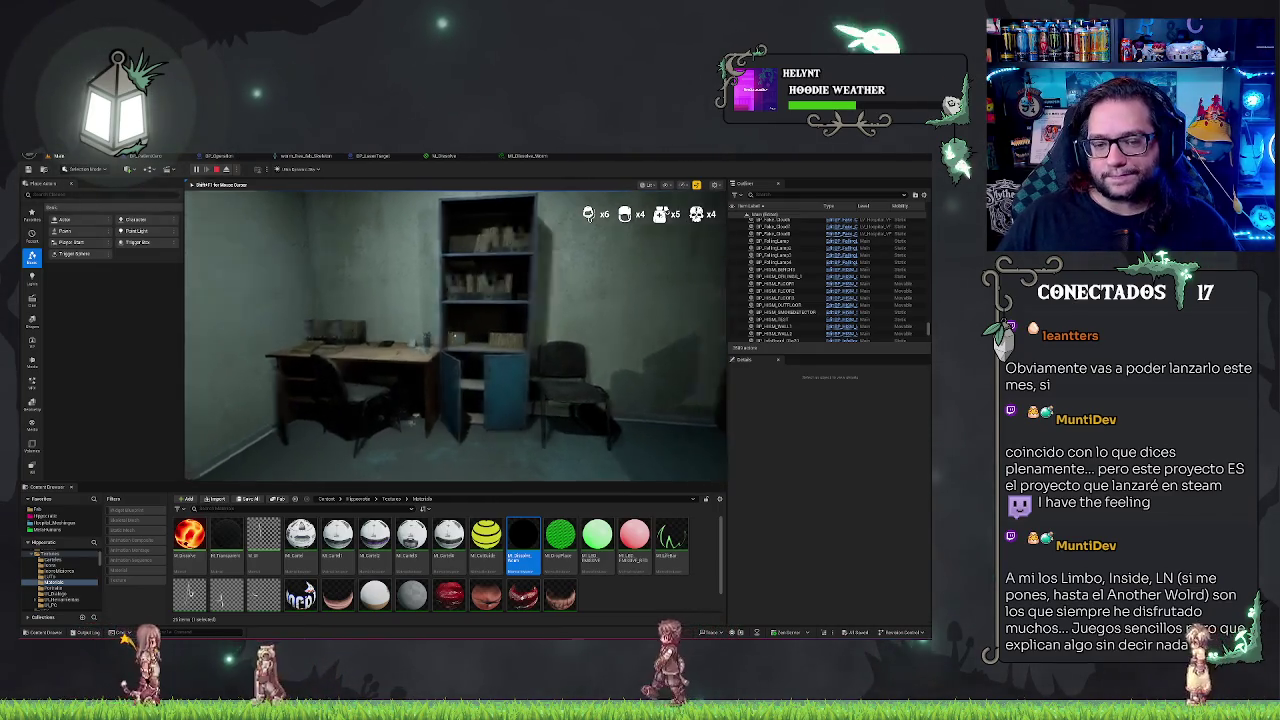
pyautogui.press('w')
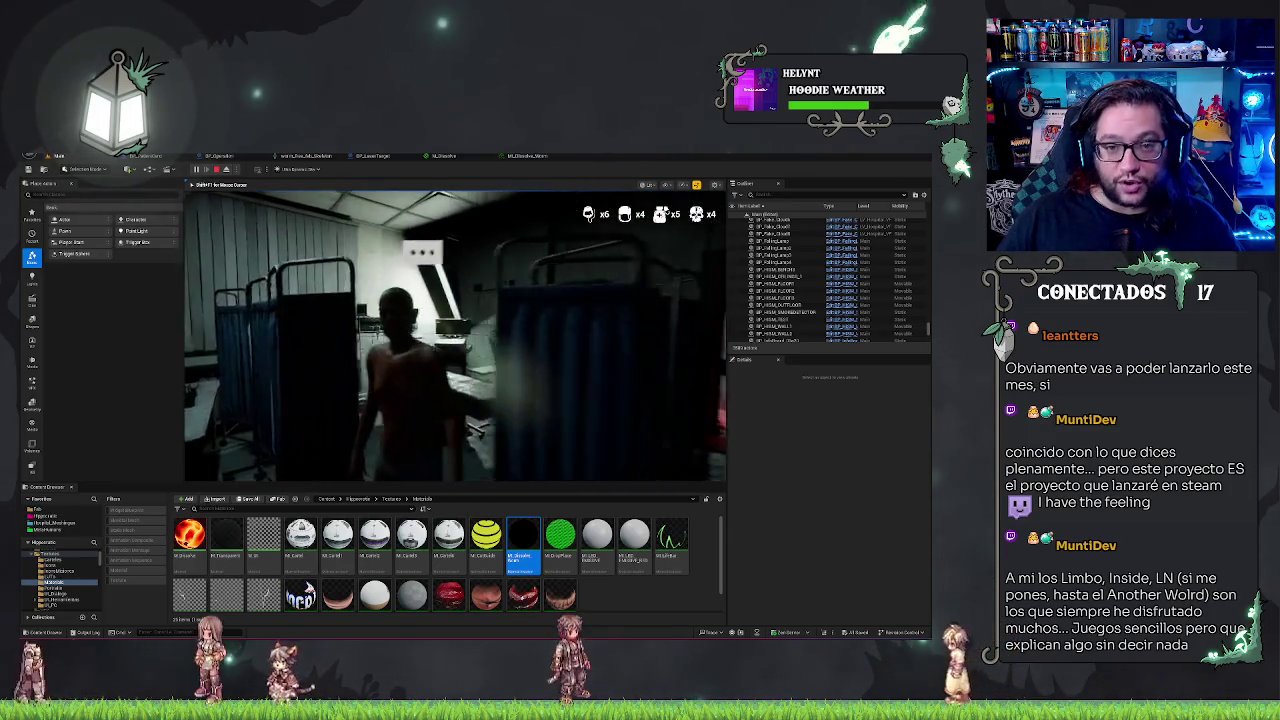
pyautogui.click(455, 336)
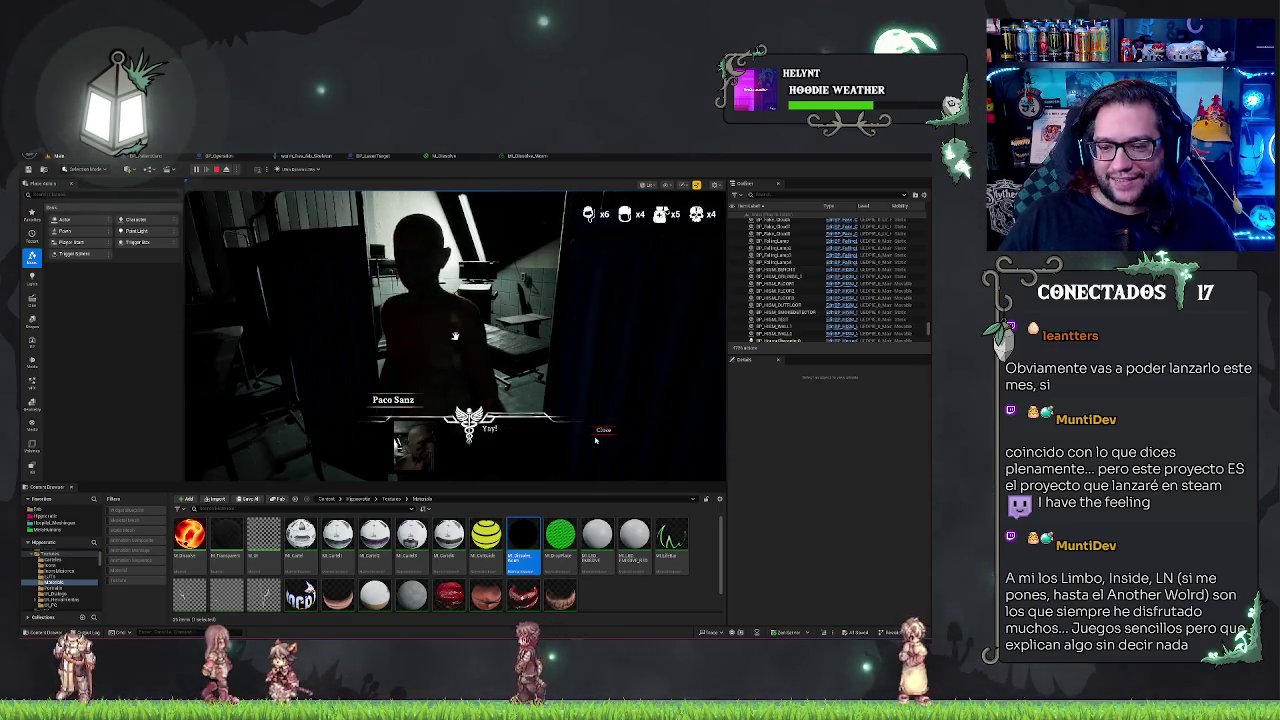
pyautogui.click(603, 442)
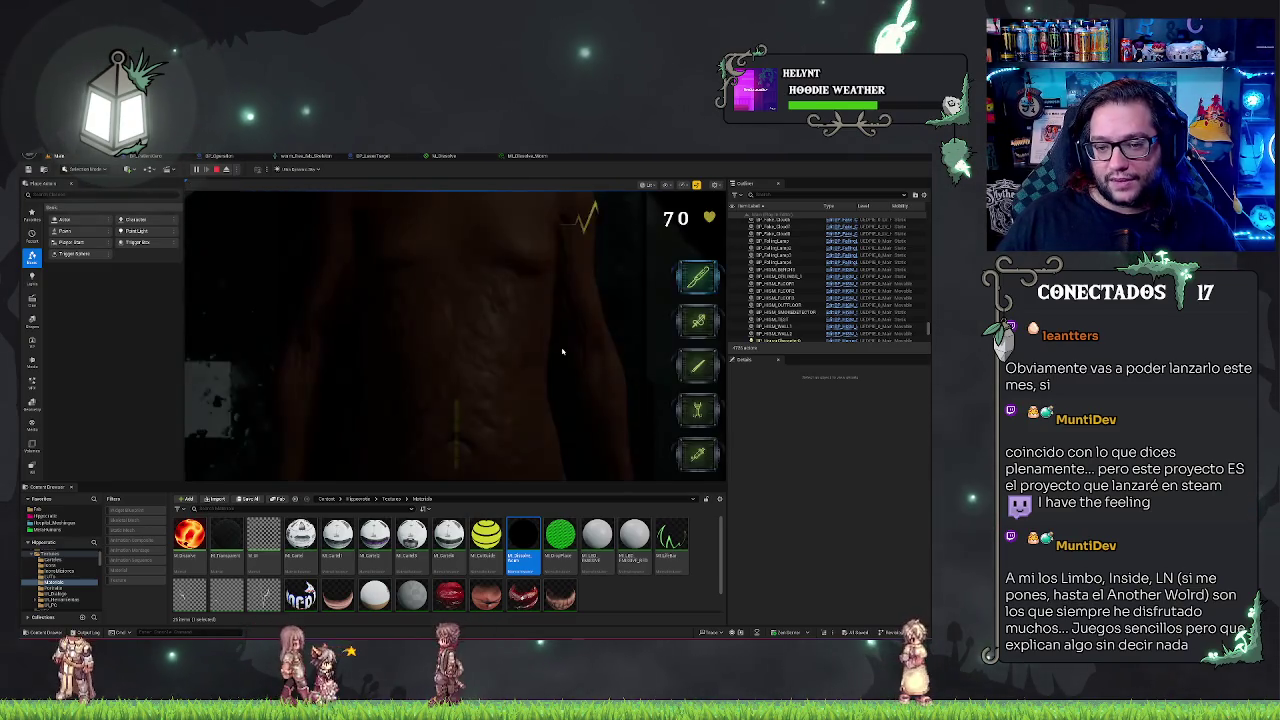
# Cut the torso incision and select the laser tool, then end play and return to BP_Operation
pyautogui.click(446, 476)
pyautogui.moveTo(457, 463); pyautogui.dragTo(456, 405)
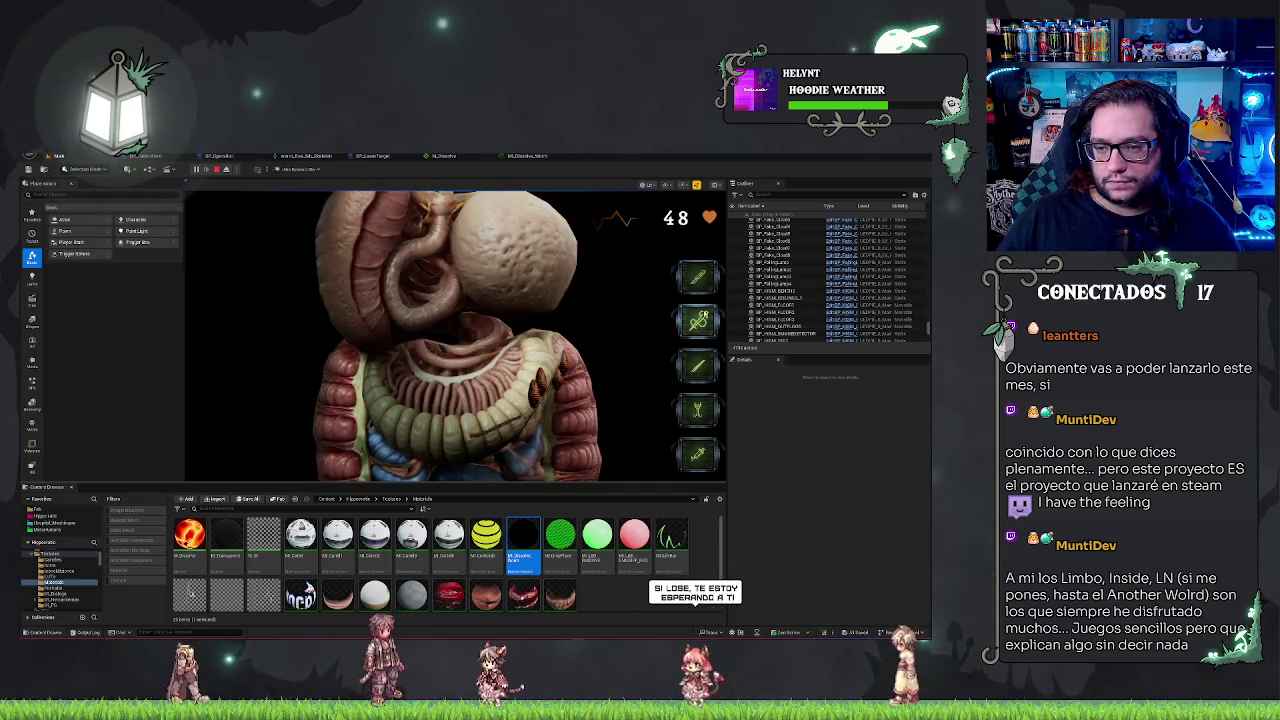
pyautogui.click(698, 408)
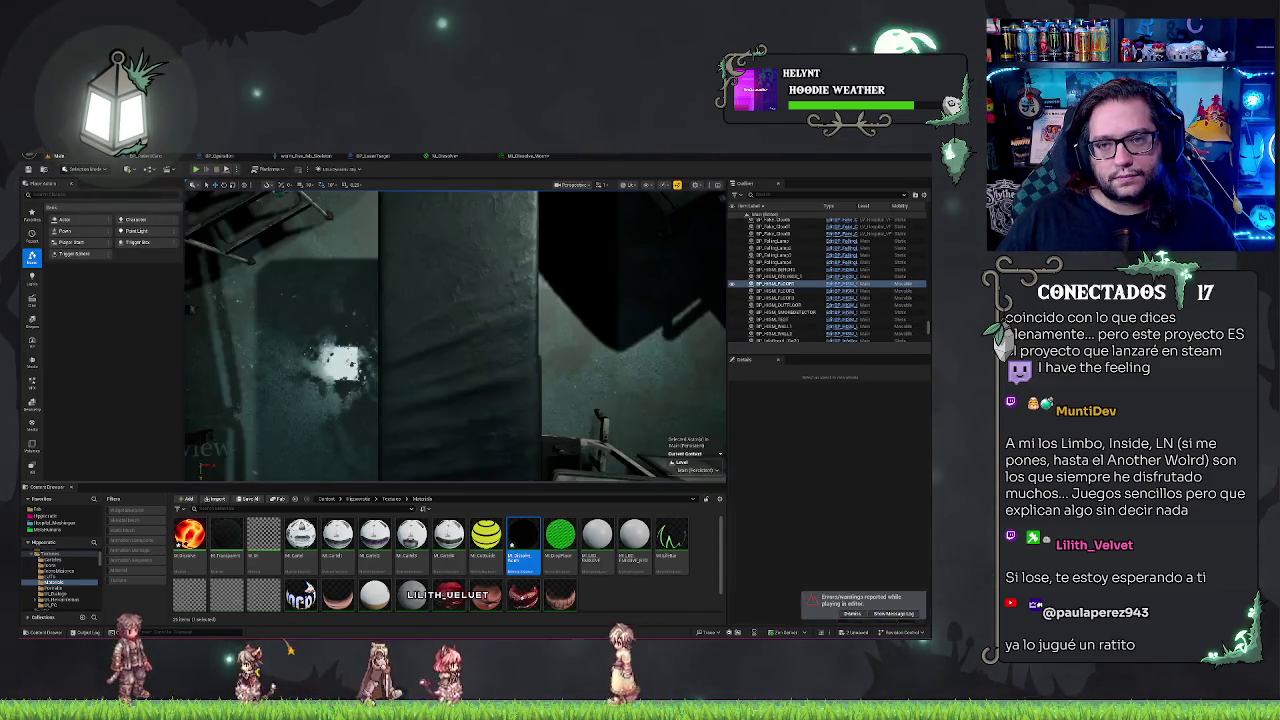
pyautogui.press('Escape')
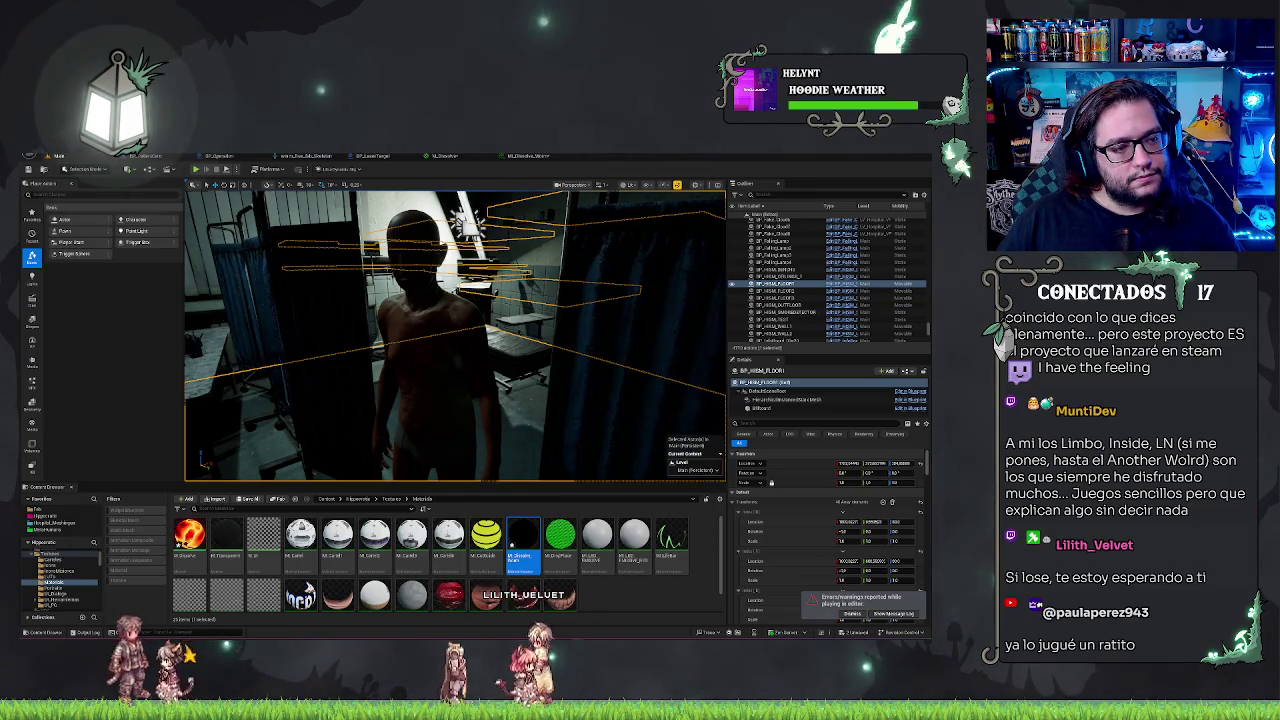
pyautogui.click(219, 156)
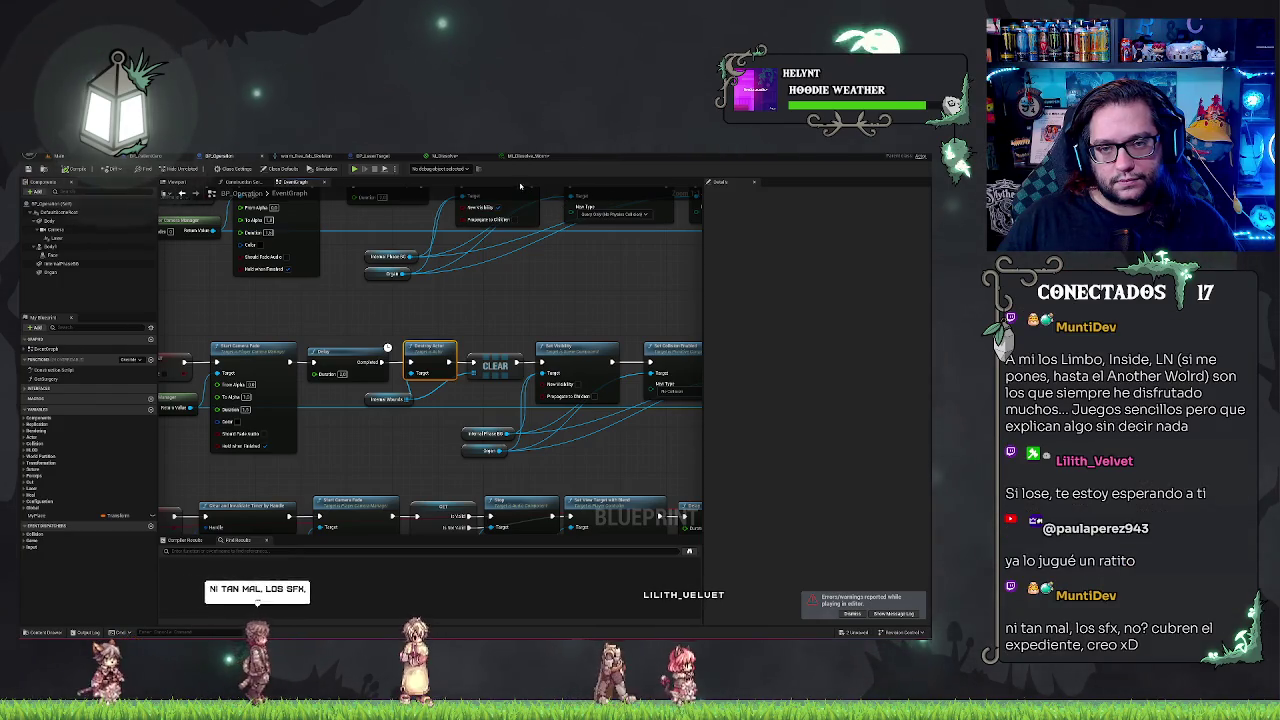
# Review the M_Dissolve material graph and its MI_Dissolve instance
pyautogui.click(445, 156)
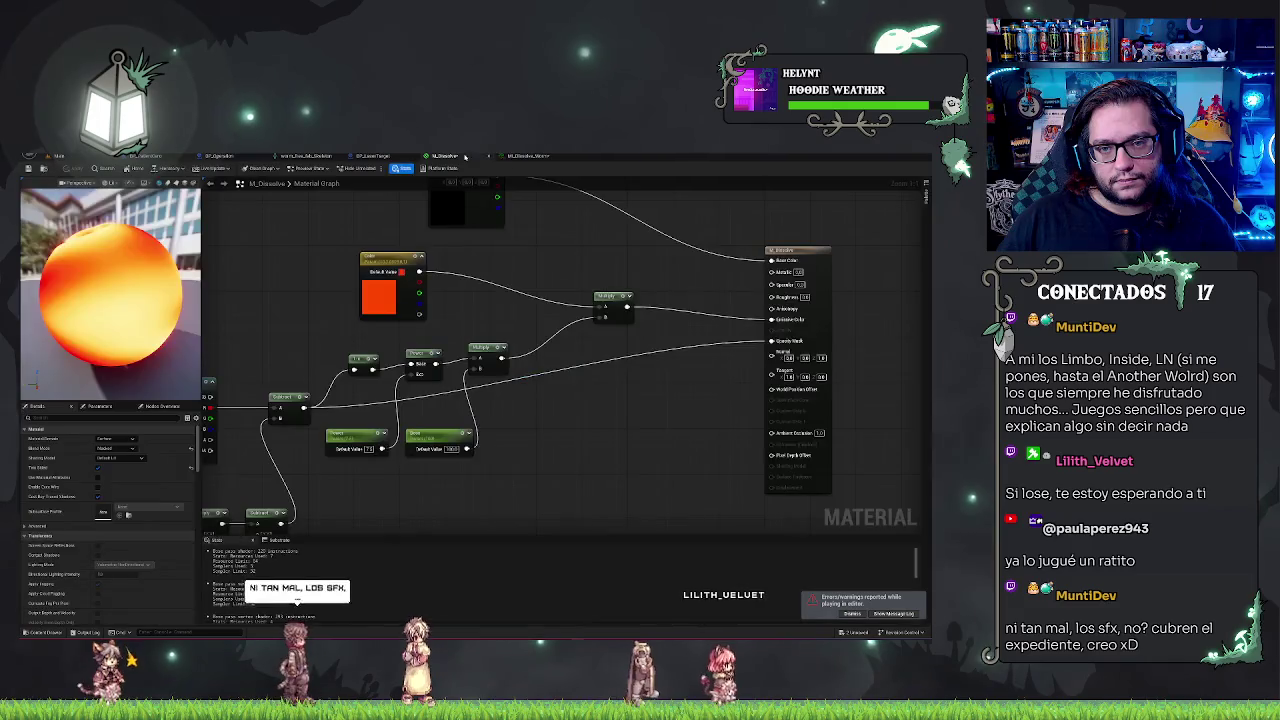
pyautogui.click(528, 156)
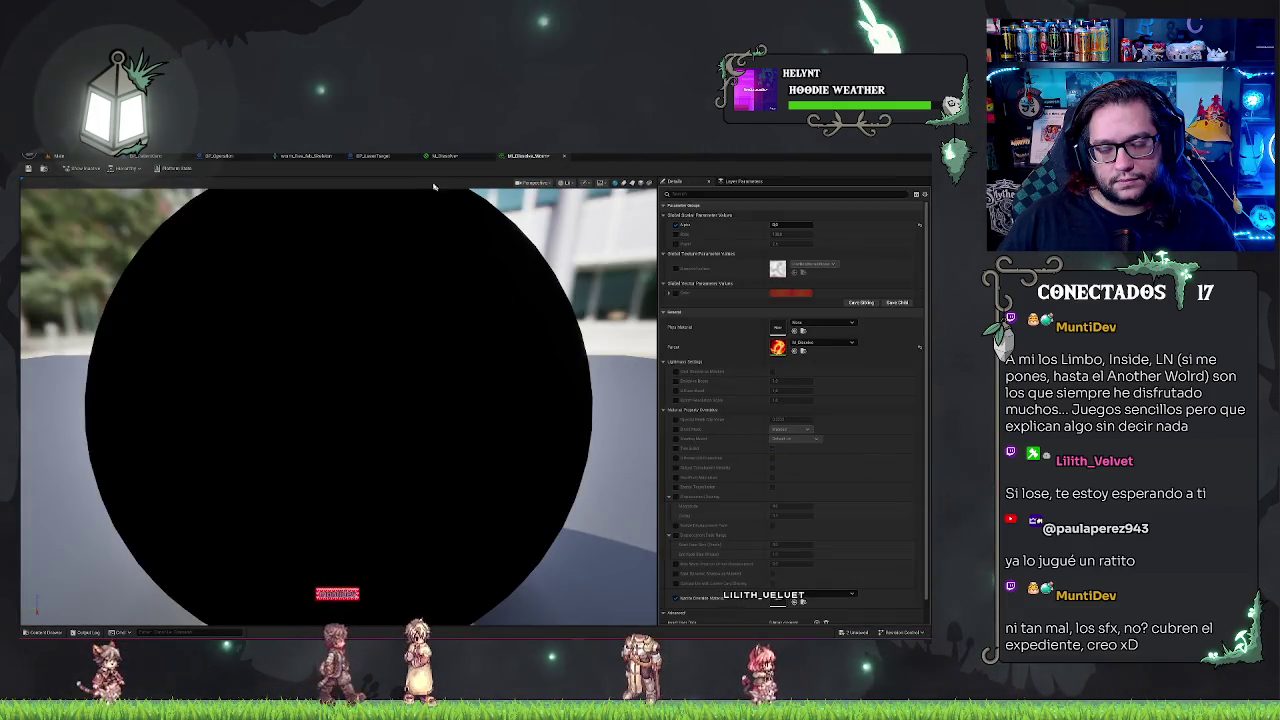
pyautogui.click(445, 156)
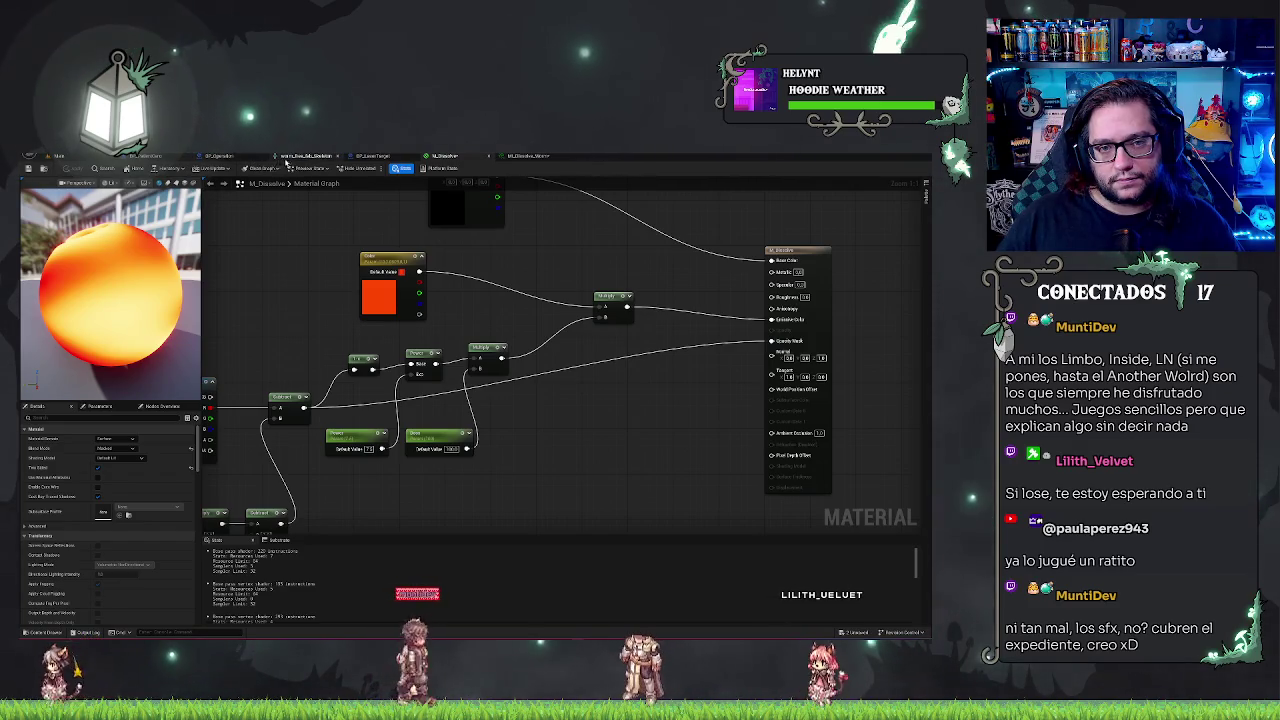
# Return to BP_LaserTarget's graph and select the Destroy Actor node
pyautogui.click(379, 156)
pyautogui.moveTo(517, 268); pyautogui.dragTo(372, 253)
pyautogui.click(452, 316)
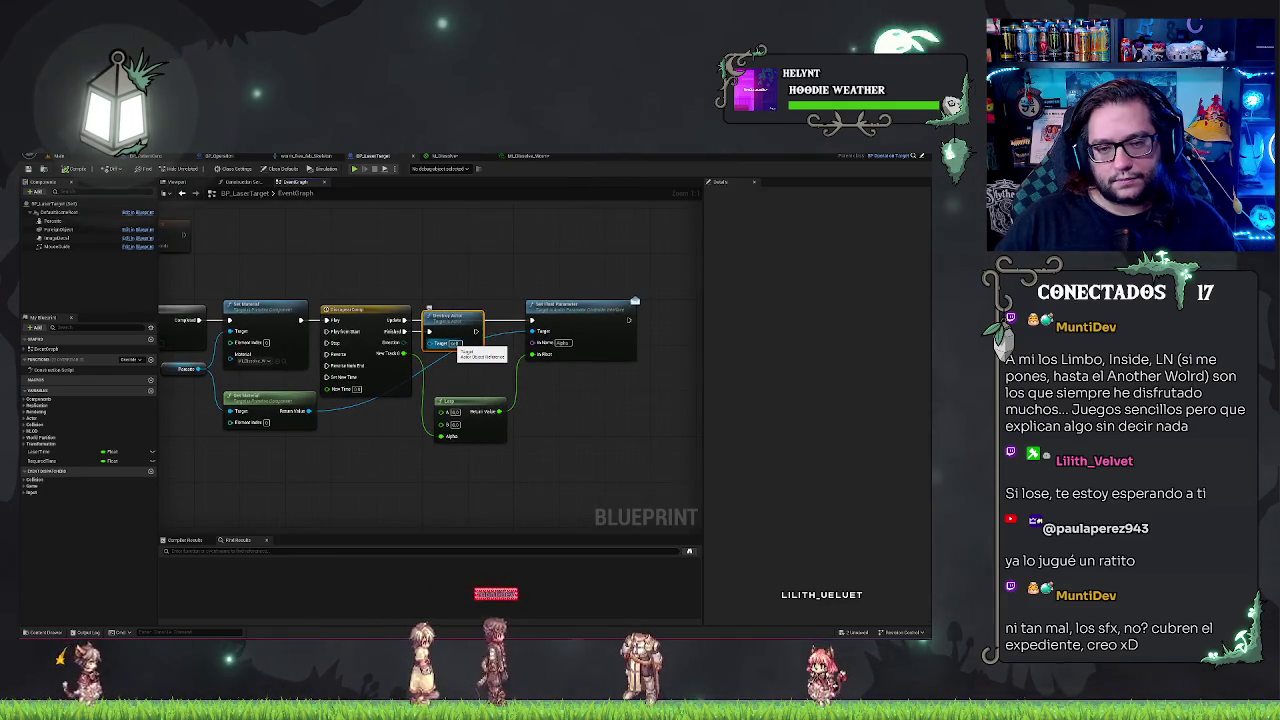
pyautogui.press('Delete')
pyautogui.moveTo(432, 338); pyautogui.dragTo(433, 340)
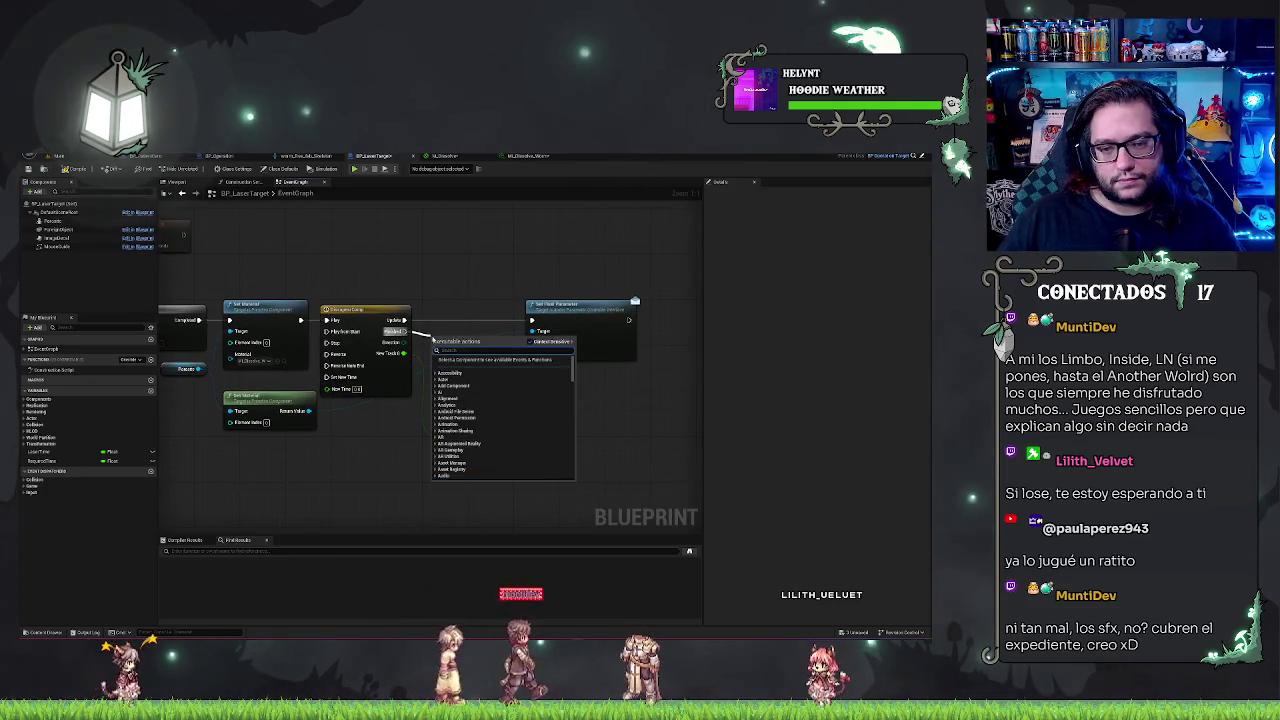
pyautogui.write('set actor loca')
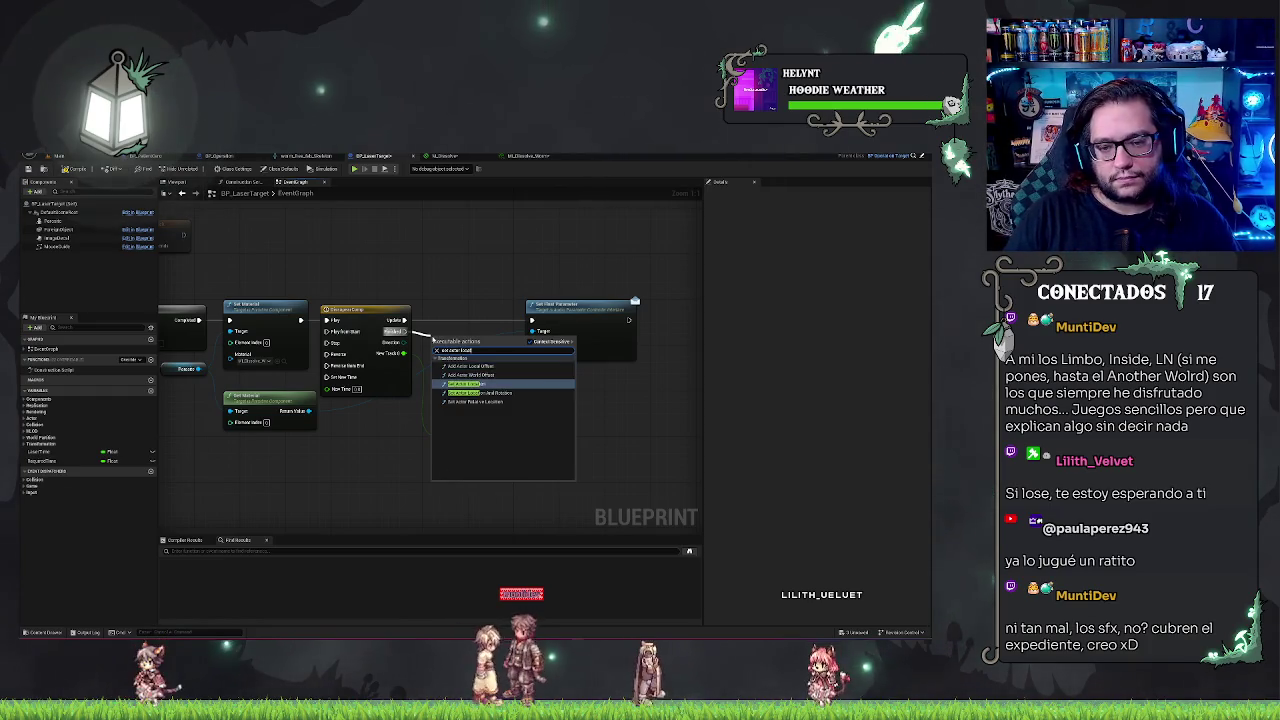
pyautogui.press('Return')
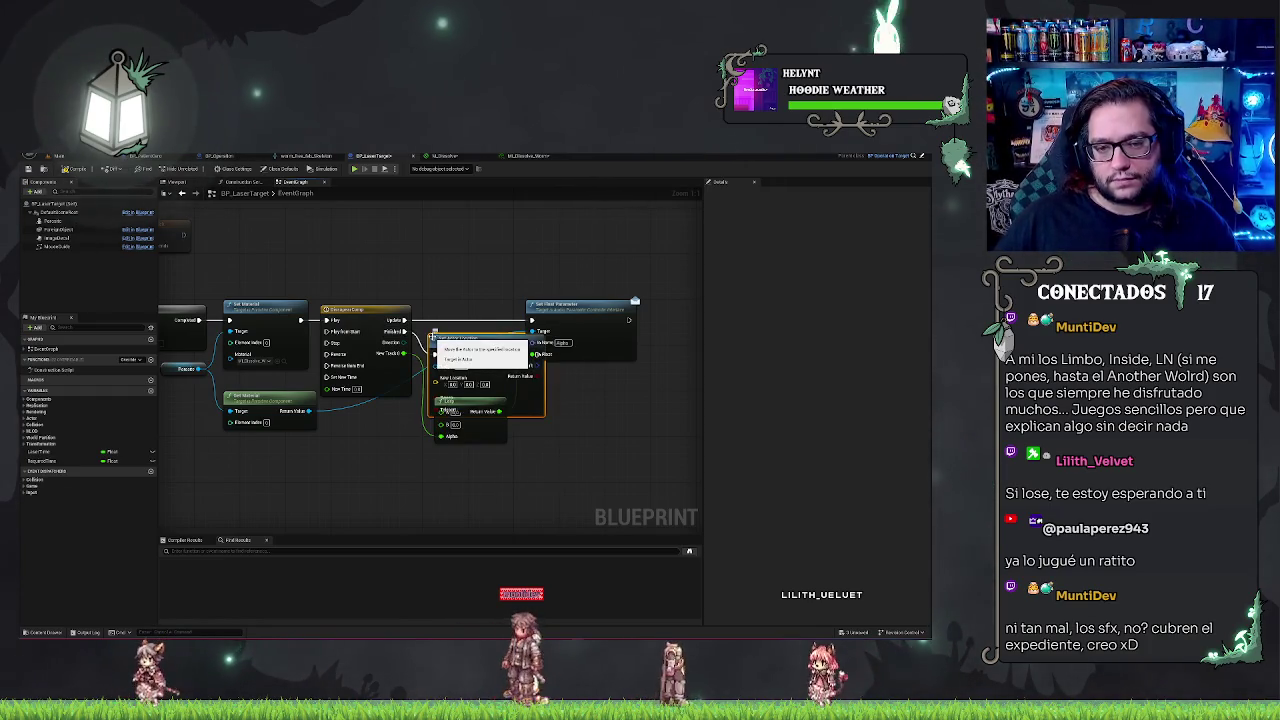
pyautogui.press('Delete')
pyautogui.moveTo(403, 342); pyautogui.dragTo(416, 340)
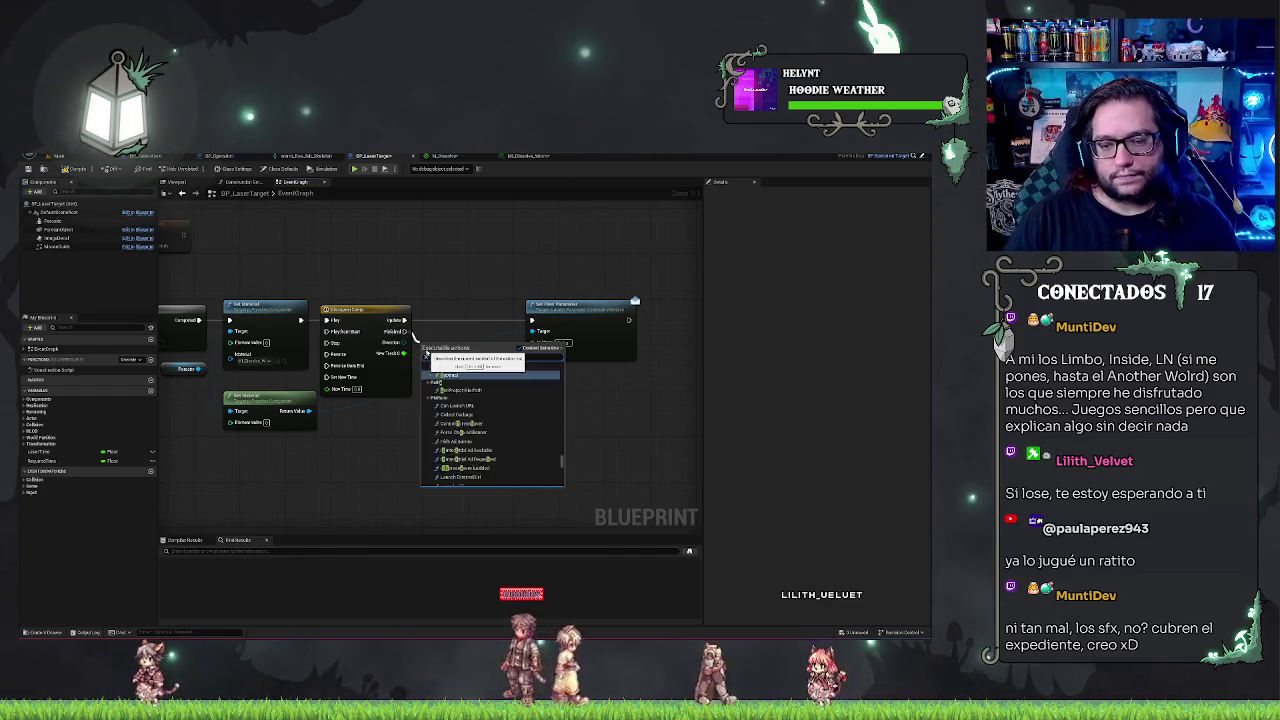
pyautogui.write('ctor locat')
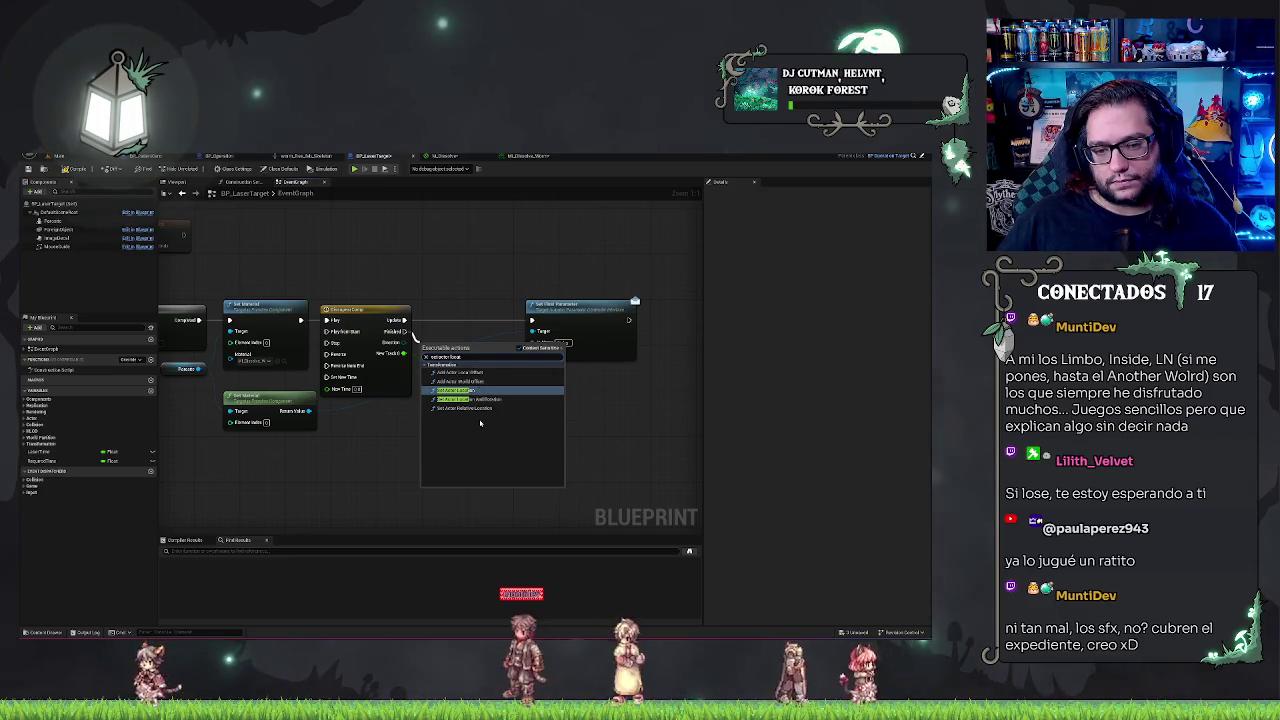
pyautogui.press('BackSpace')
pyautogui.press('BackSpace')
pyautogui.press('BackSpace')
pyautogui.write('world')
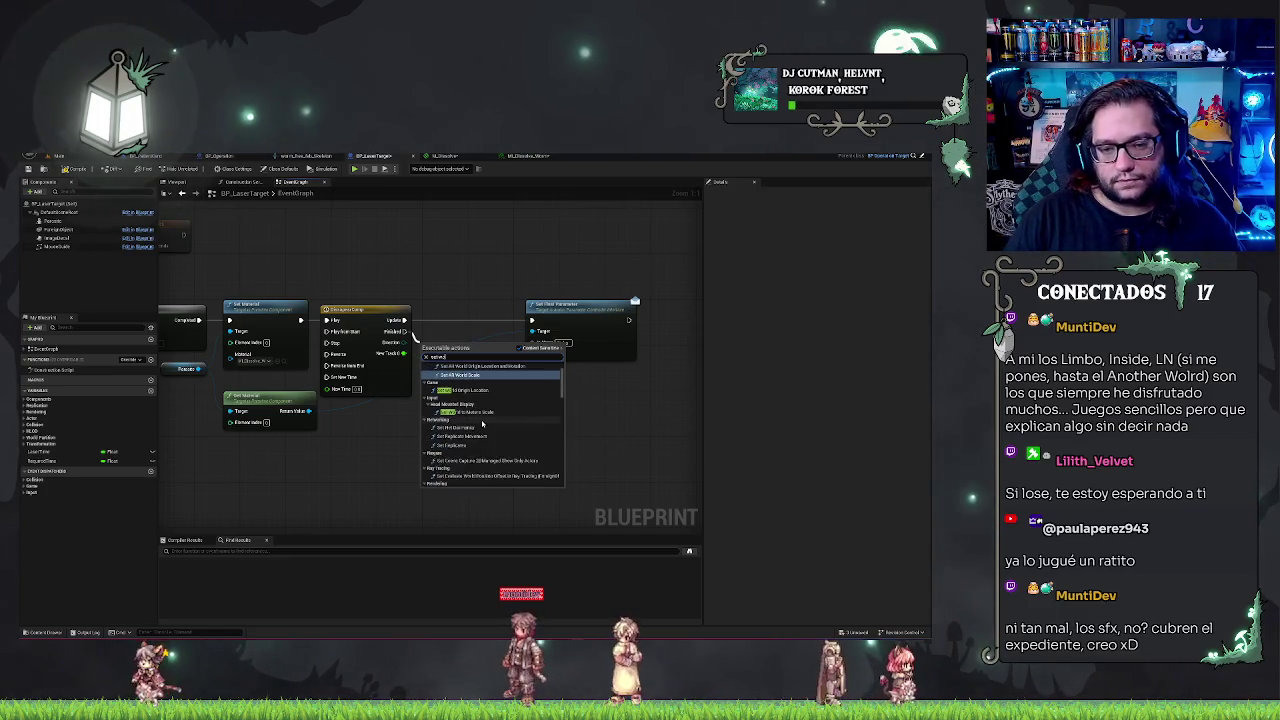
pyautogui.write('location')
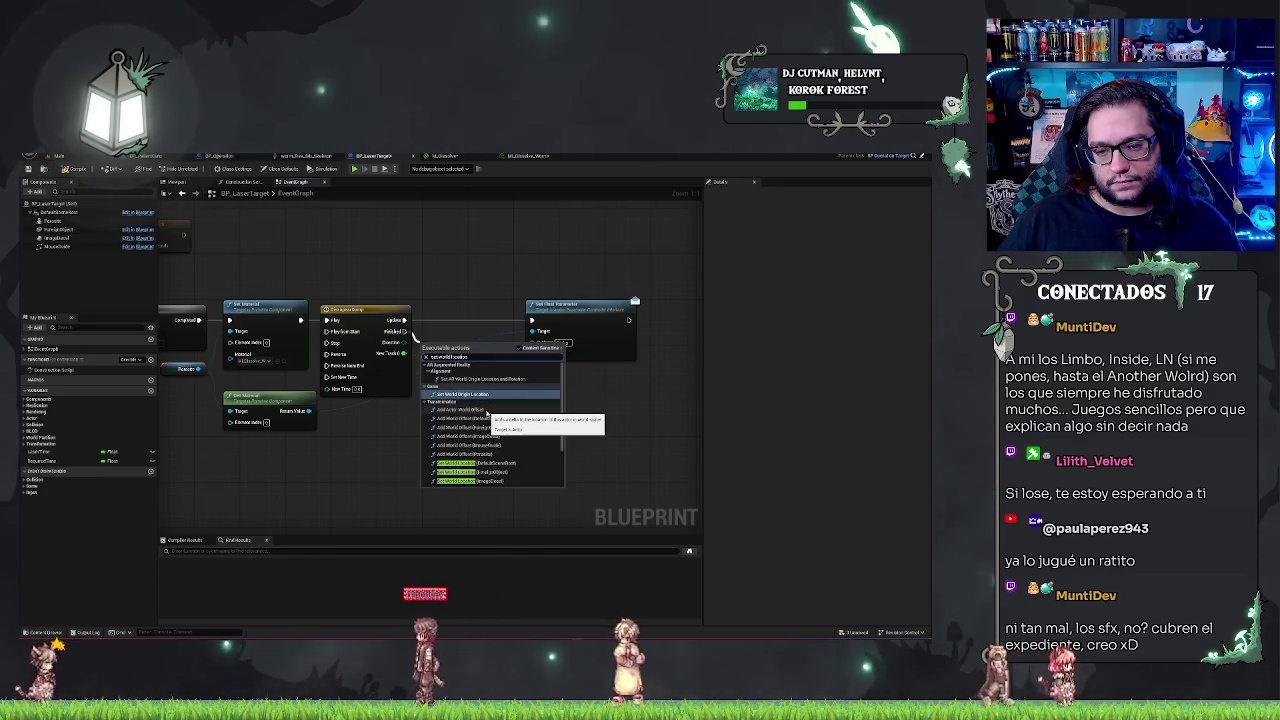
pyautogui.scroll(-2, 505, 410)
pyautogui.scroll(-1, 511, 407)
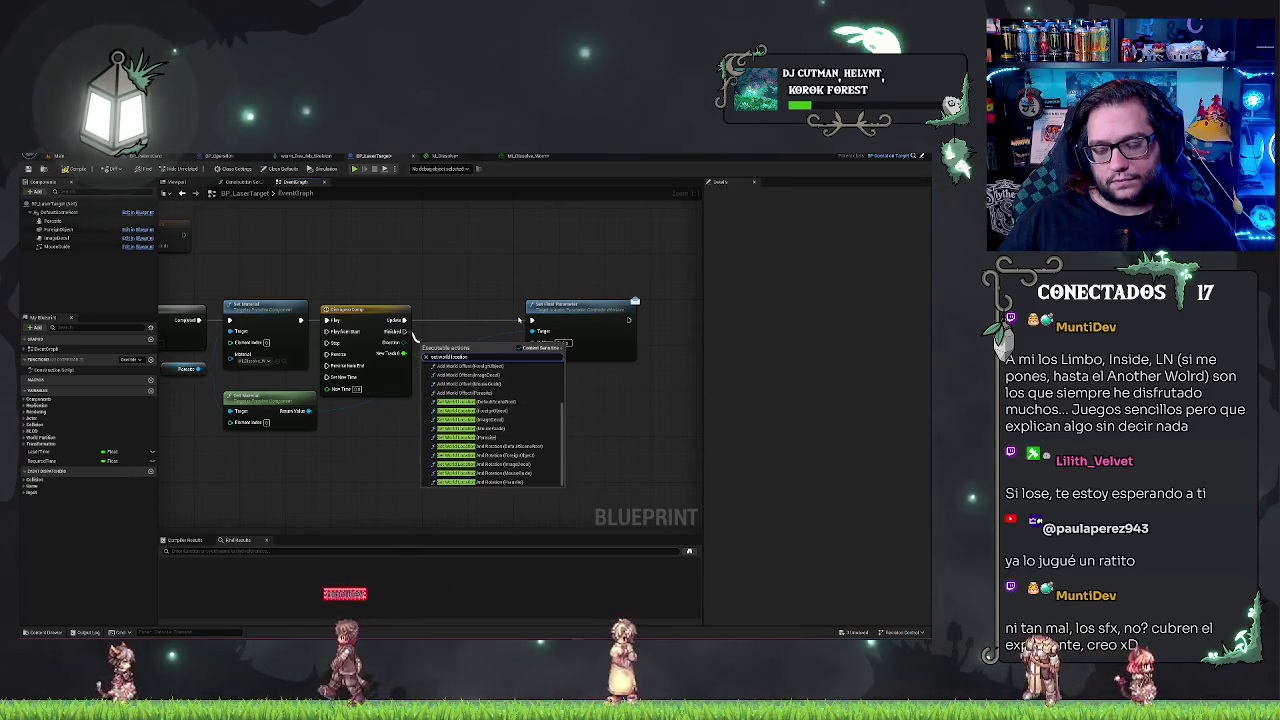
pyautogui.press('BackSpace')
pyautogui.press('BackSpace')
pyautogui.press('BackSpace')
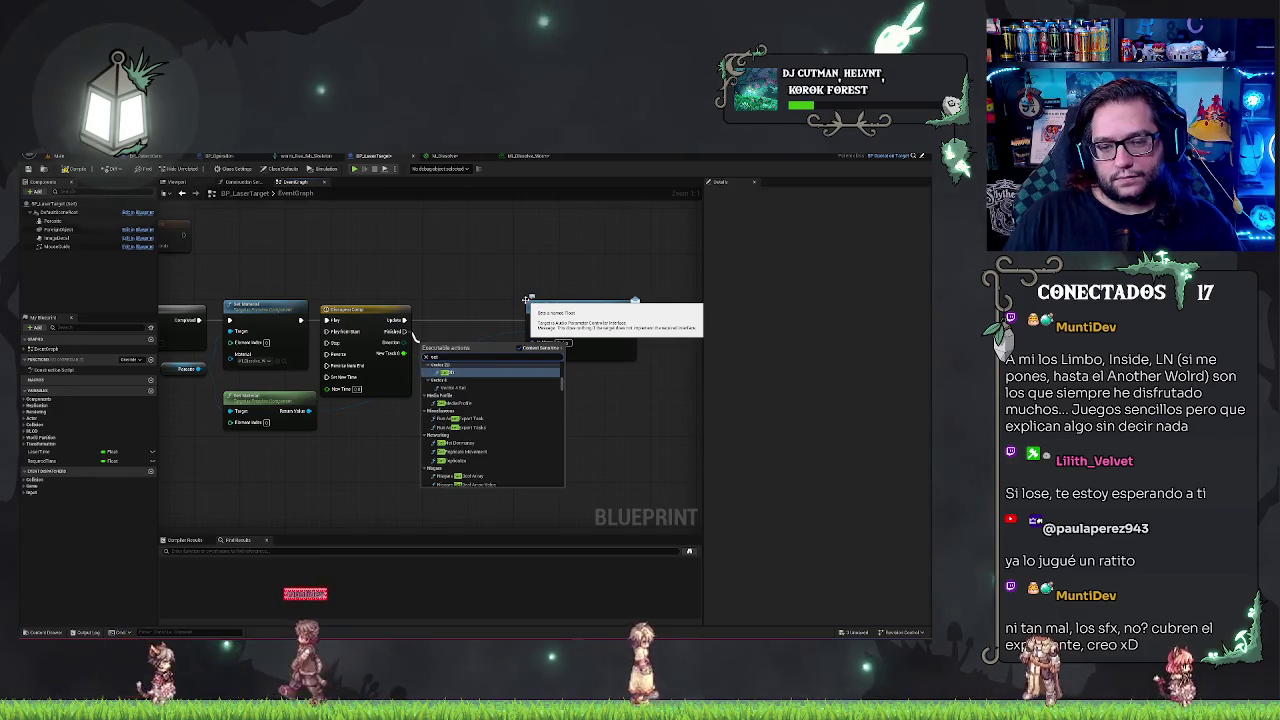
pyautogui.write('location')
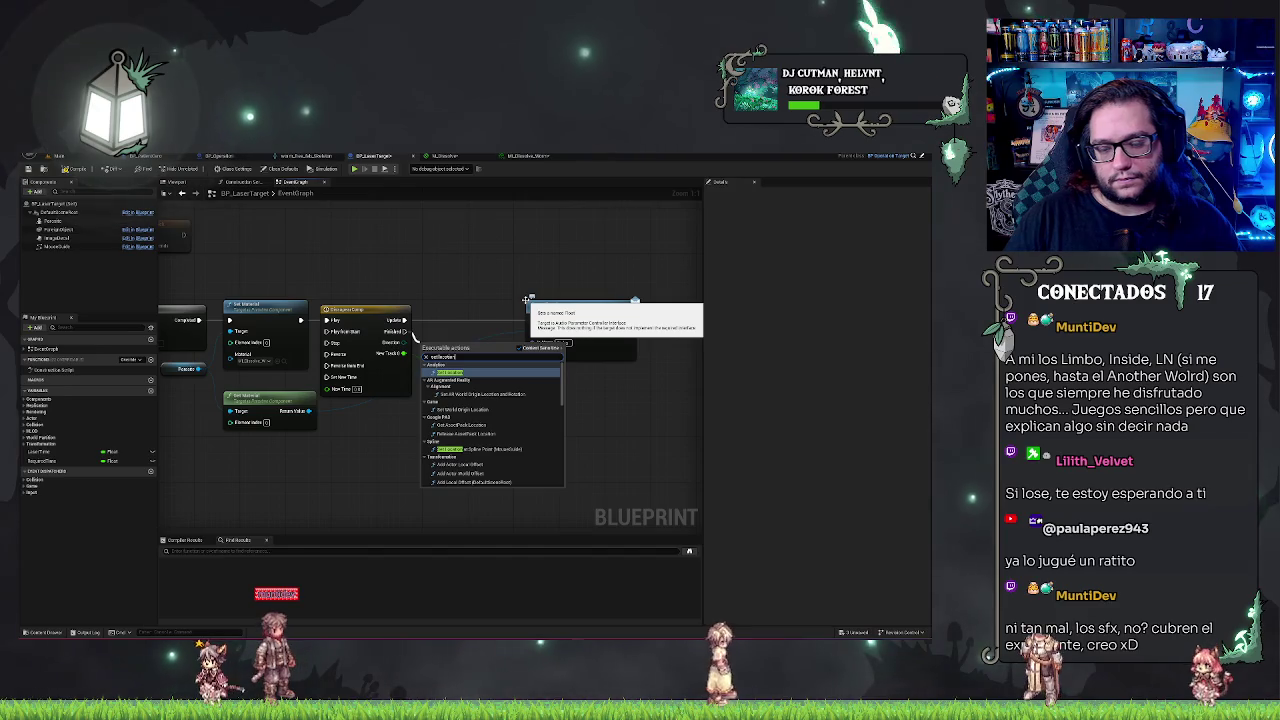
pyautogui.press('Return')
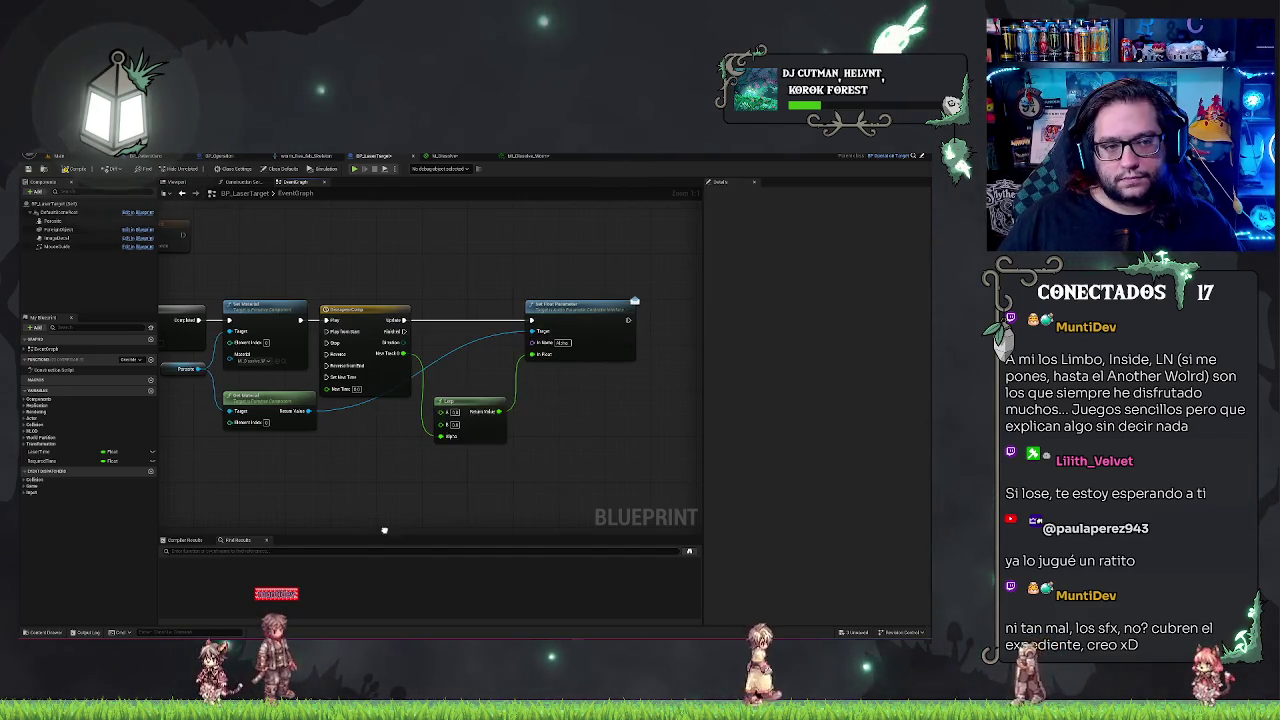
# Add a Self reference node to BP_LaserTarget's event graph
pyautogui.rightClick(384, 530)
pyautogui.press('Return')
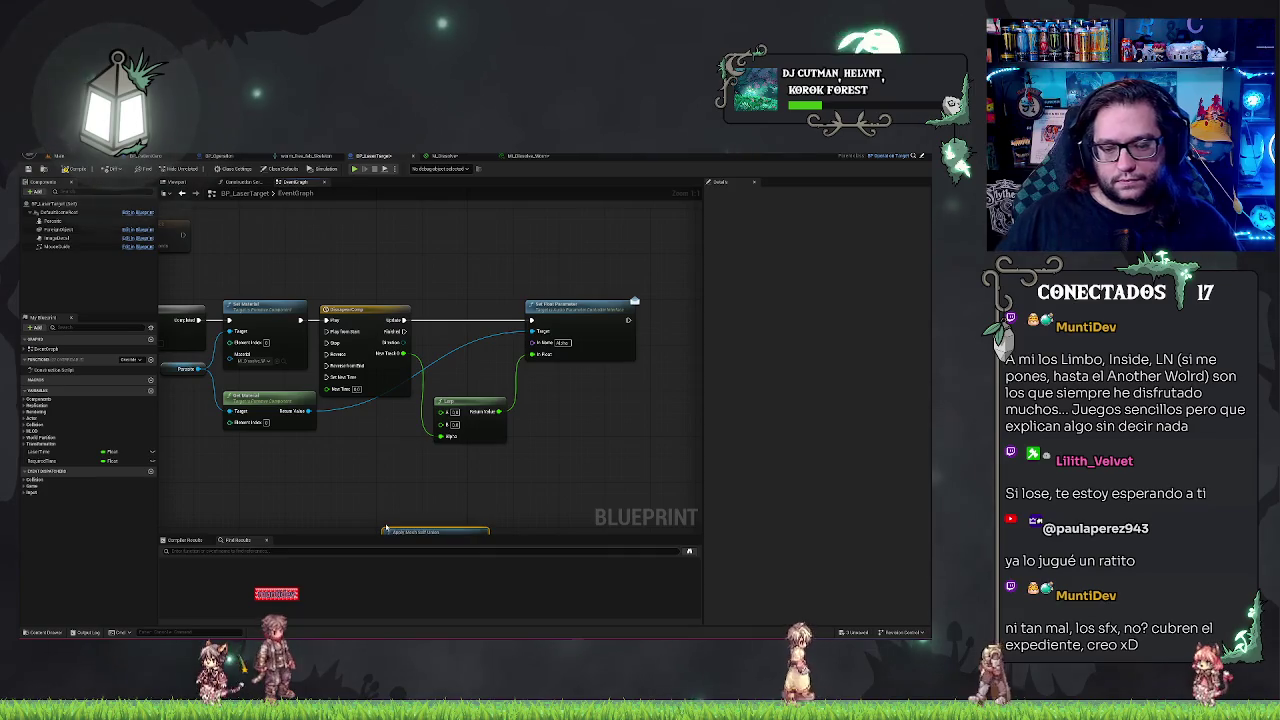
pyautogui.rightClick(367, 492)
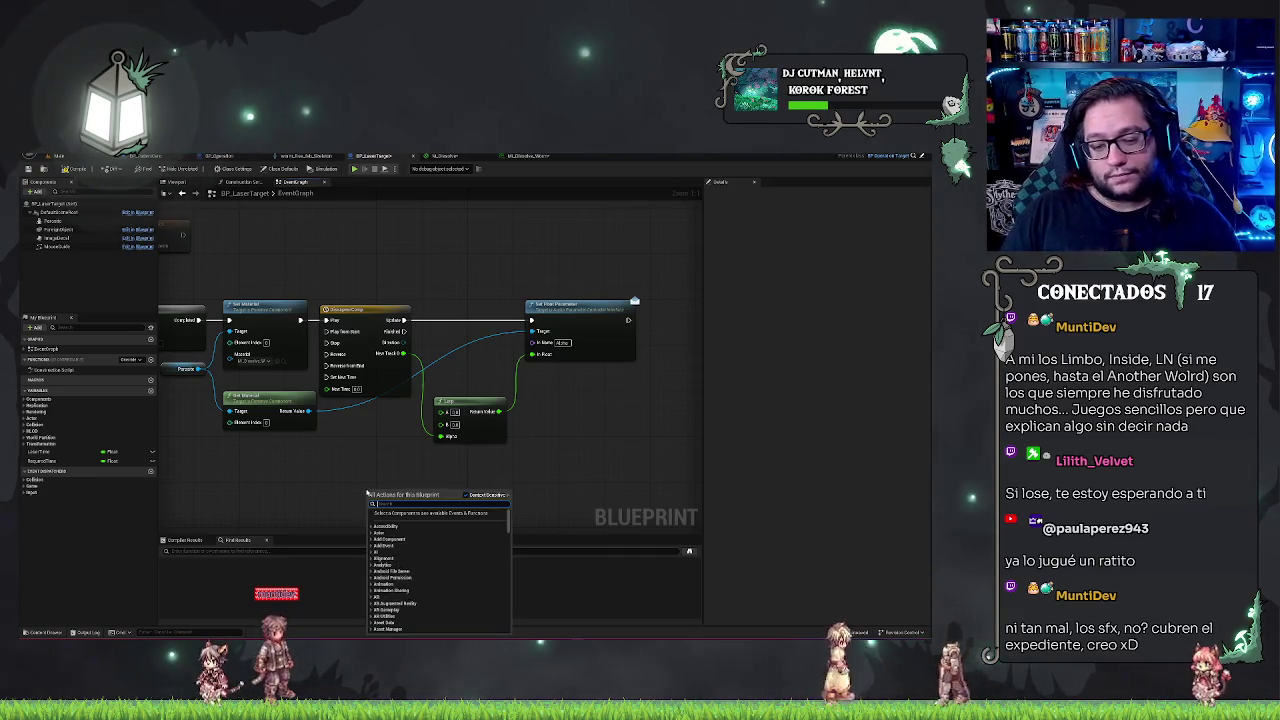
pyautogui.write('self')
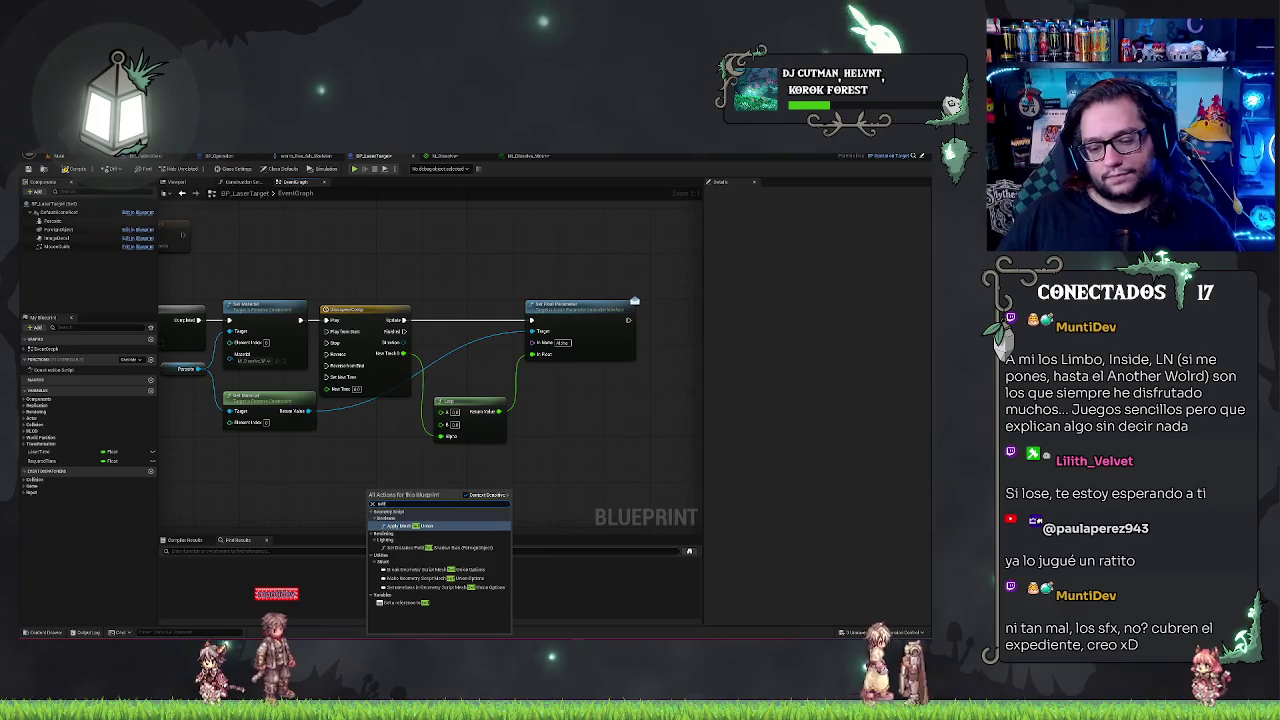
pyautogui.click(433, 603)
# Add a Set Actor Location node on self, drop the Self node, and place it beside Set Float Parameter
pyautogui.moveTo(398, 494); pyautogui.dragTo(448, 497)
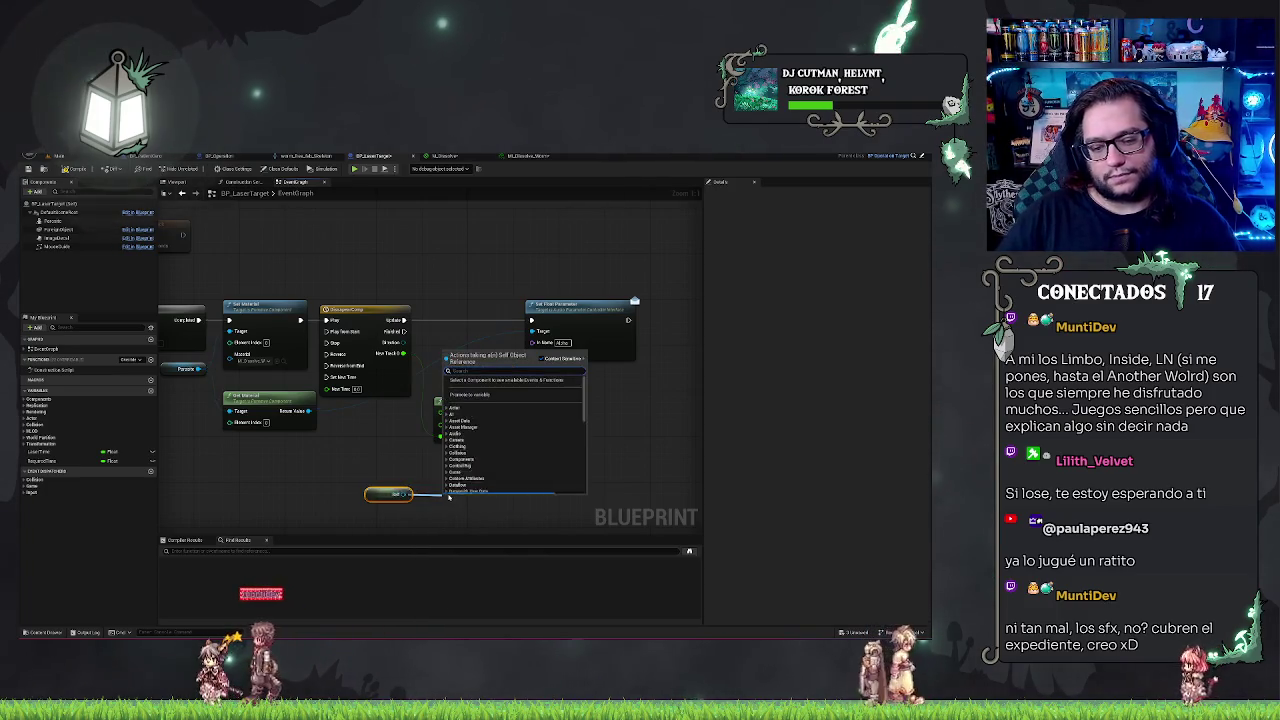
pyautogui.write('setworldloc')
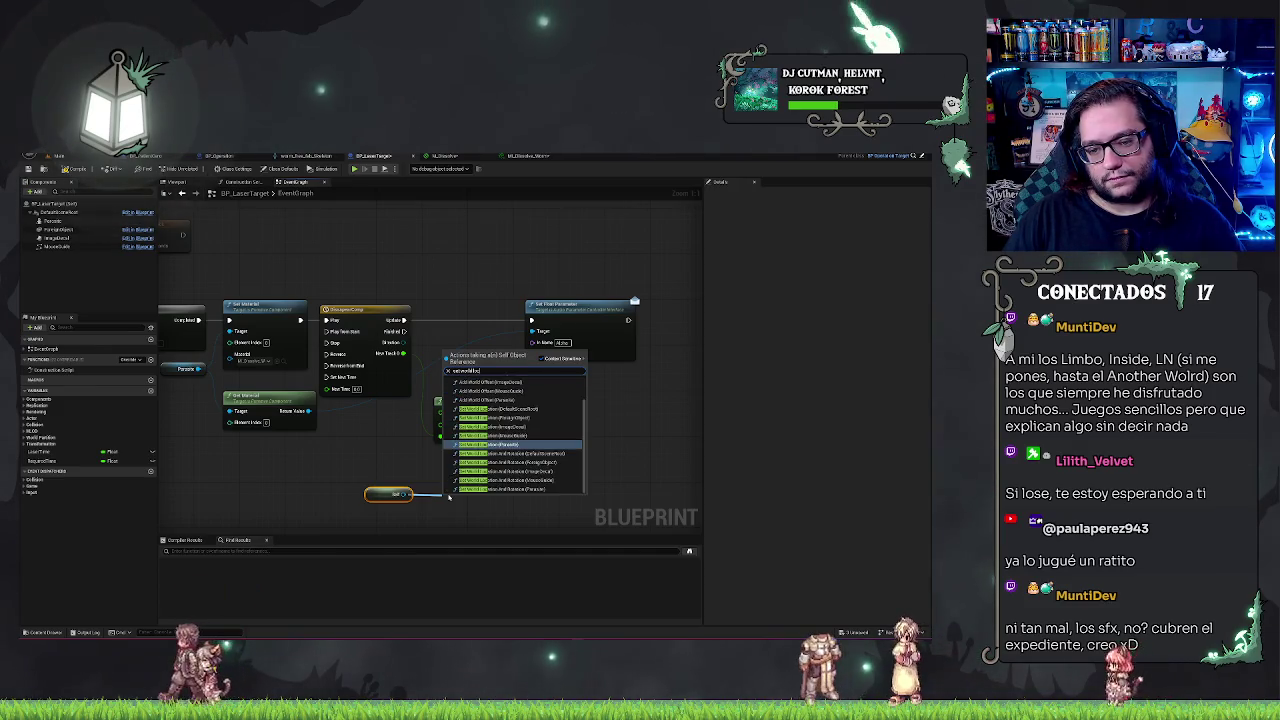
pyautogui.press('BackSpace')
pyautogui.press('BackSpace')
pyautogui.press('BackSpace')
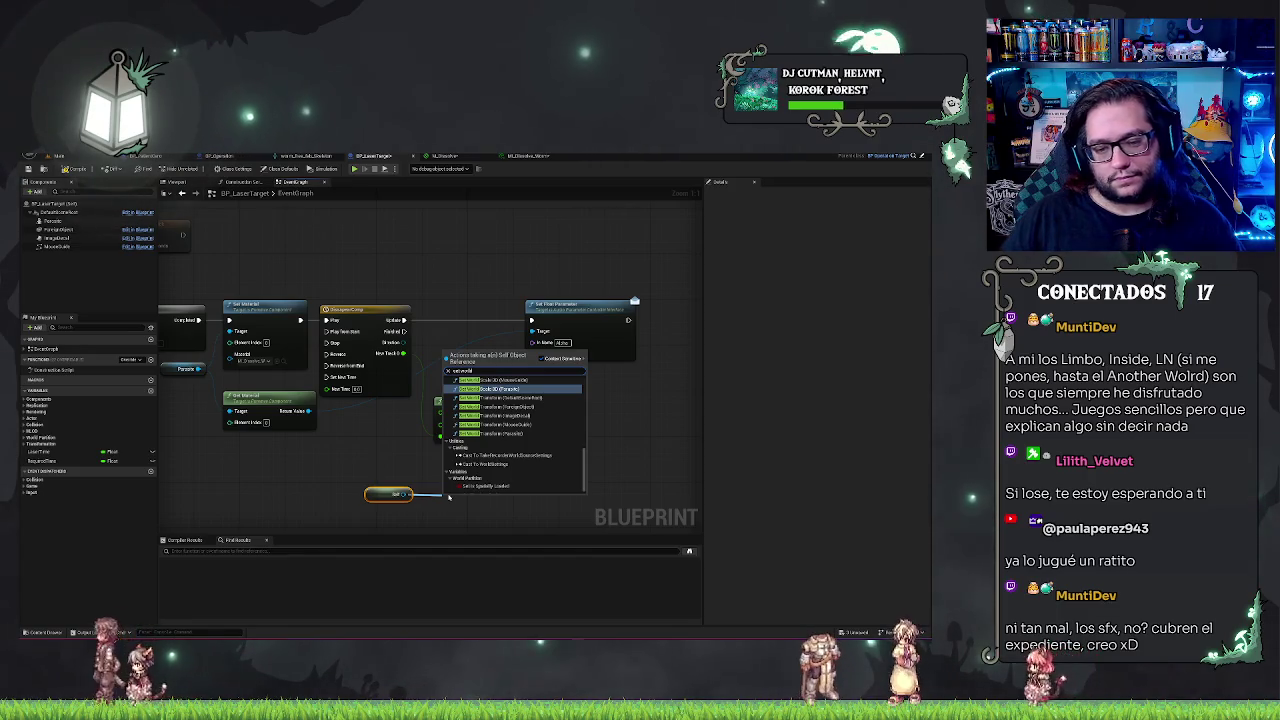
pyautogui.scroll(5, 565, 406)
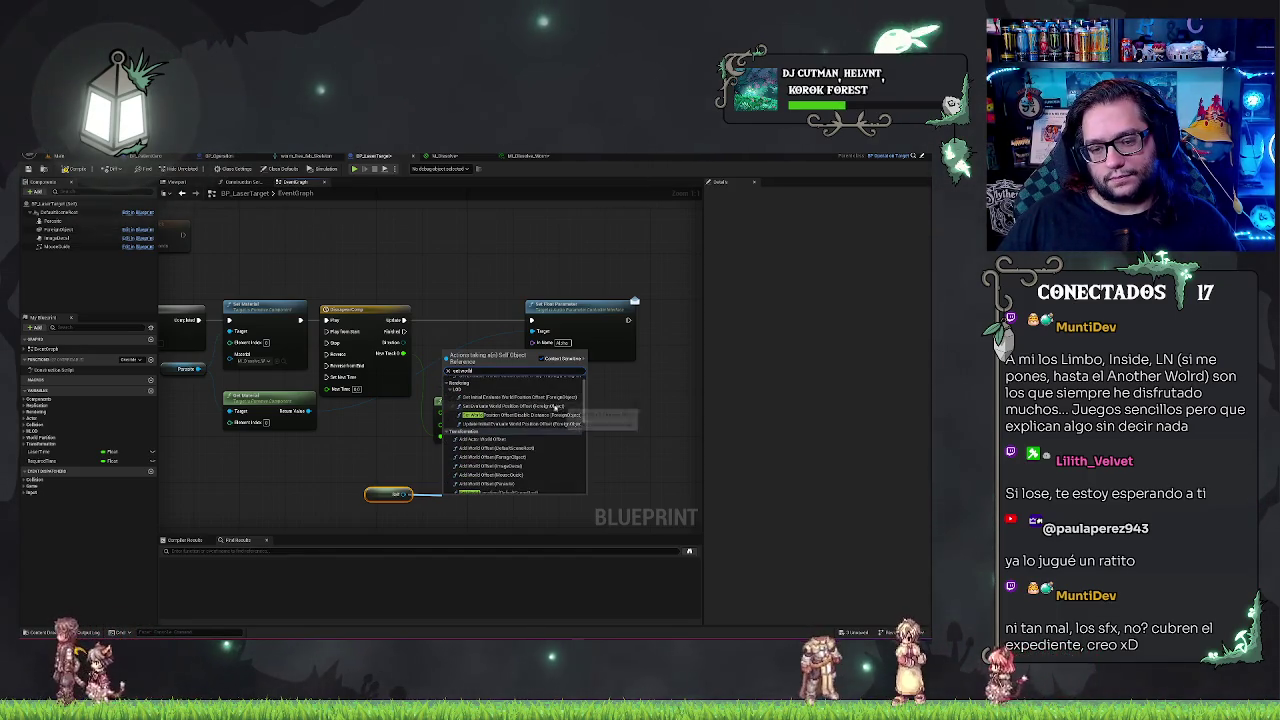
pyautogui.scroll(-3, 542, 417)
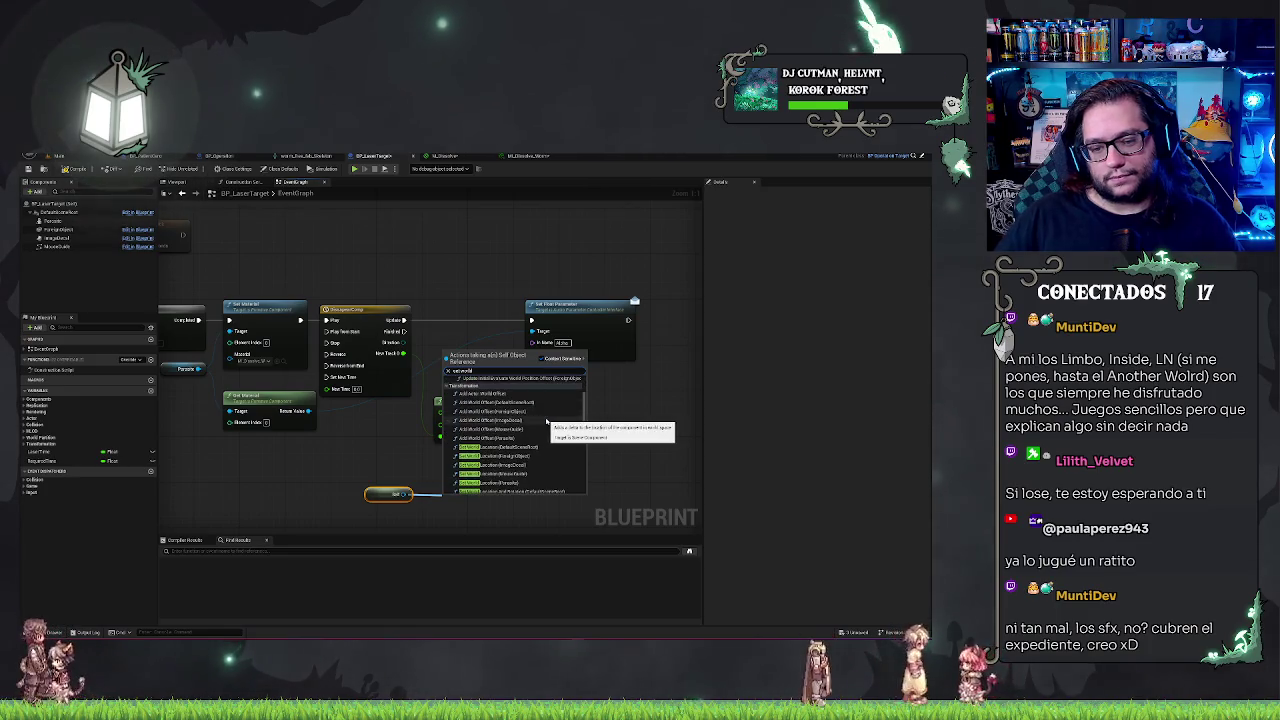
pyautogui.press('BackSpace')
pyautogui.press('BackSpace')
pyautogui.press('BackSpace')
pyautogui.write('location')
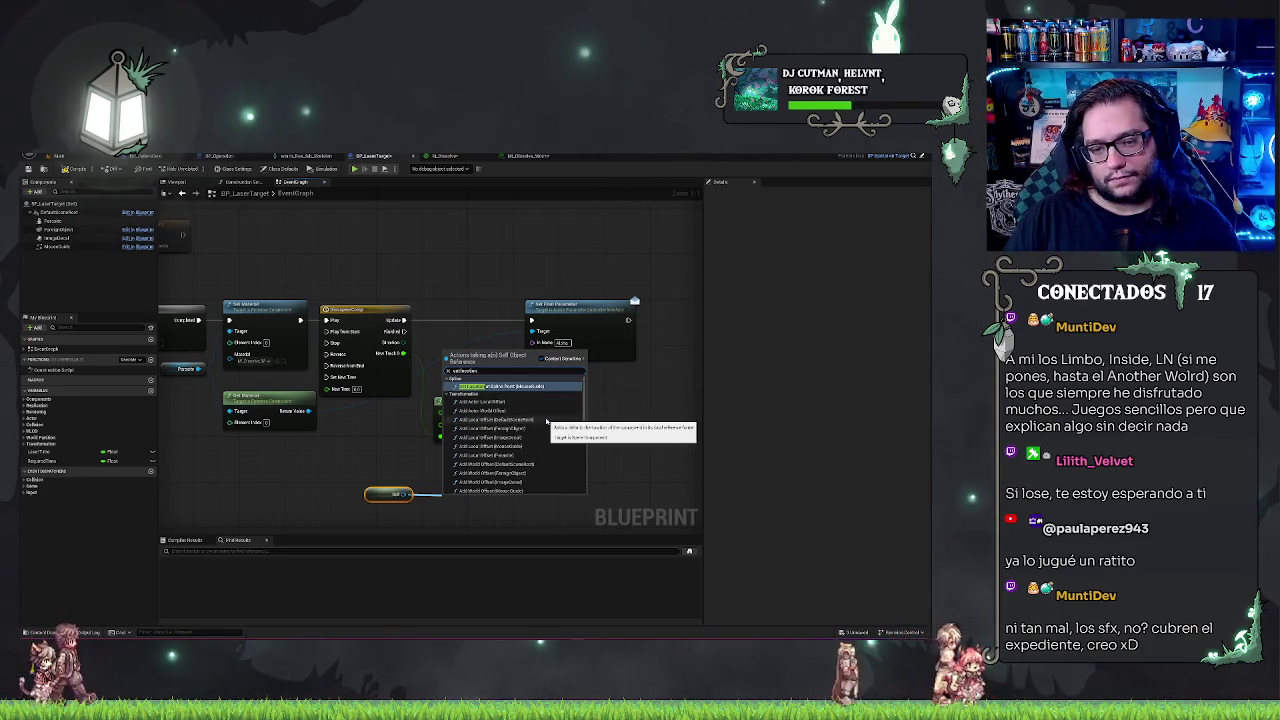
pyautogui.write(' and')
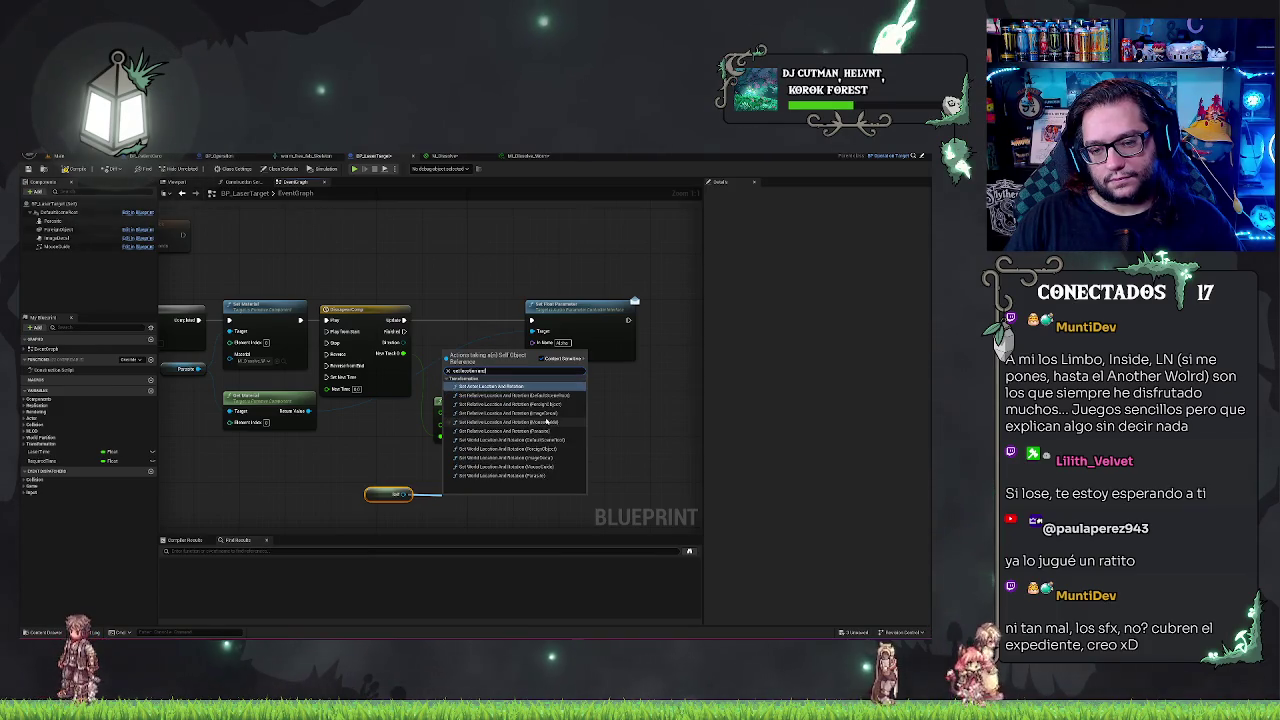
pyautogui.press('BackSpace')
pyautogui.press('BackSpace')
pyautogui.press('BackSpace')
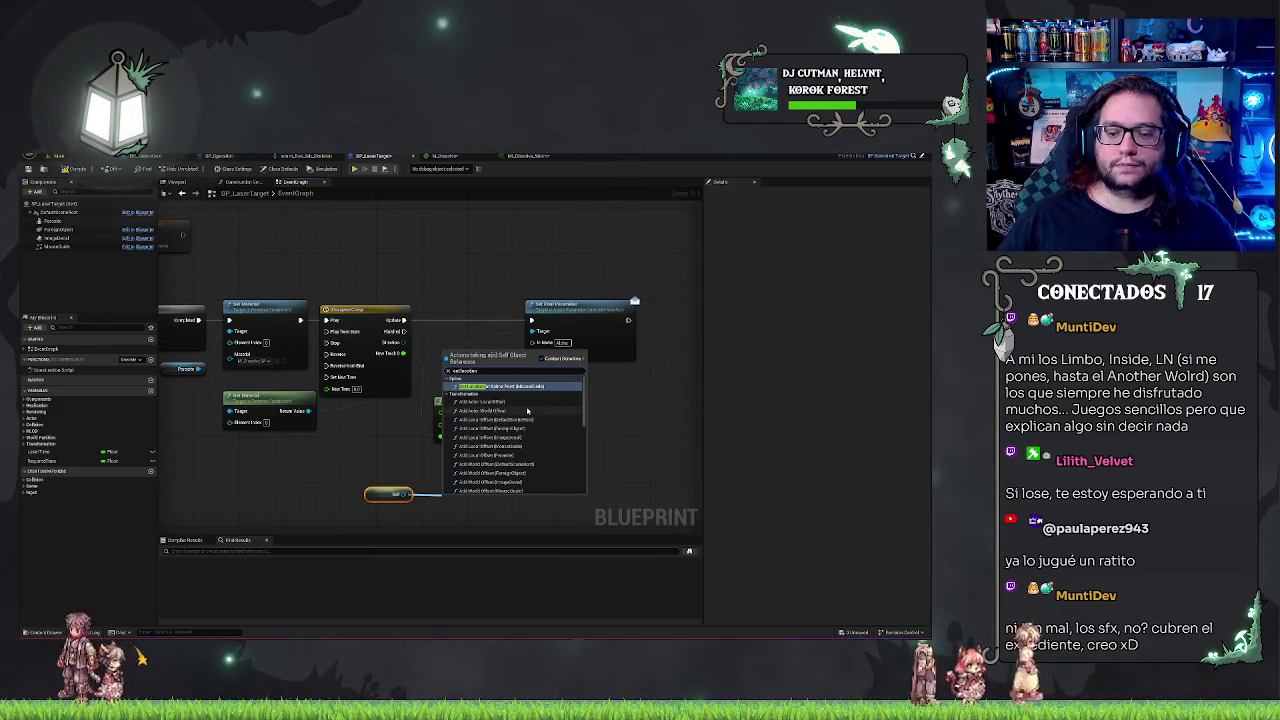
pyautogui.scroll(-5, 528, 411)
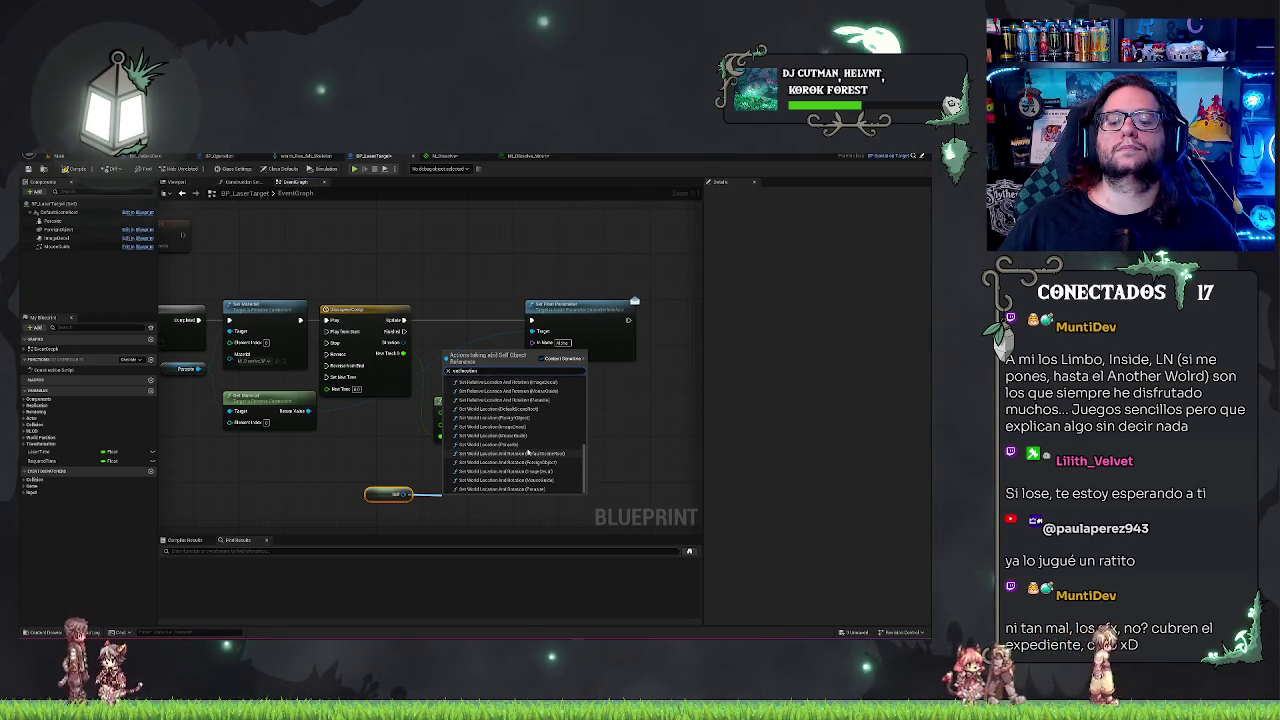
pyautogui.write('set actor location')
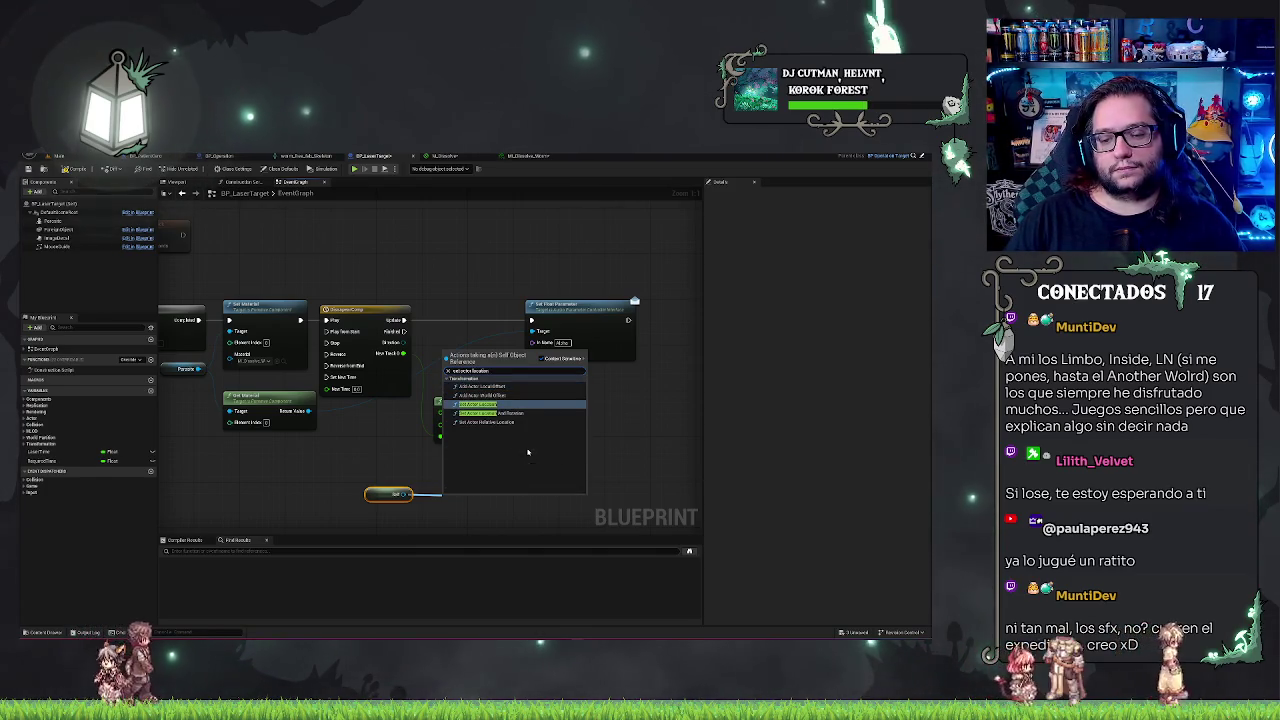
pyautogui.press('Return')
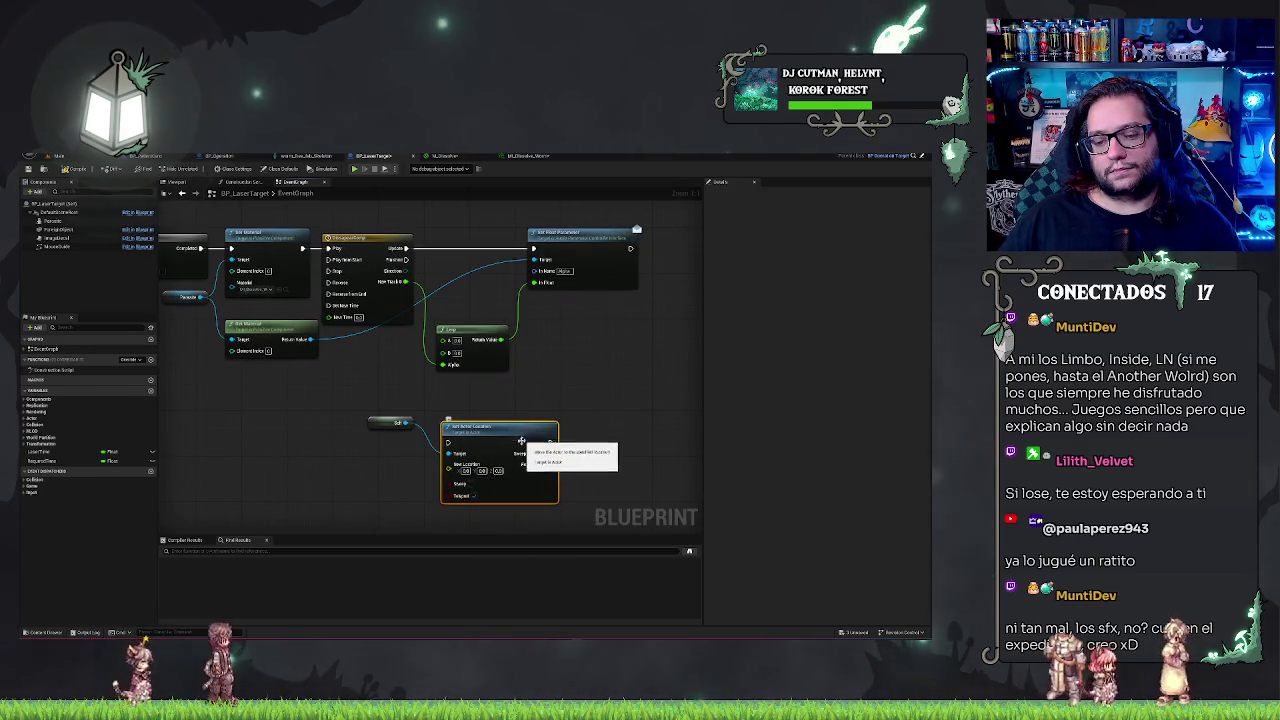
pyautogui.hotkey('ctrl', 'z')
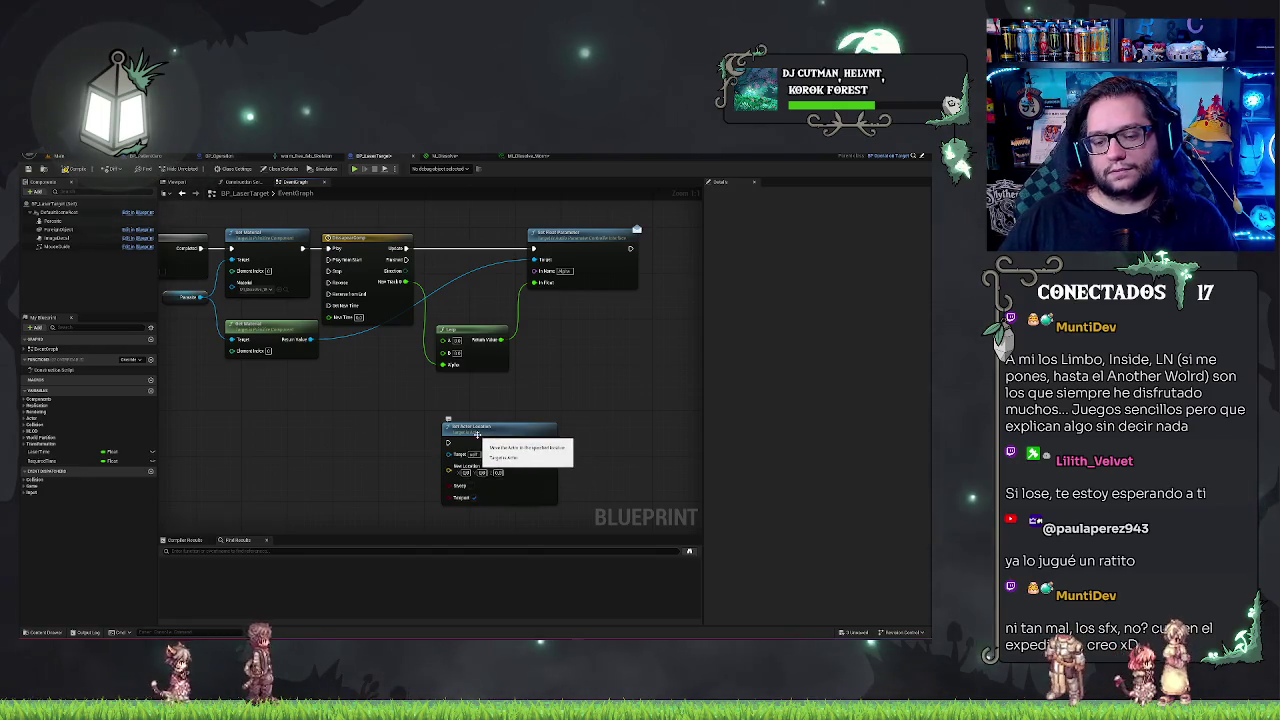
pyautogui.moveTo(478, 435)
pyautogui.mouseDown()
pyautogui.moveTo(601, 321)
pyautogui.moveTo(406, 270)
pyautogui.mouseUp()
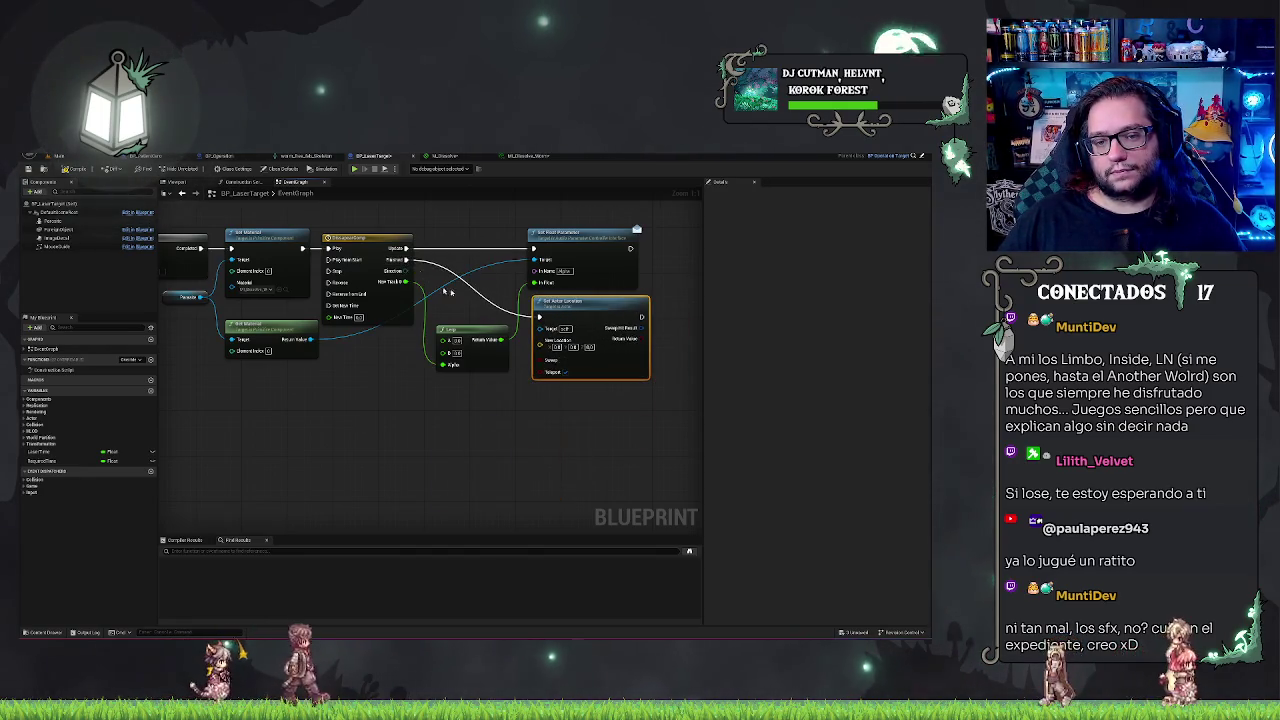
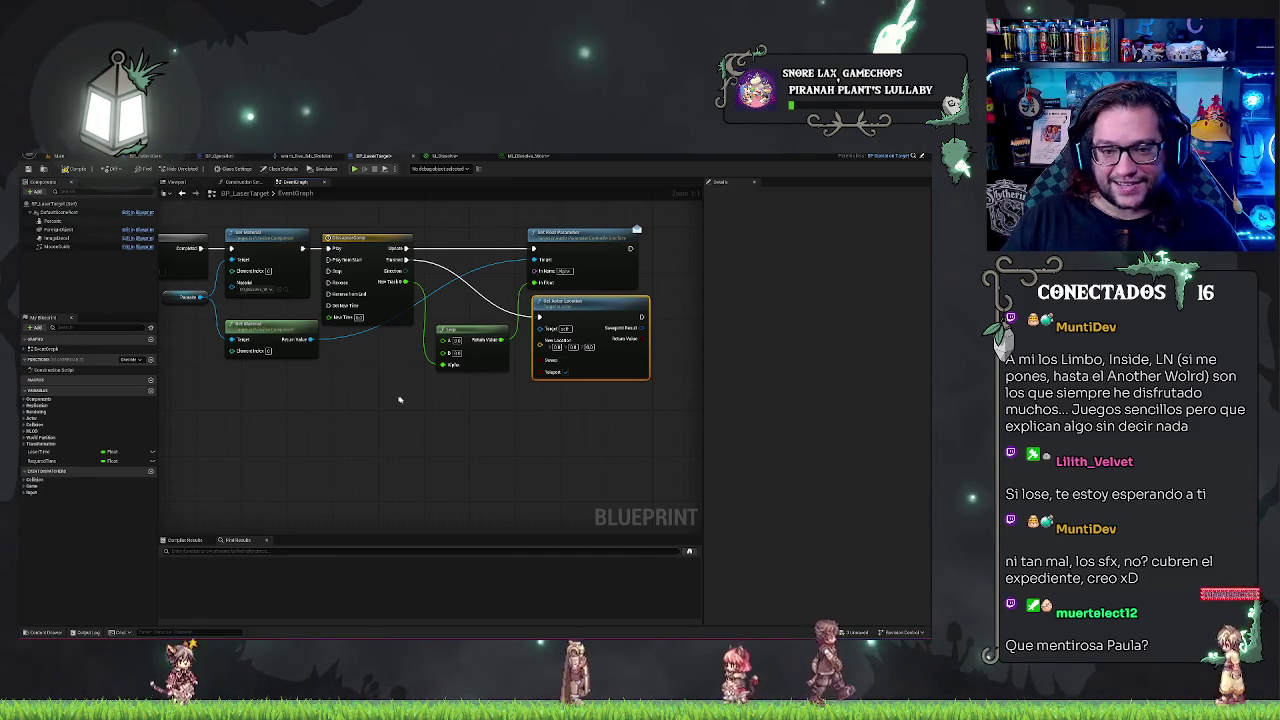
# Glance at BP_LaserTarget's Construction Script, then return to its Event Graph
pyautogui.moveTo(583, 355); pyautogui.dragTo(541, 365)
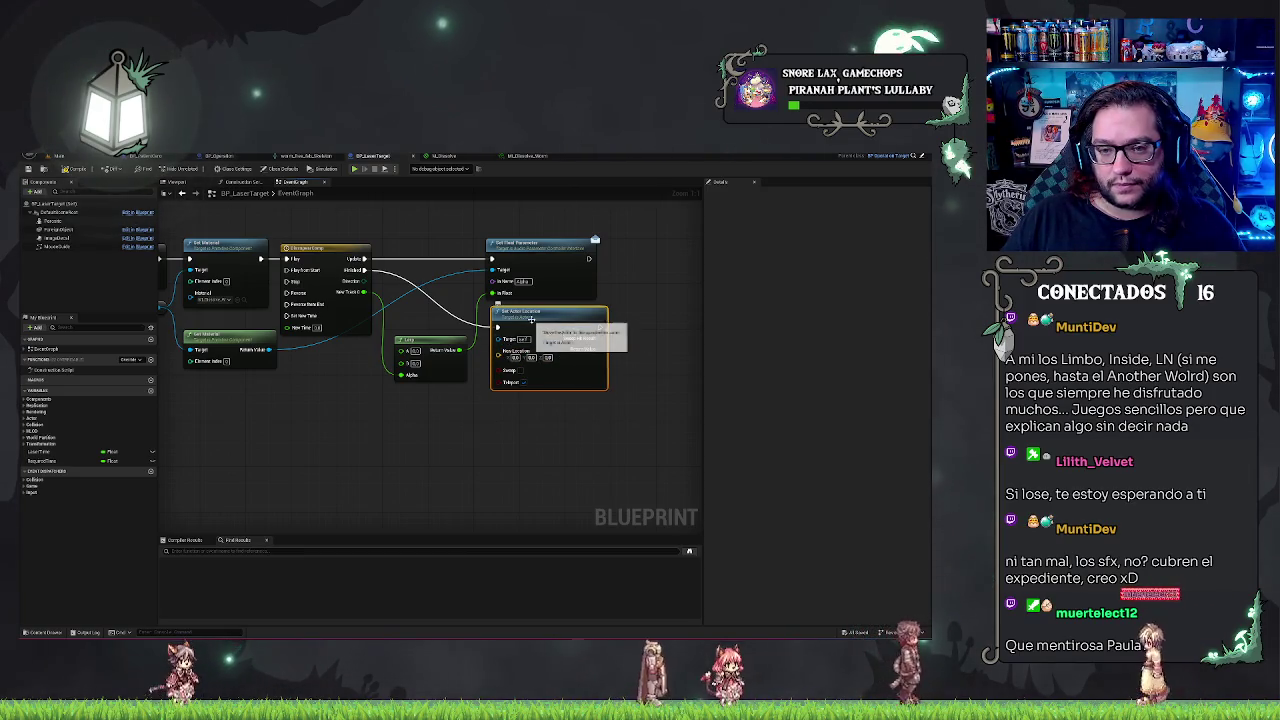
pyautogui.click(495, 441)
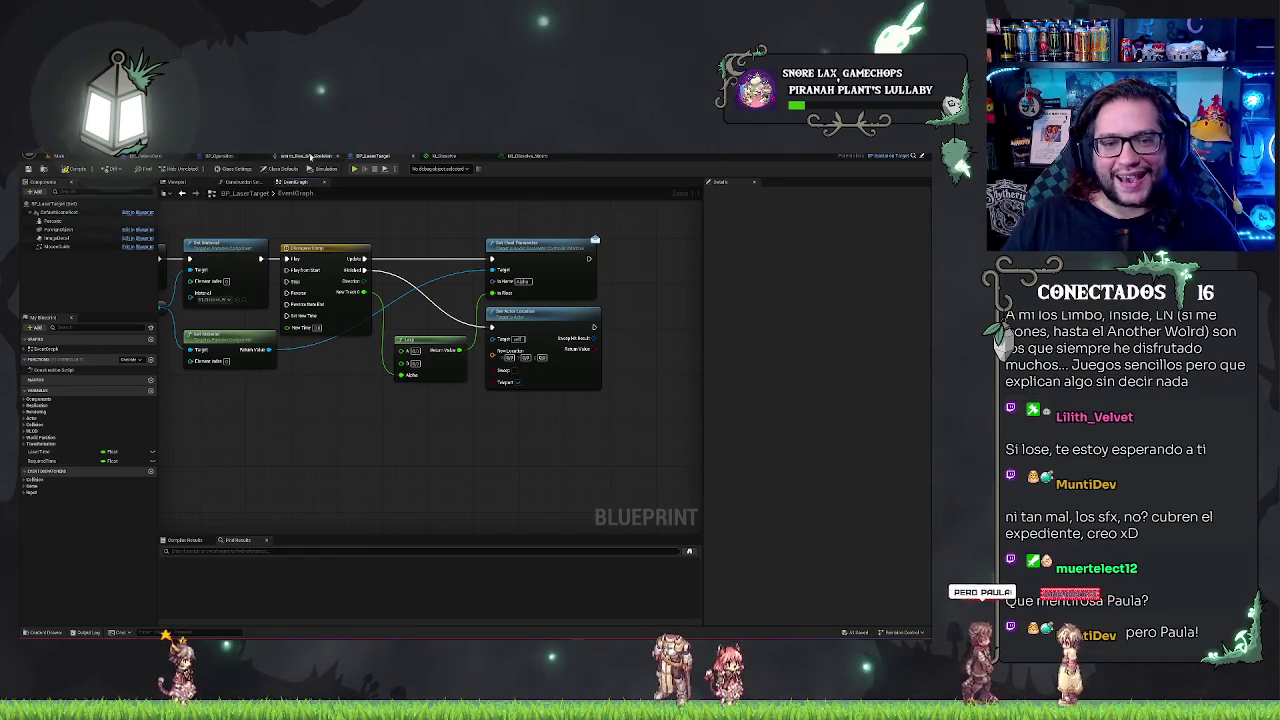
pyautogui.click(243, 182)
pyautogui.click(300, 185)
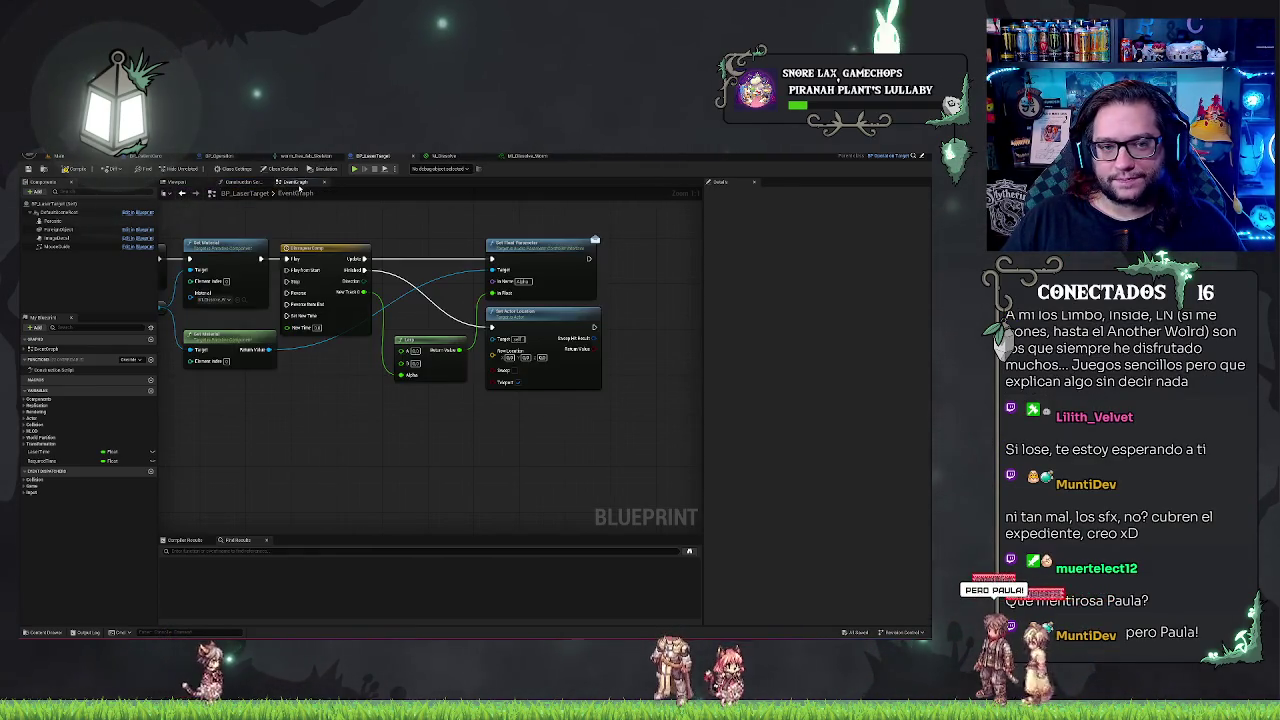
# In BP_Operation's Event Graph, jump to the CheckEnding event definition
pyautogui.click(247, 157)
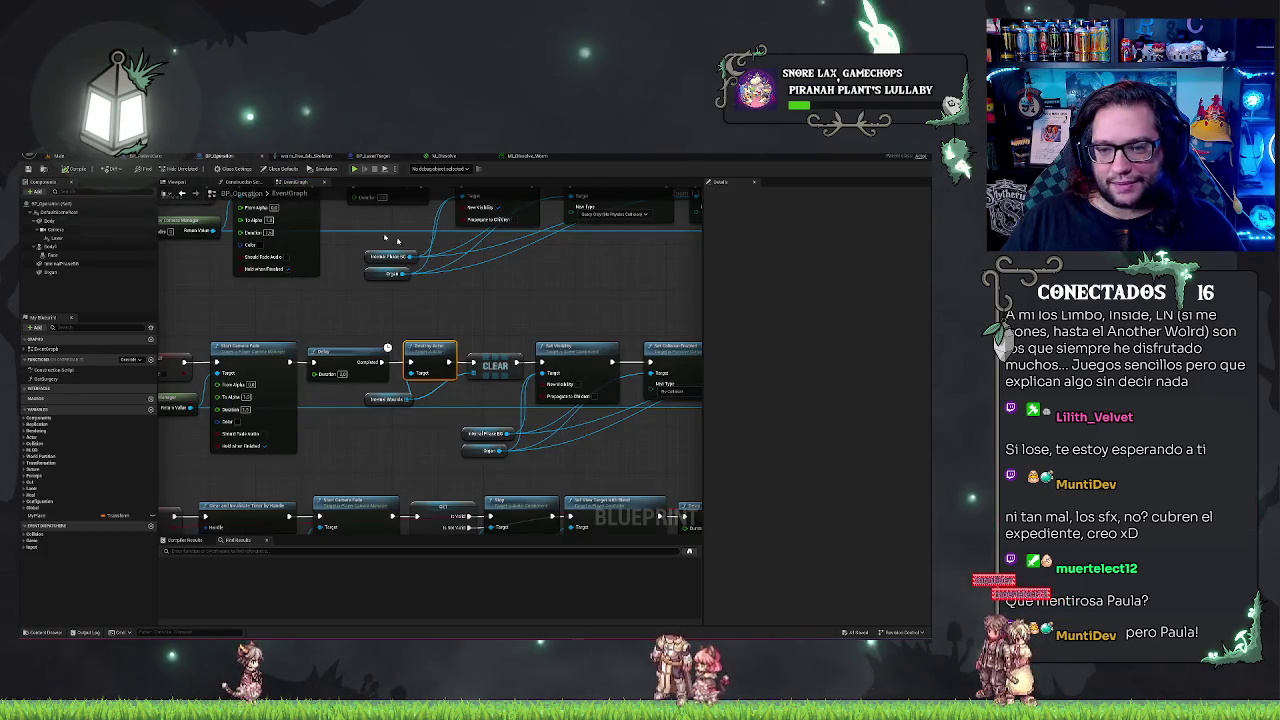
pyautogui.scroll(-12, 559, 270)
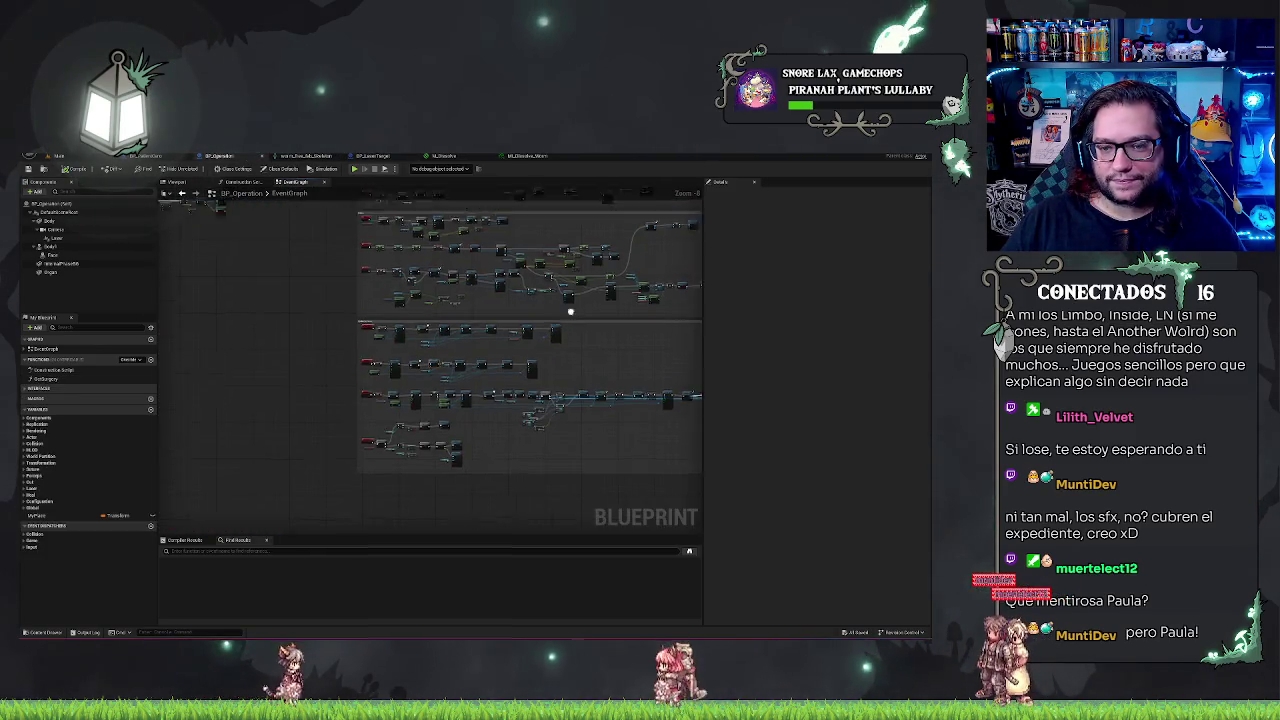
pyautogui.scroll(8, 432, 301)
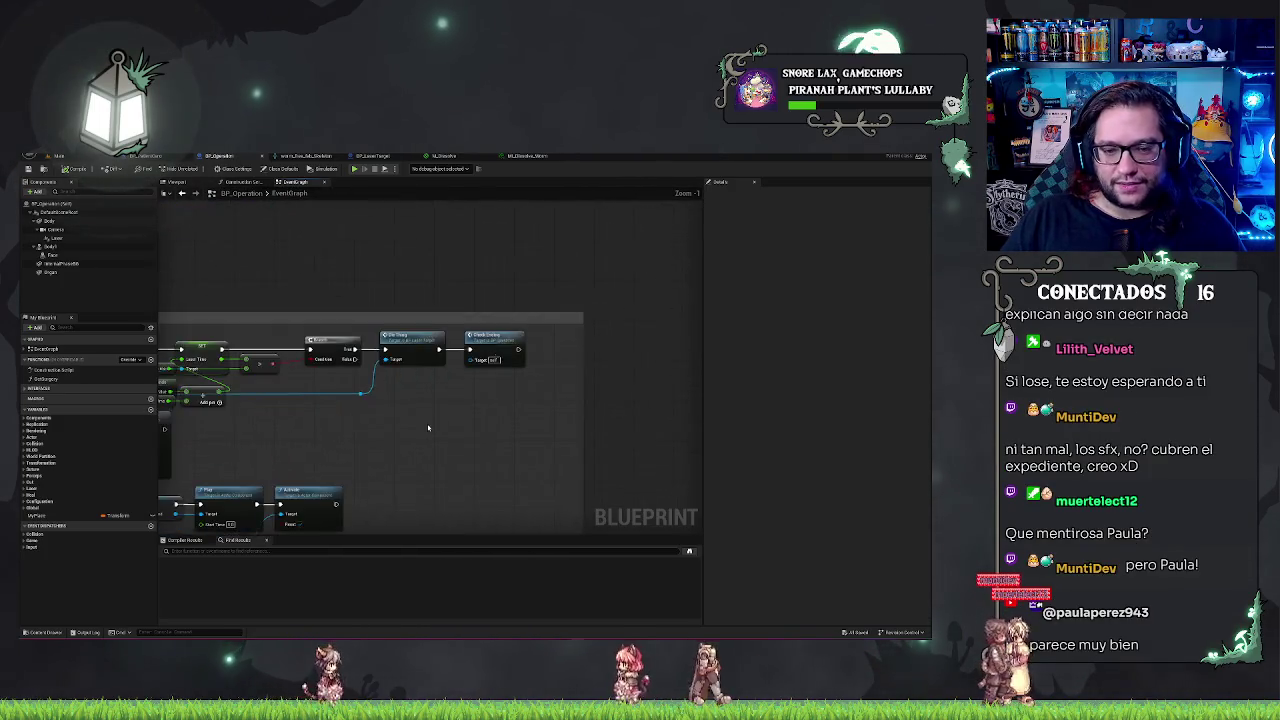
pyautogui.moveTo(493, 350); pyautogui.dragTo(590, 360)
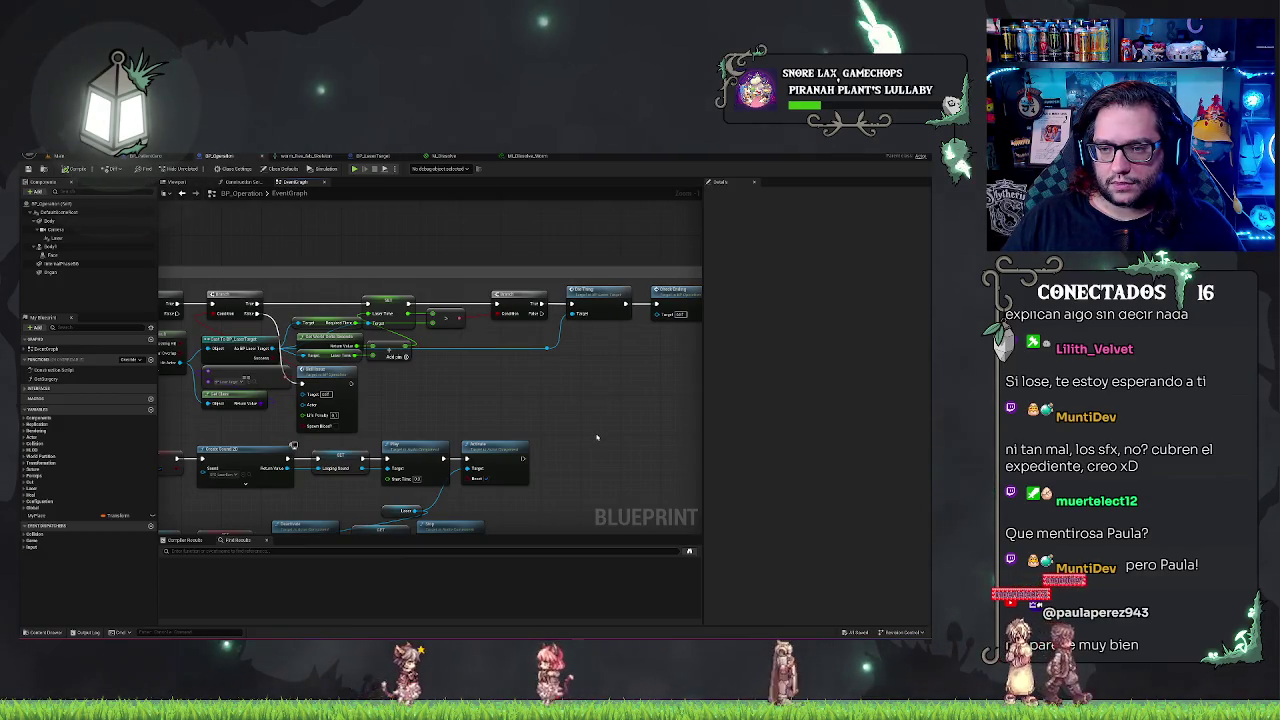
pyautogui.moveTo(597, 437); pyautogui.dragTo(460, 439)
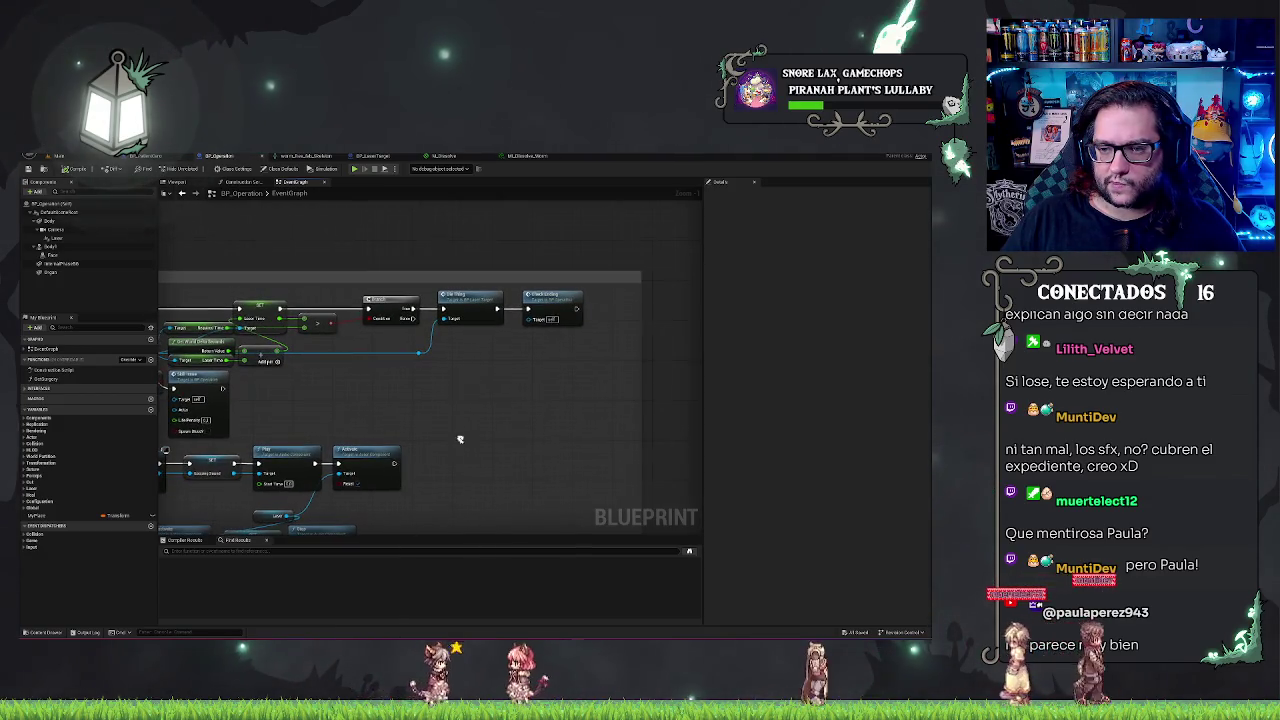
pyautogui.doubleClick(538, 300)
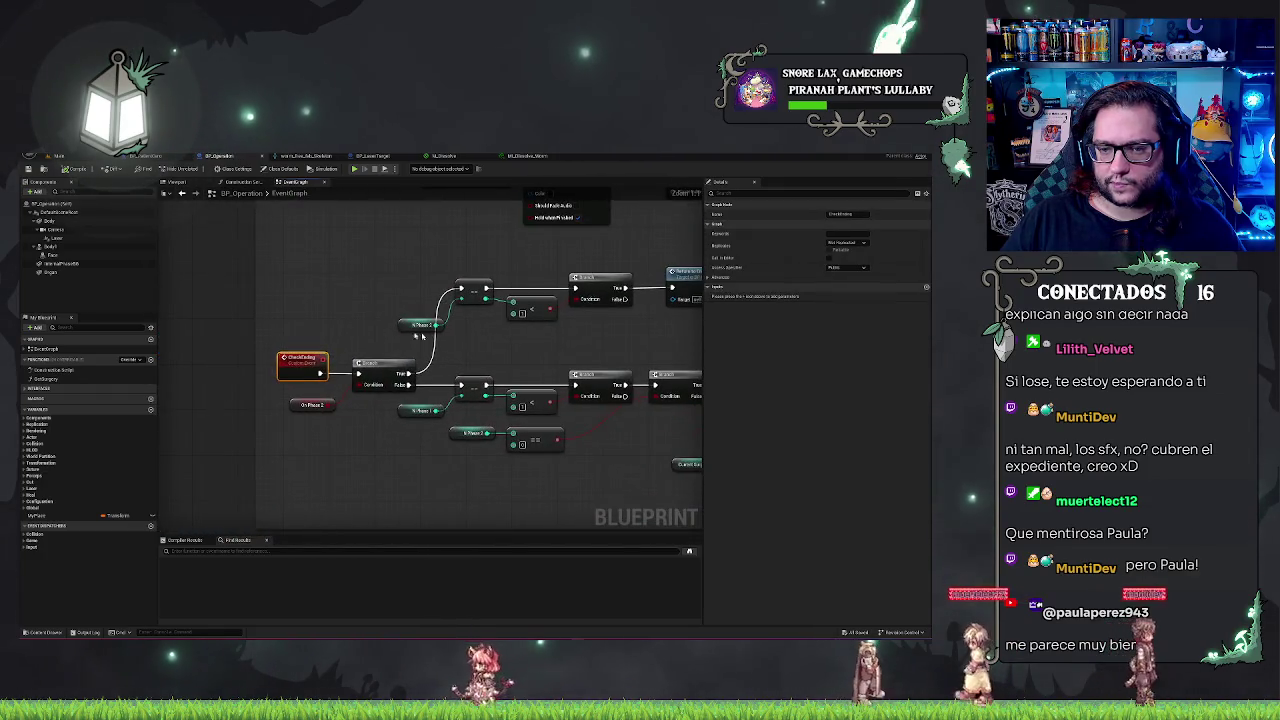
# Navigate back to the end of the Laser chain where Check Ending is called
pyautogui.scroll(-3, 500, 345)
pyautogui.scroll(-1, 677, 339)
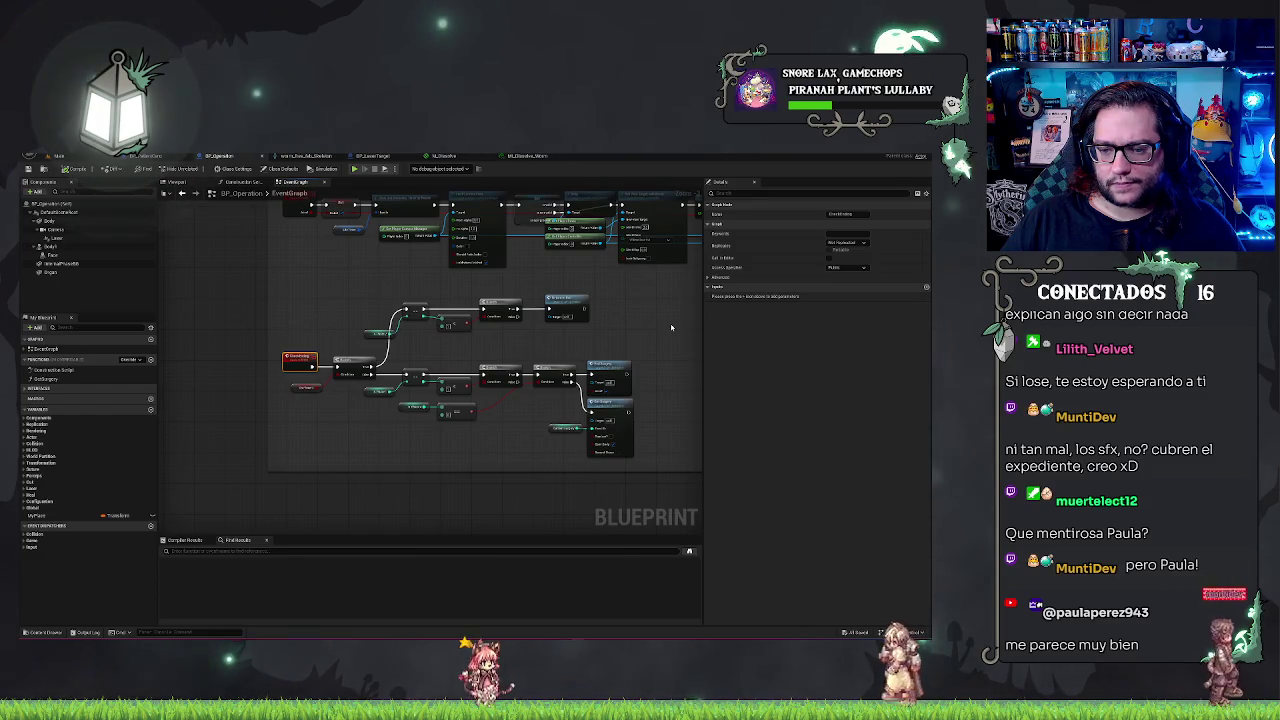
pyautogui.scroll(-4, 486, 347)
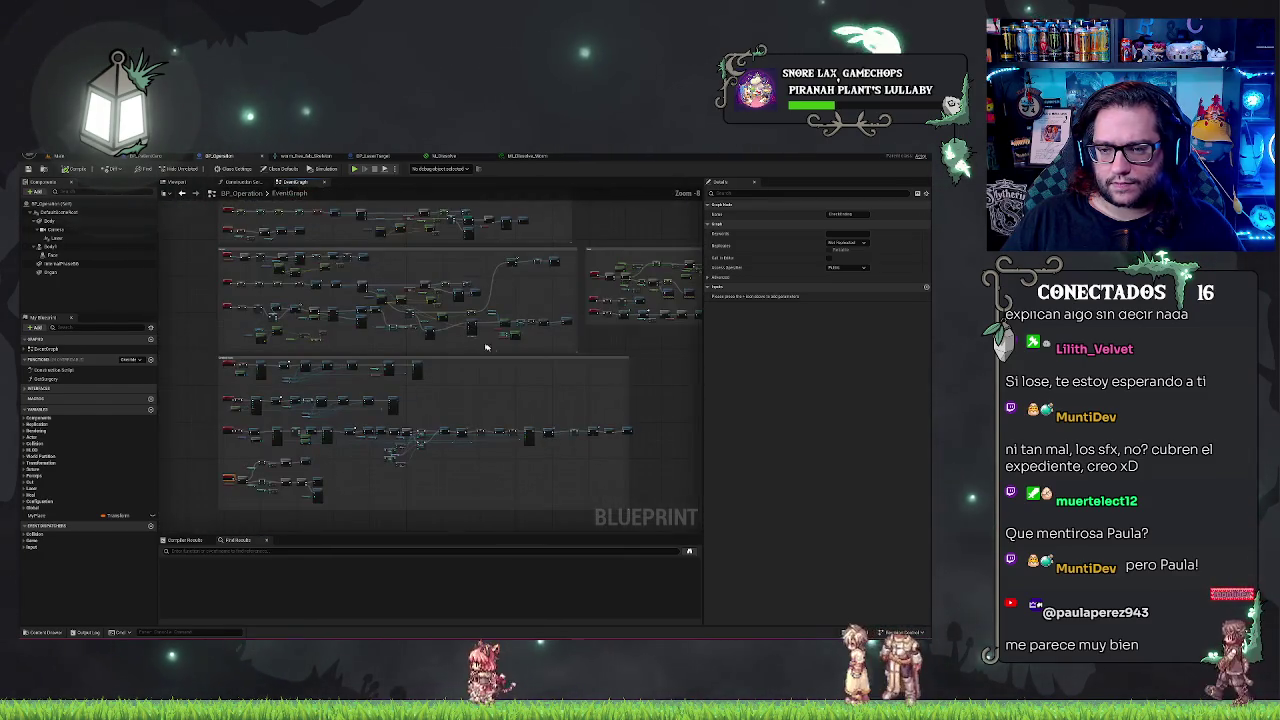
pyautogui.scroll(1, 486, 370)
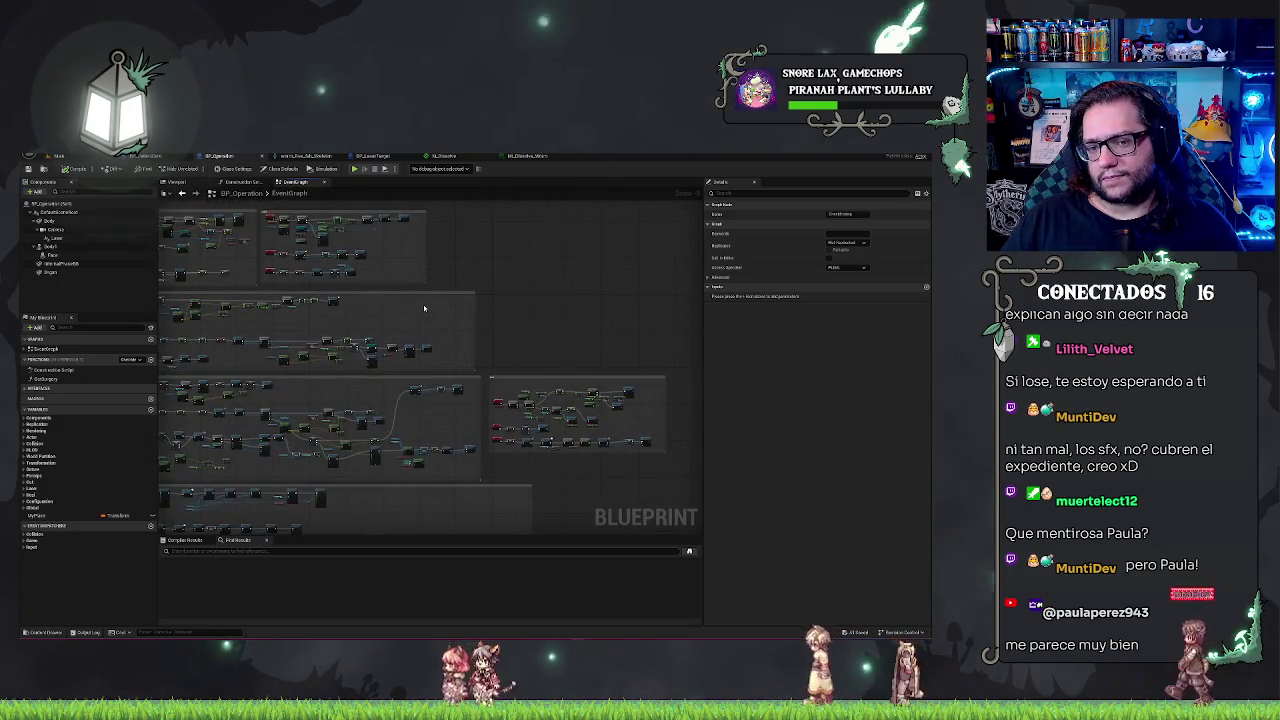
pyautogui.scroll(5, 480, 320)
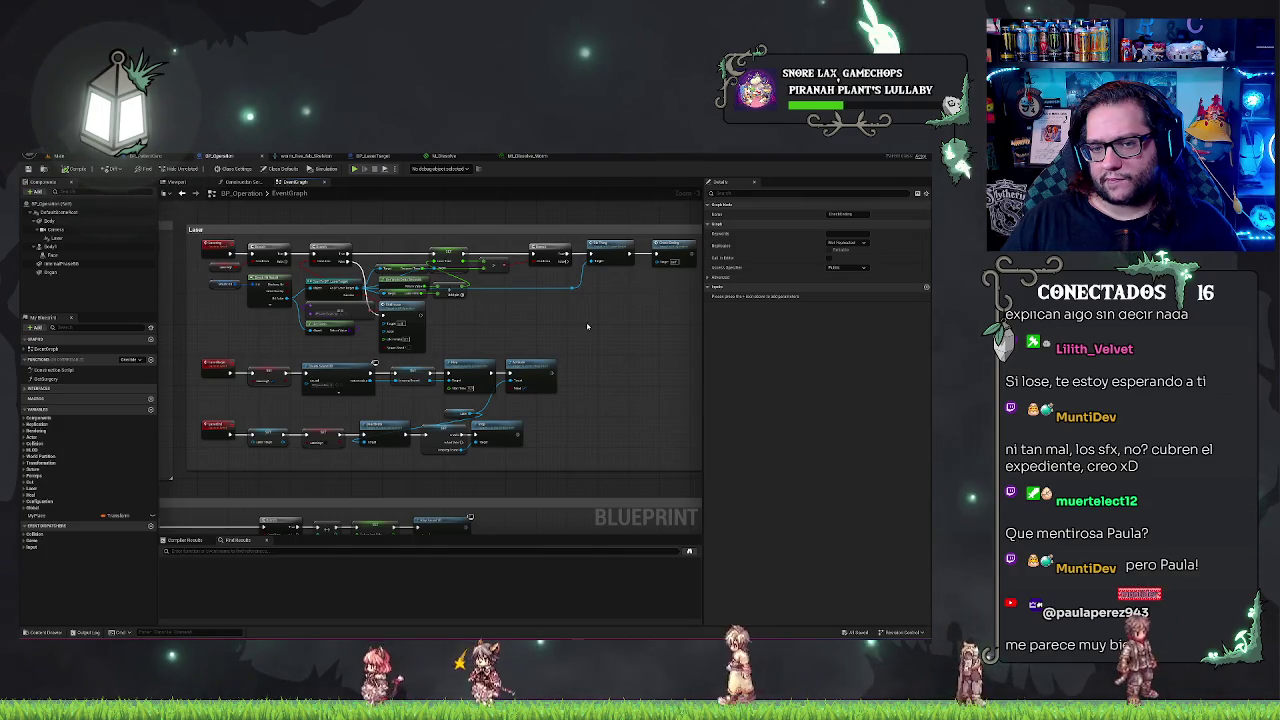
pyautogui.scroll(2, 588, 326)
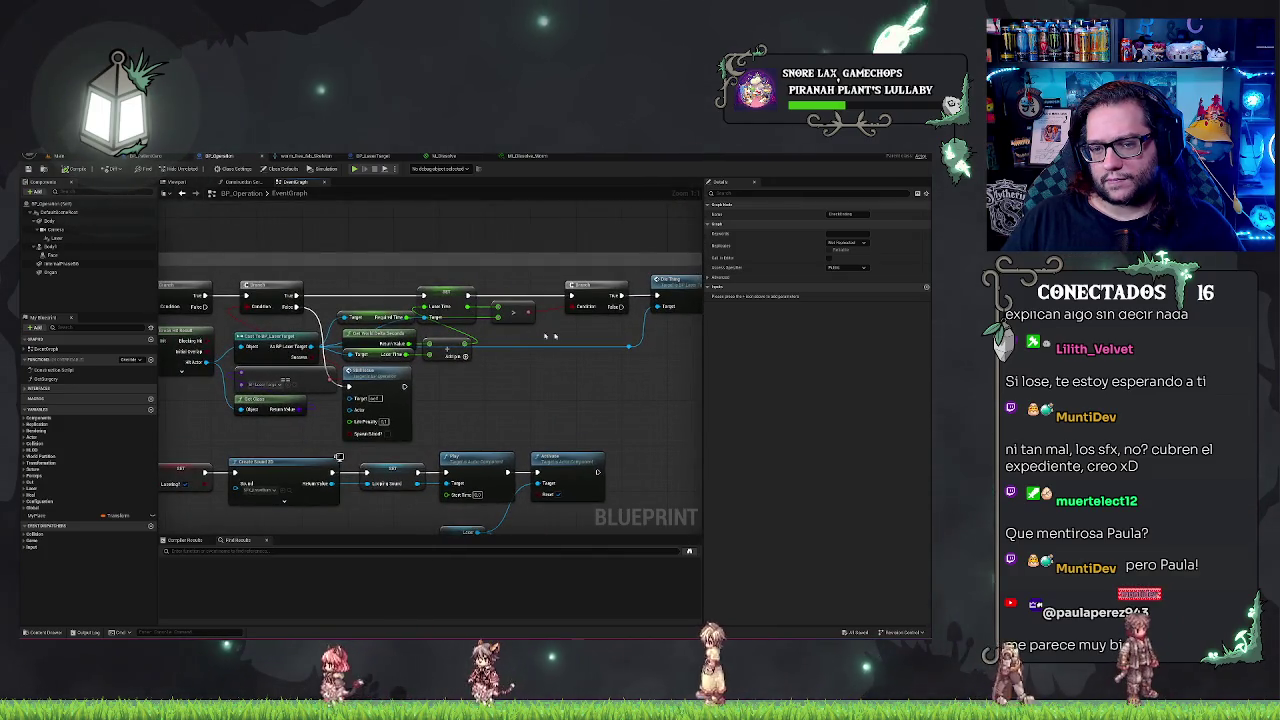
pyautogui.click(646, 369)
pyautogui.moveTo(646, 369); pyautogui.dragTo(541, 376)
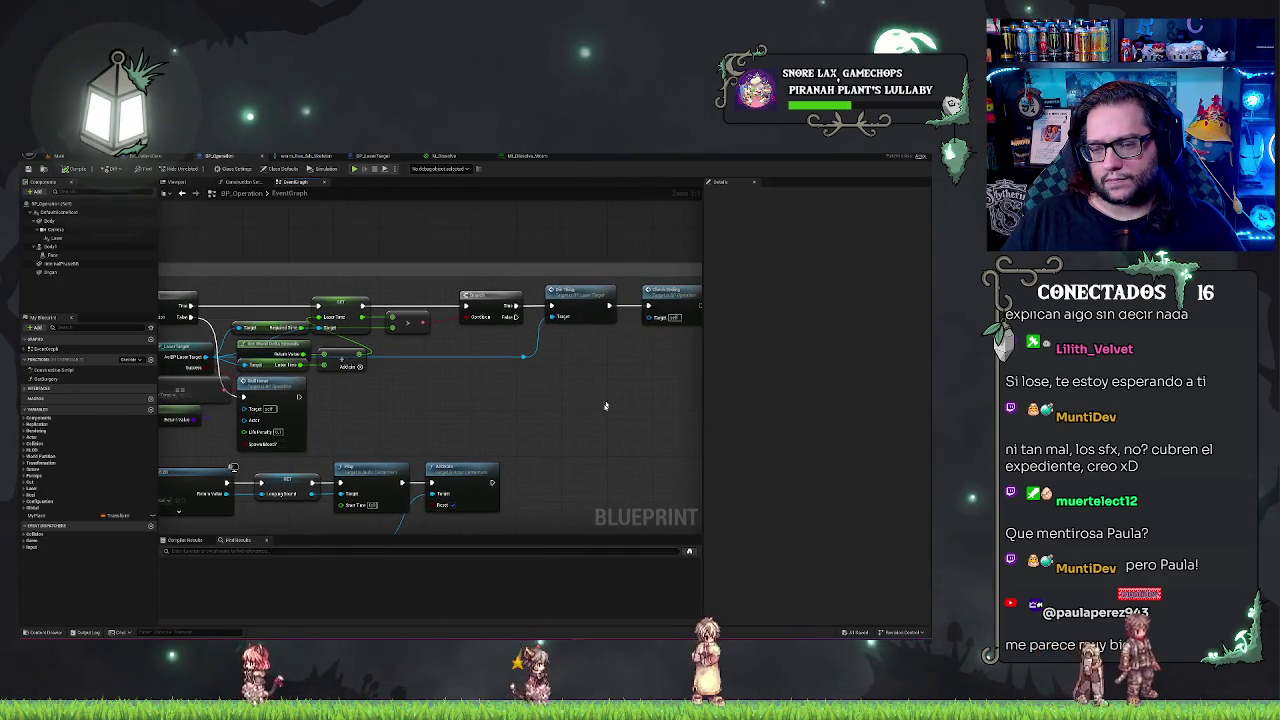
pyautogui.moveTo(469, 398); pyautogui.dragTo(543, 378)
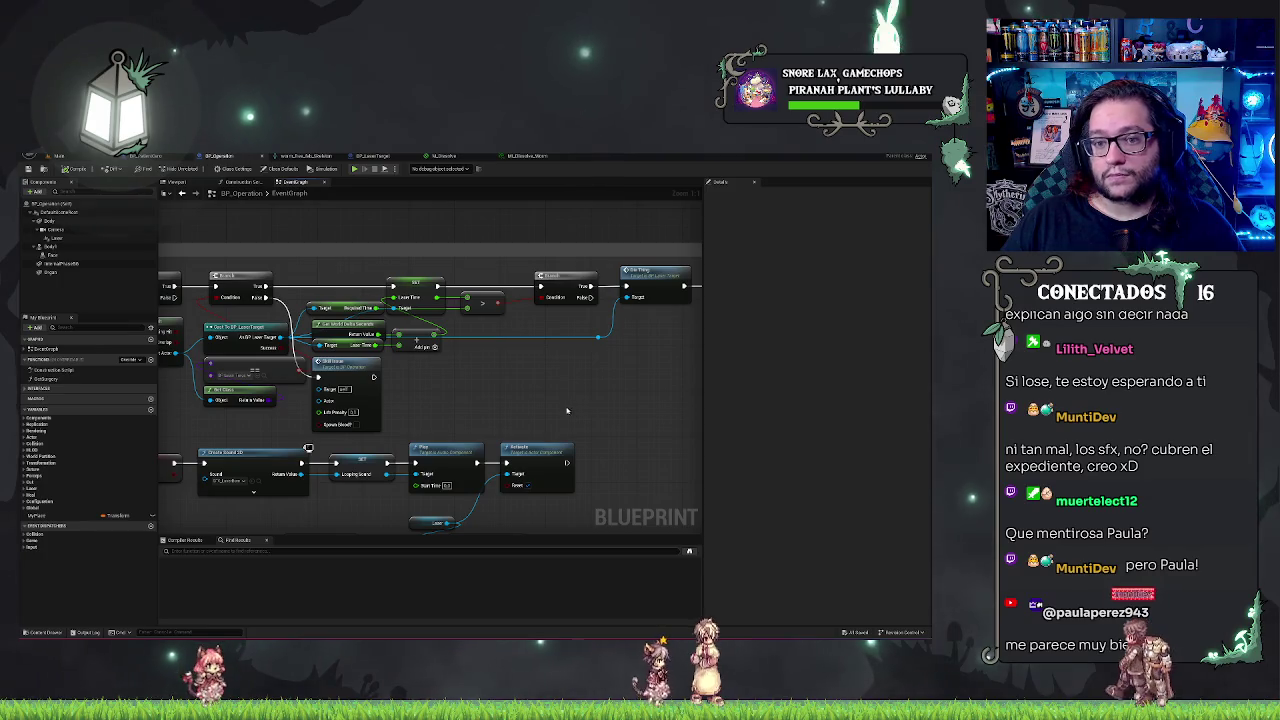
pyautogui.moveTo(529, 395); pyautogui.dragTo(262, 384)
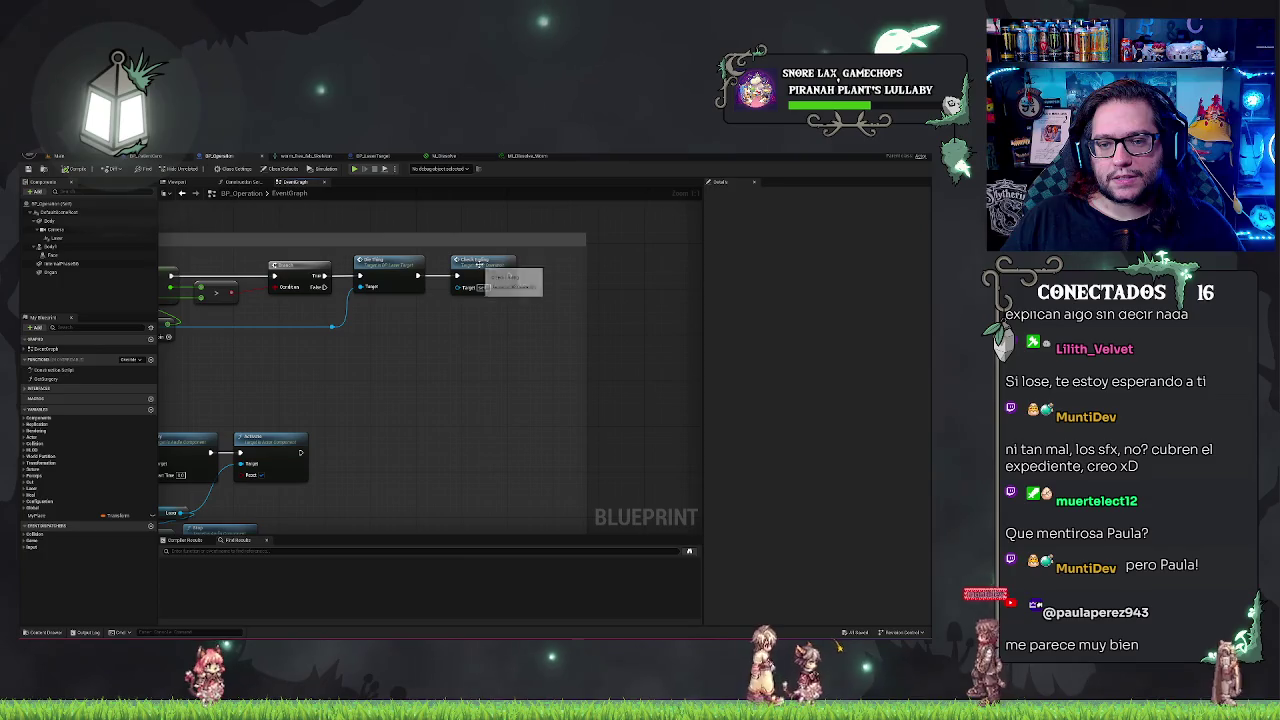
# Inspect the Check Ending definition, then return to the Laser group and select its call node
pyautogui.doubleClick(480, 288)
pyautogui.scroll(-8, 477, 271)
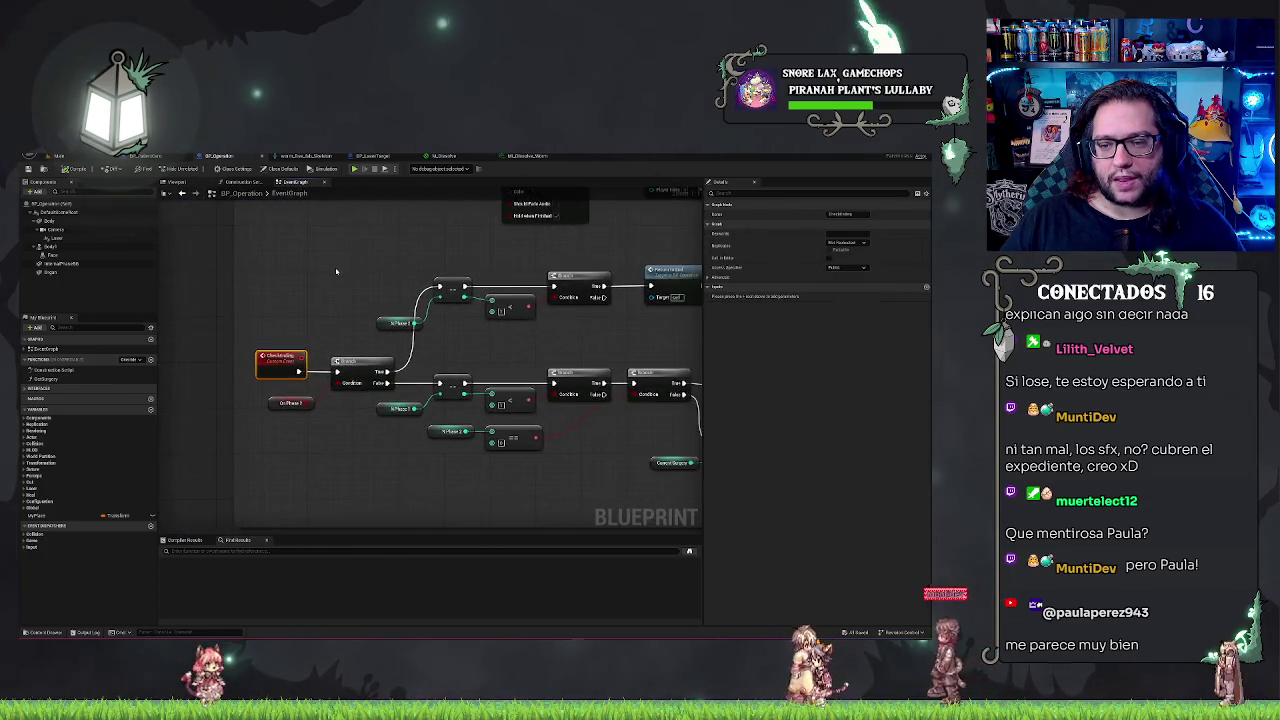
pyautogui.scroll(5, 457, 450)
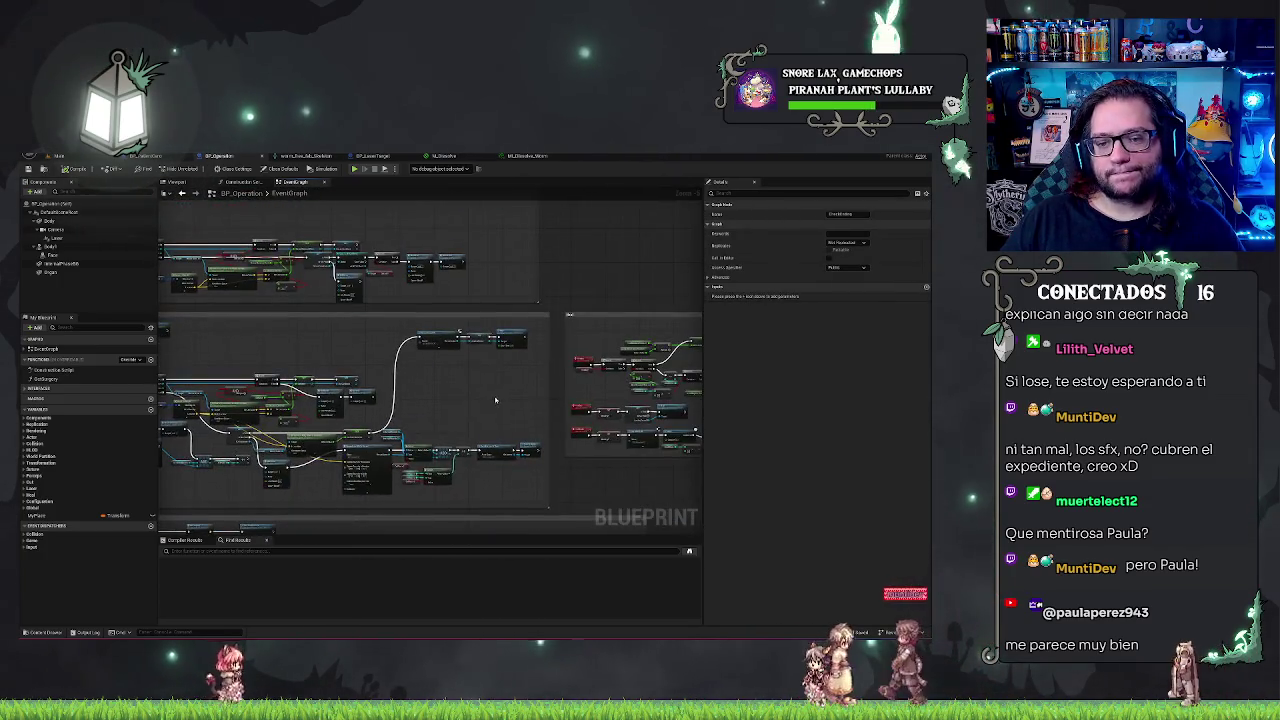
pyautogui.scroll(4, 407, 386)
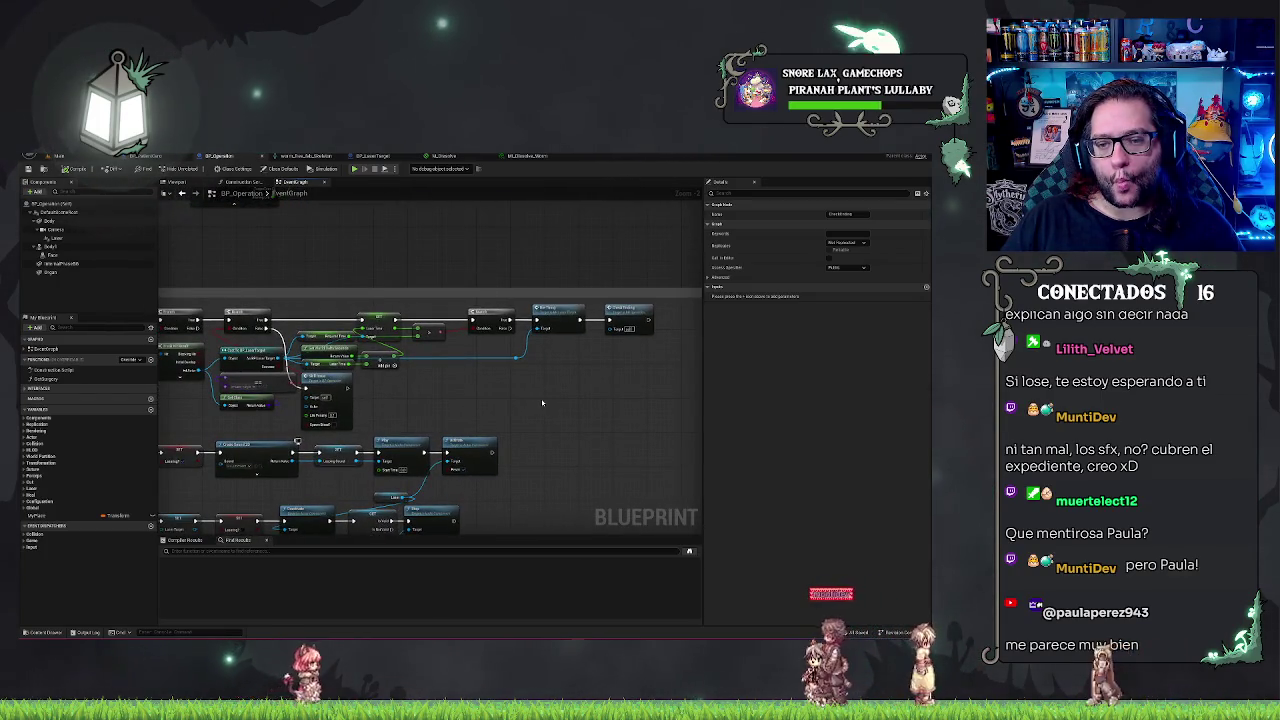
pyautogui.moveTo(508, 400)
pyautogui.mouseDown()
pyautogui.moveTo(603, 390)
pyautogui.moveTo(419, 398)
pyautogui.mouseUp()
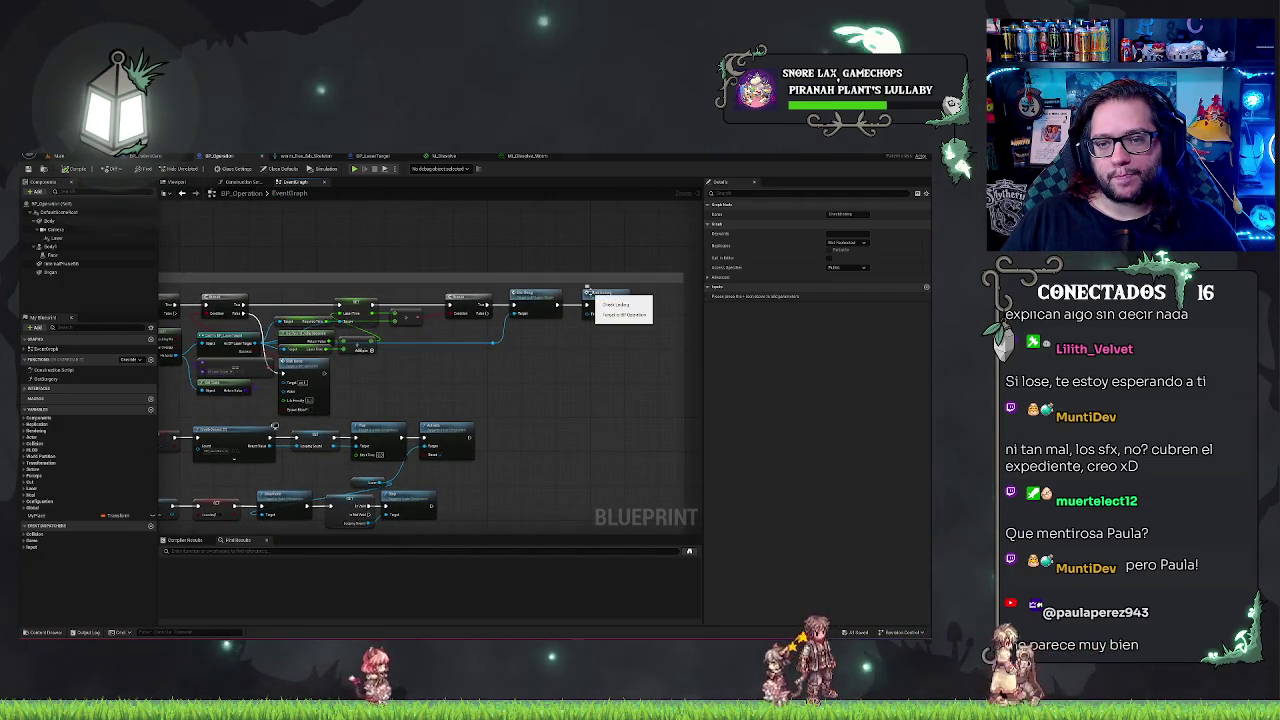
pyautogui.click(588, 293)
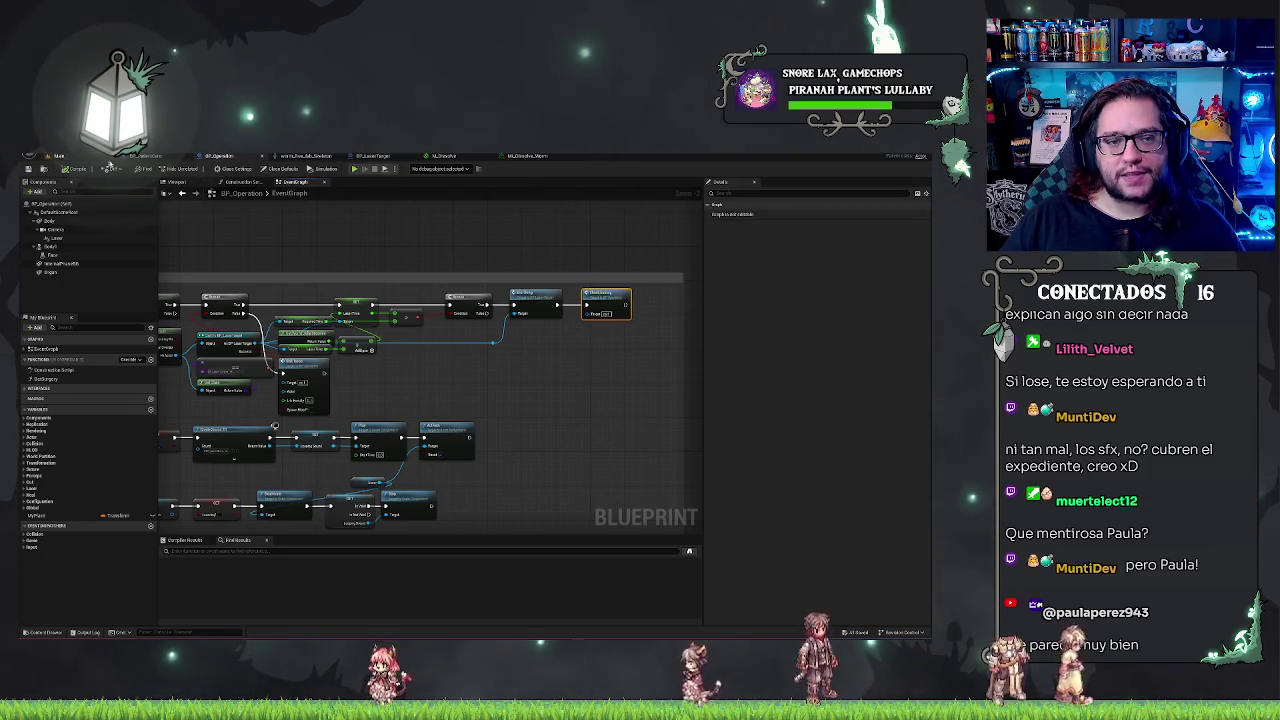
# Switch to BP_LaserTarget and zoom out over its Event Graph
pyautogui.click(385, 157)
pyautogui.moveTo(500, 467)
pyautogui.mouseDown()
pyautogui.moveTo(506, 400)
pyautogui.moveTo(417, 499)
pyautogui.mouseUp()
pyautogui.scroll(-1, 414, 479)
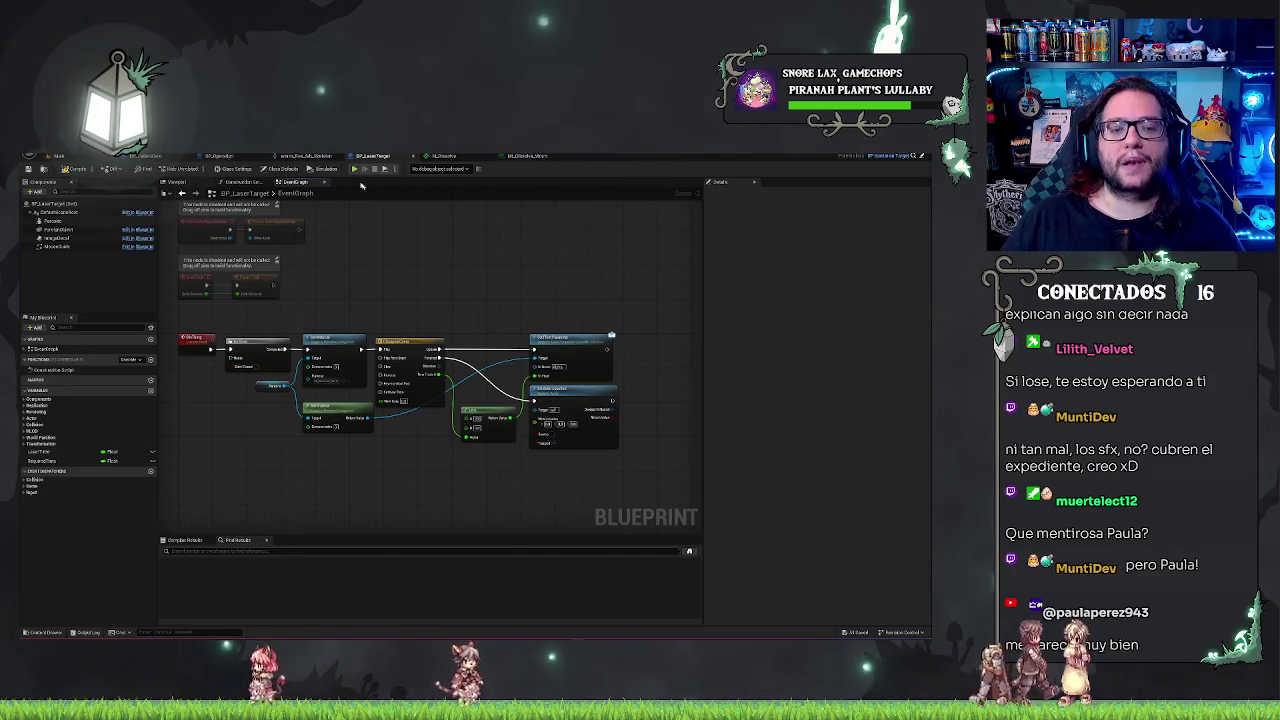
# Frame the dissolve nodes and select Set Material, the dissolve parameter and Set Actor Location
pyautogui.scroll(1, 440, 327)
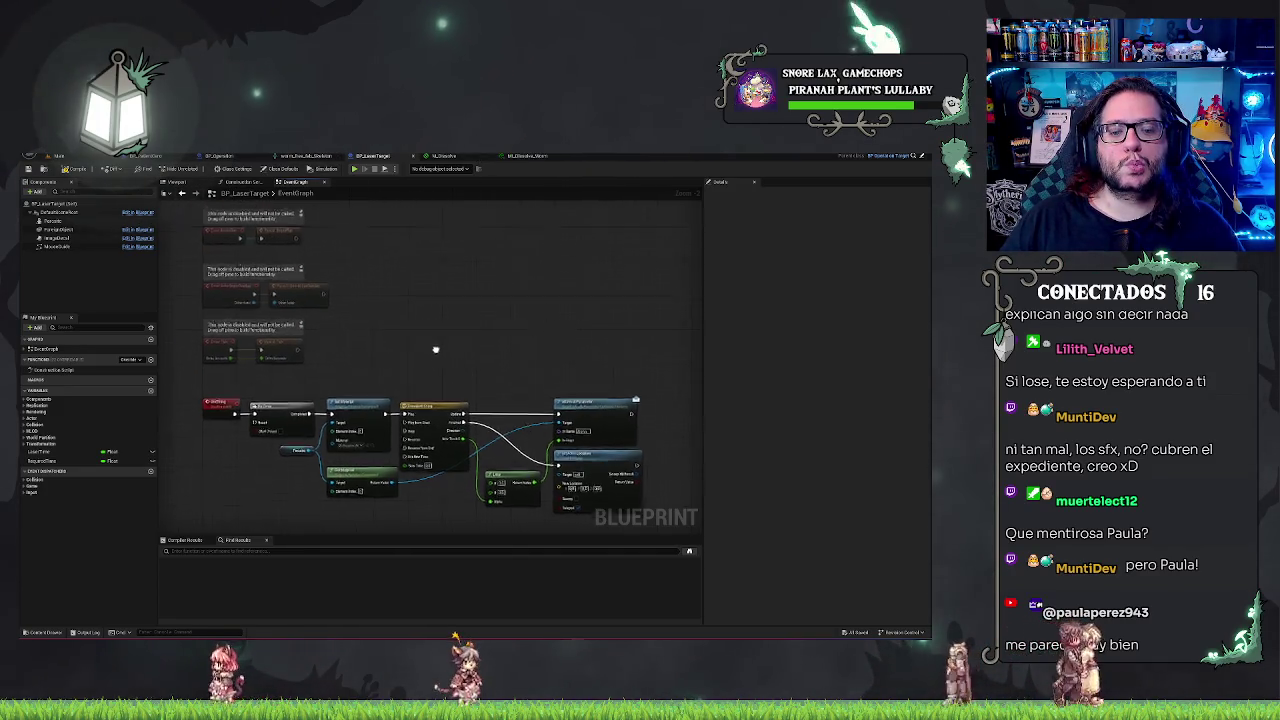
pyautogui.scroll(-3, 440, 327)
pyautogui.scroll(3, 440, 327)
pyautogui.moveTo(440, 327); pyautogui.dragTo(256, 221)
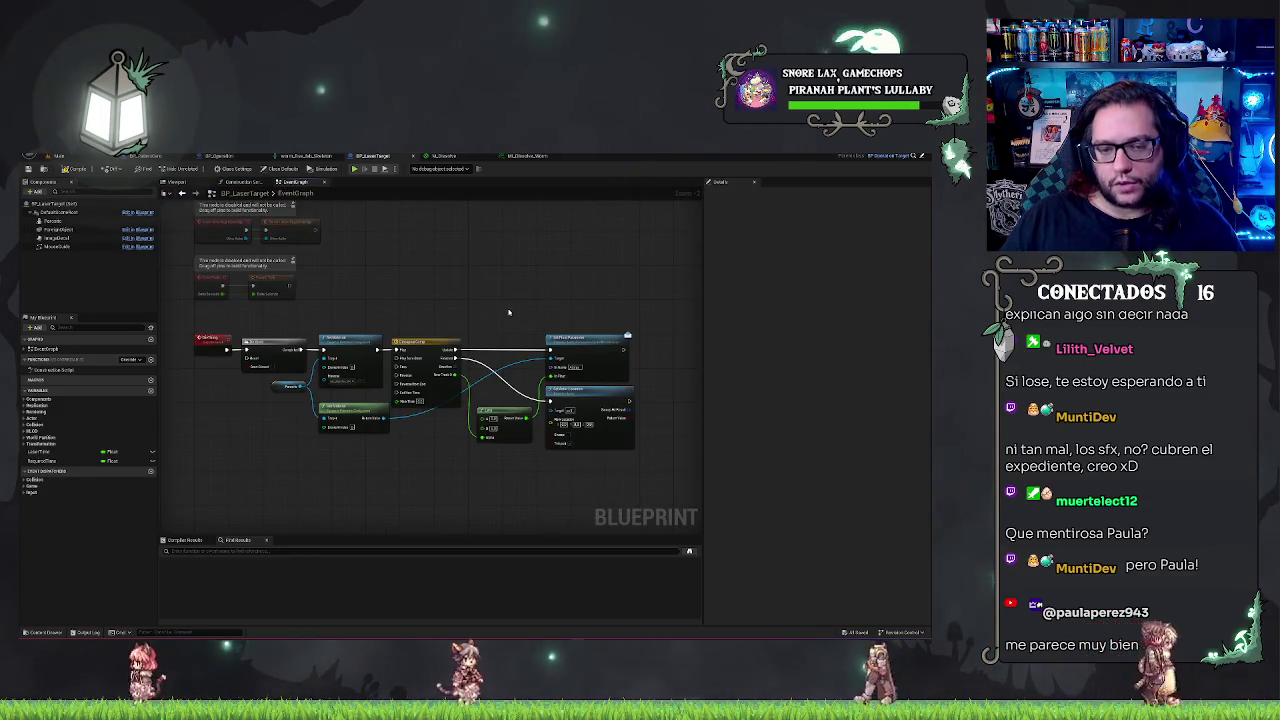
pyautogui.click(335, 345)
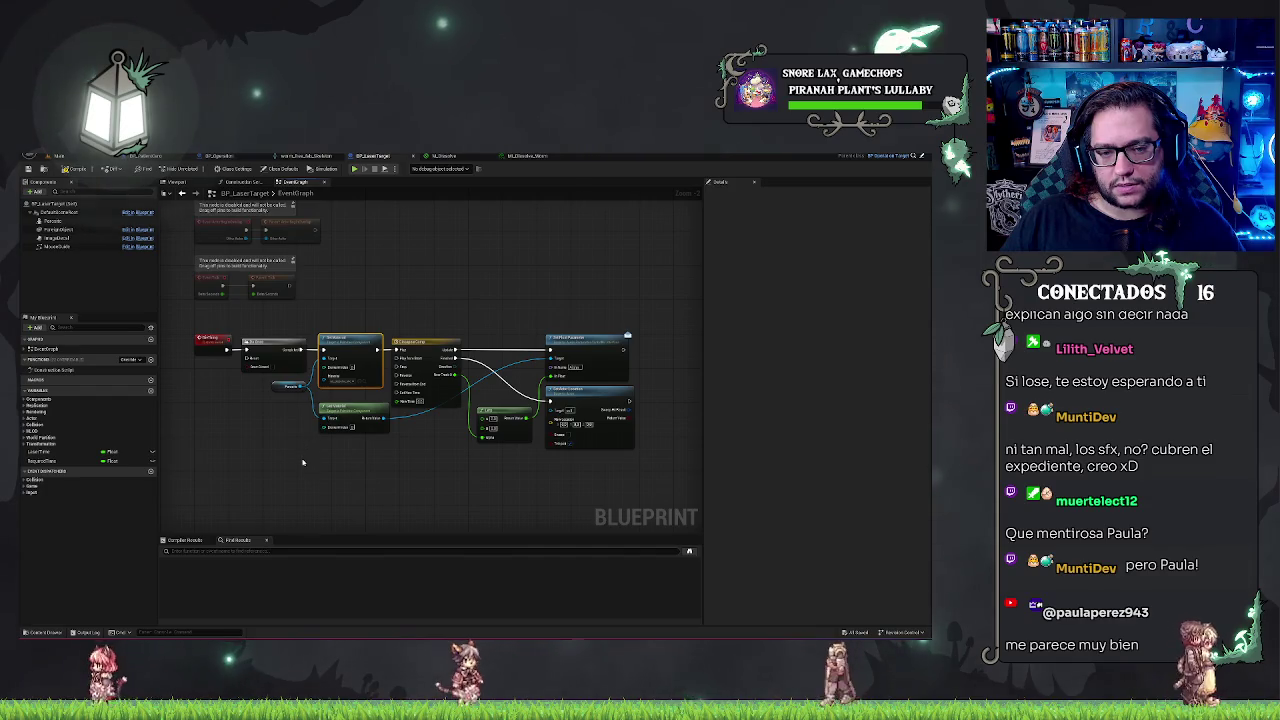
pyautogui.click(590, 365)
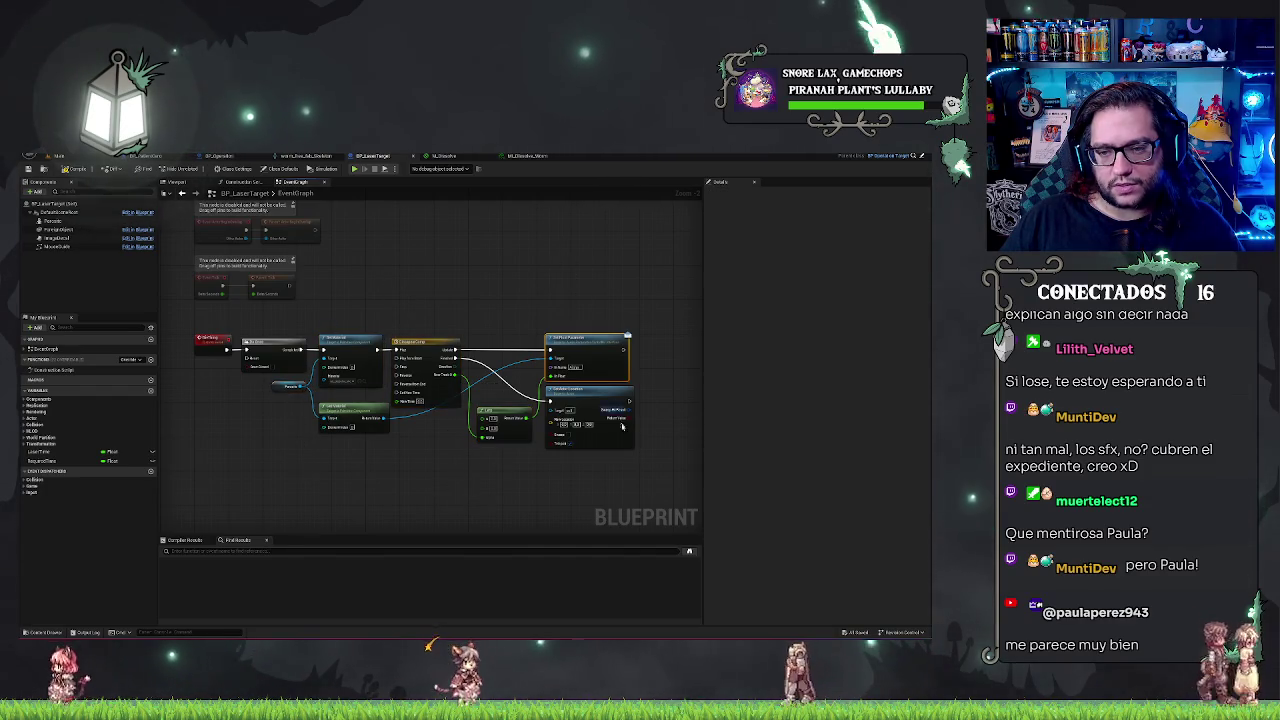
pyautogui.click(621, 427)
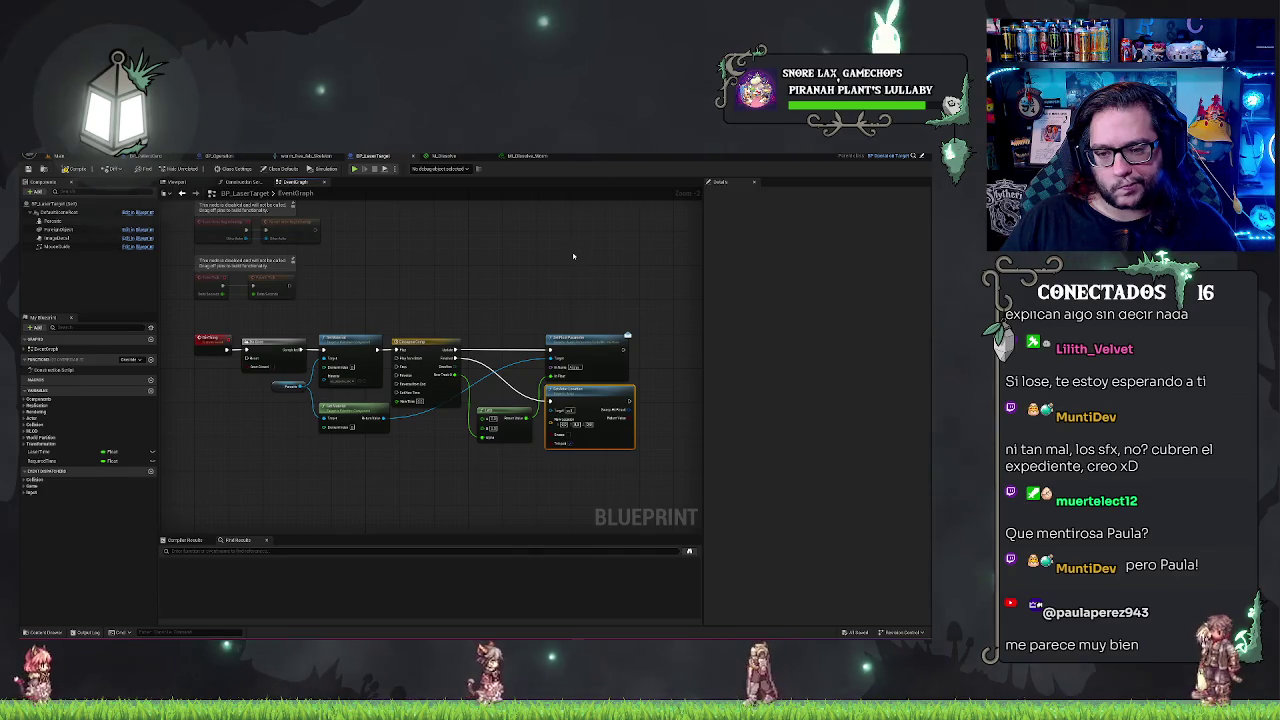
pyautogui.moveTo(440, 306); pyautogui.dragTo(468, 306)
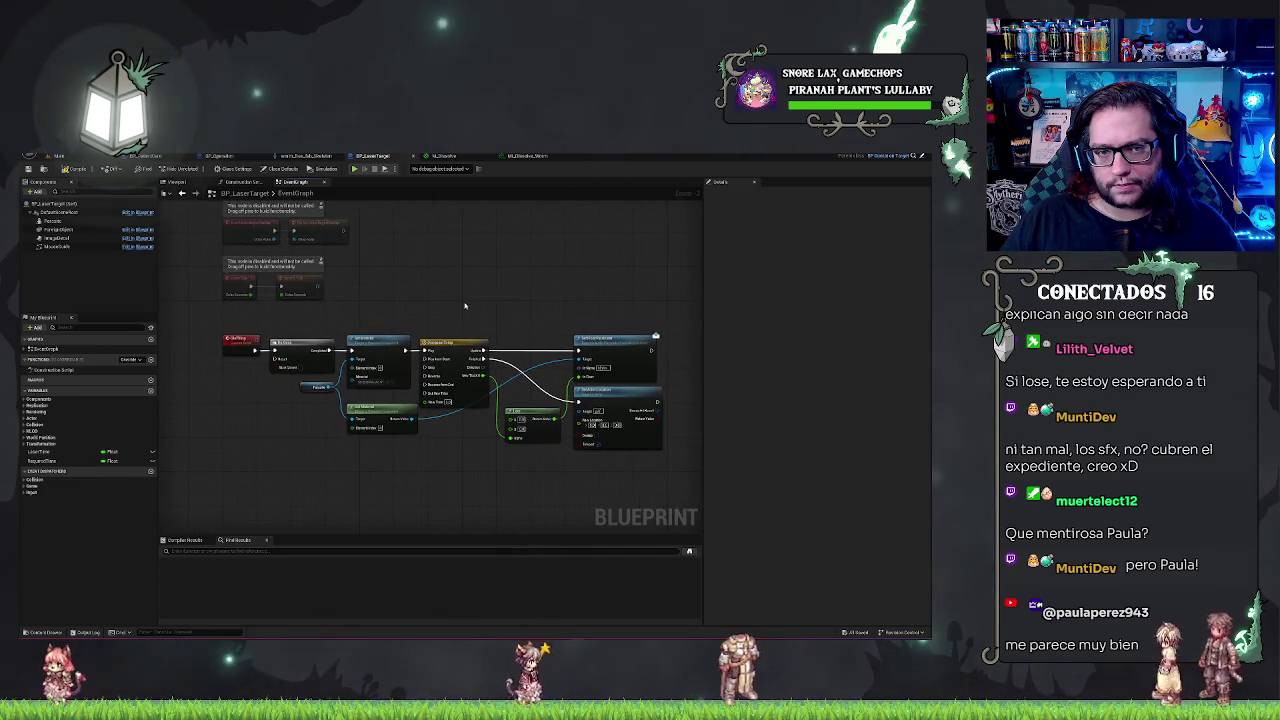
# Flip to BP_Operation and back, framing BP_LaserTarget's timeline nodes
pyautogui.click(215, 156)
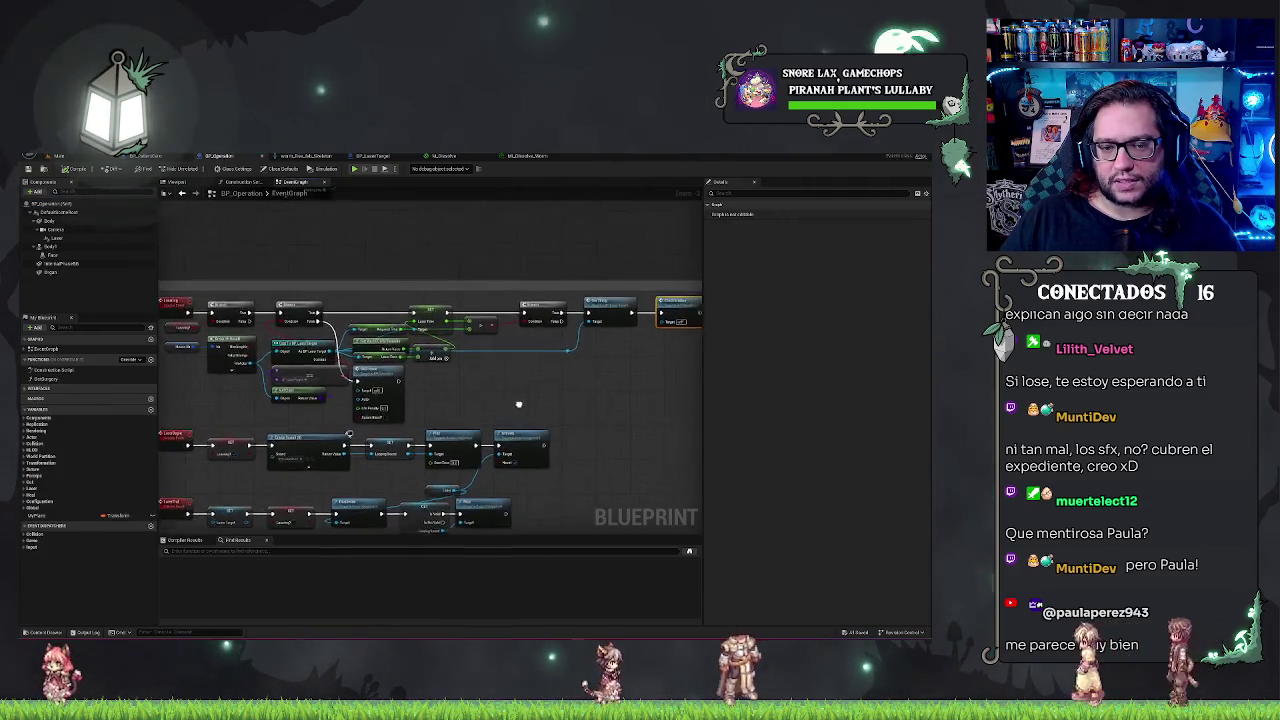
pyautogui.click(382, 157)
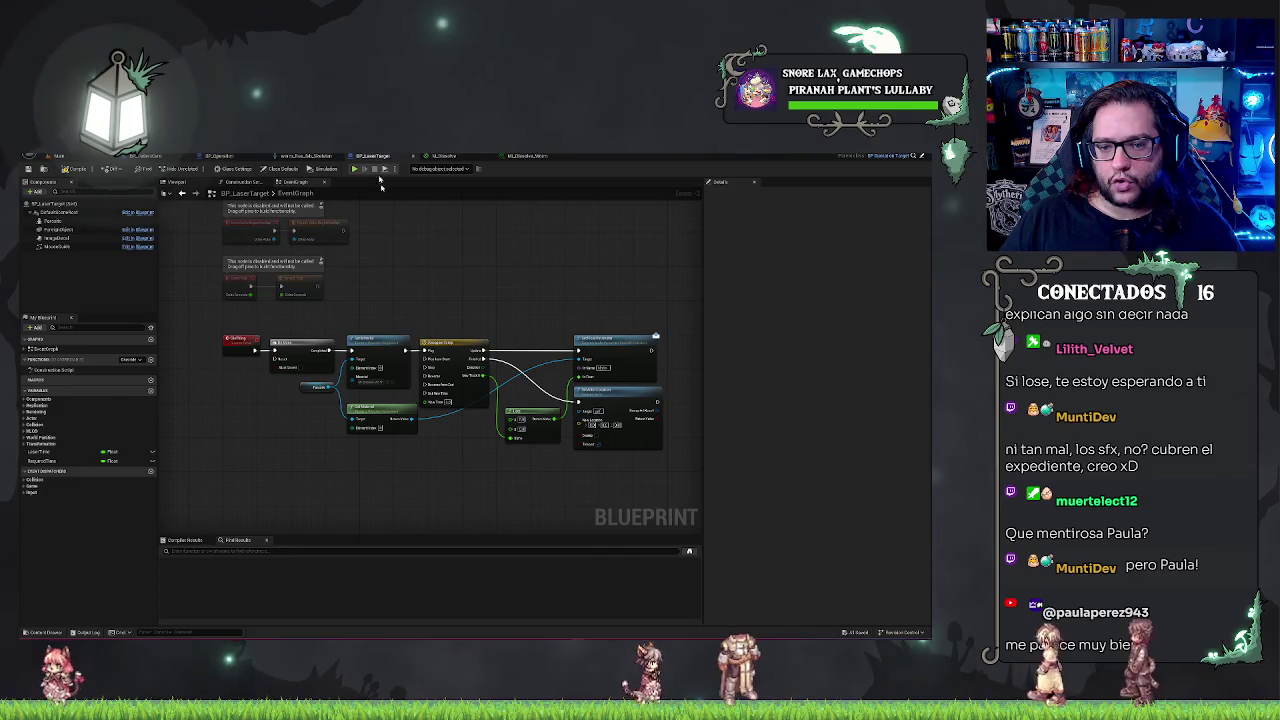
pyautogui.moveTo(404, 326); pyautogui.dragTo(408, 283)
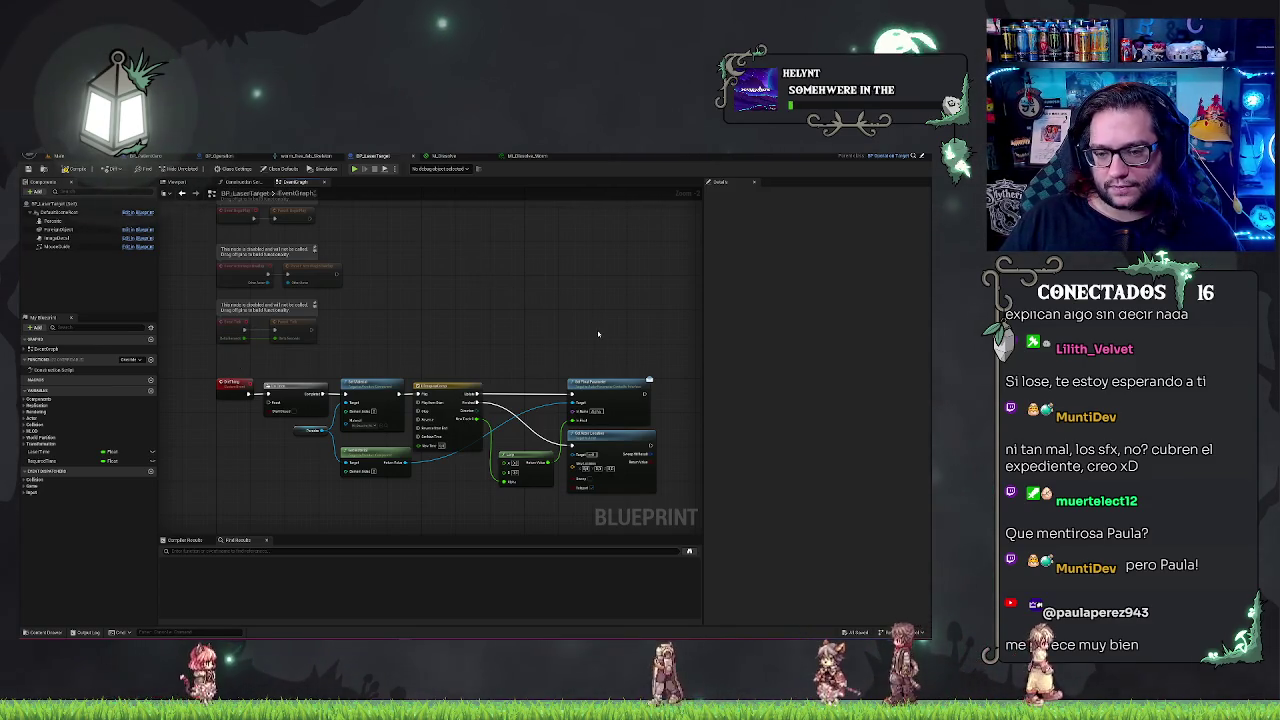
pyautogui.scroll(2, 576, 295)
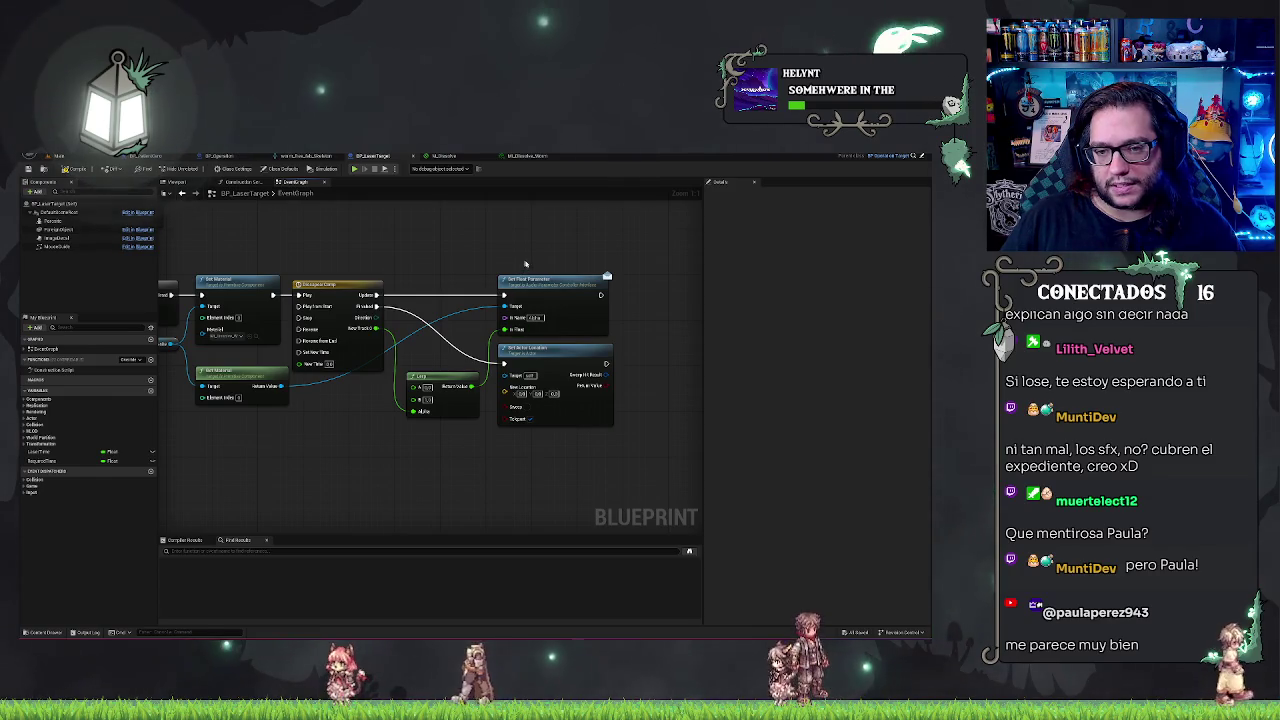
# Select Set Actor Location, pan to the chain's end and pull a wire from its exec output
pyautogui.click(555, 350)
pyautogui.moveTo(386, 480); pyautogui.dragTo(402, 484)
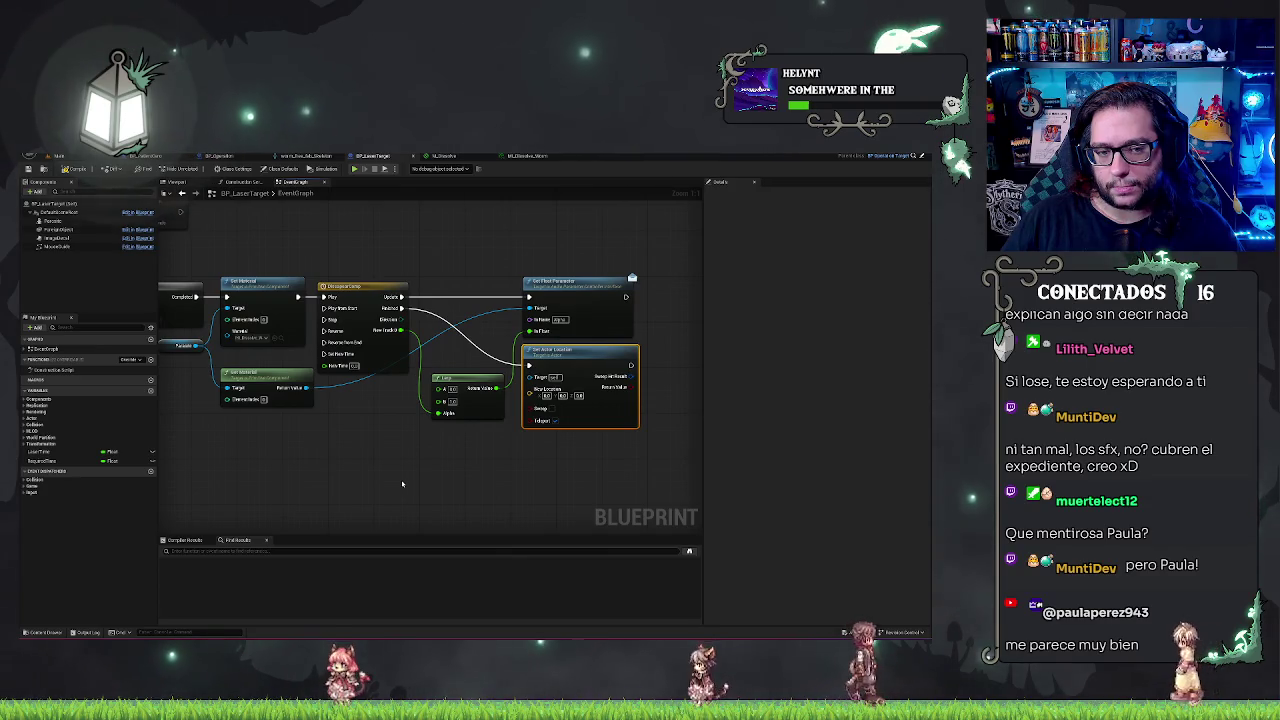
pyautogui.moveTo(402, 484)
pyautogui.mouseDown()
pyautogui.moveTo(445, 486)
pyautogui.moveTo(337, 491)
pyautogui.moveTo(537, 466)
pyautogui.moveTo(540, 560)
pyautogui.mouseUp()
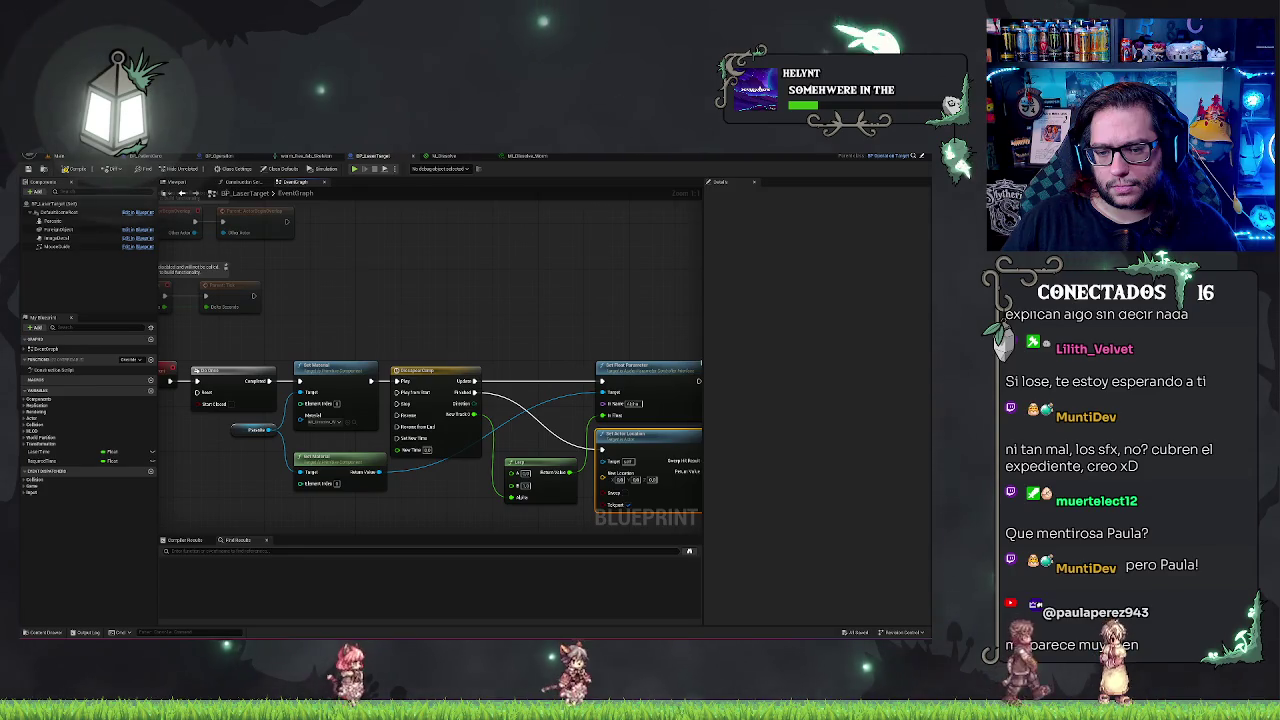
pyautogui.moveTo(453, 568)
pyautogui.mouseDown()
pyautogui.moveTo(434, 568)
pyautogui.moveTo(420, 518)
pyautogui.moveTo(245, 493)
pyautogui.mouseUp()
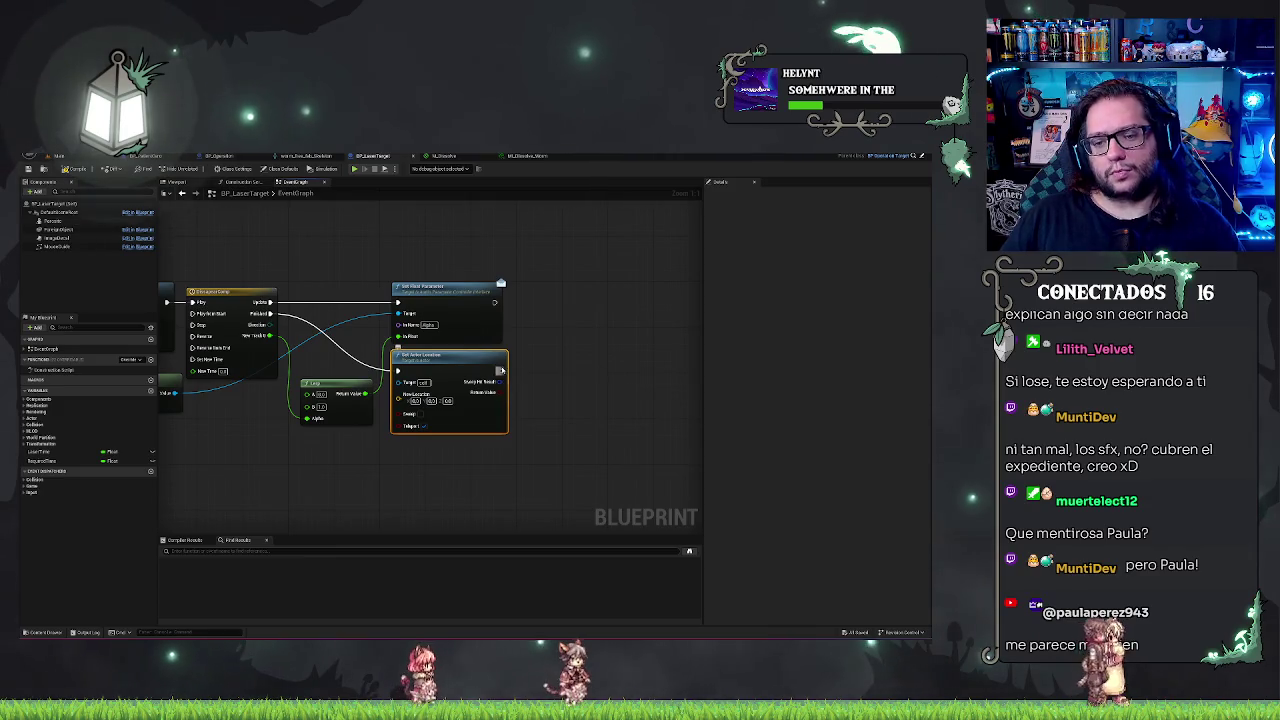
pyautogui.moveTo(544, 373); pyautogui.dragTo(545, 375)
# Add a Get All Actors Of Class node after Set Actor Location and set its actor class
pyautogui.write('get')
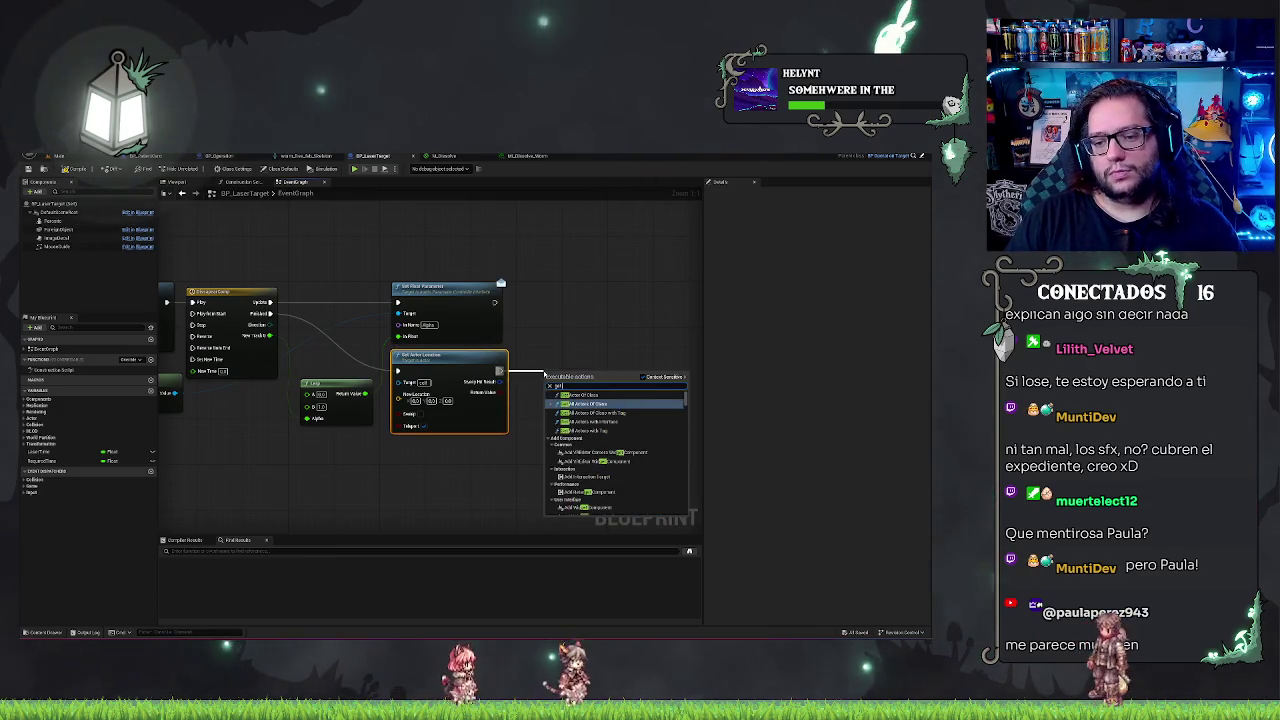
pyautogui.press('Return')
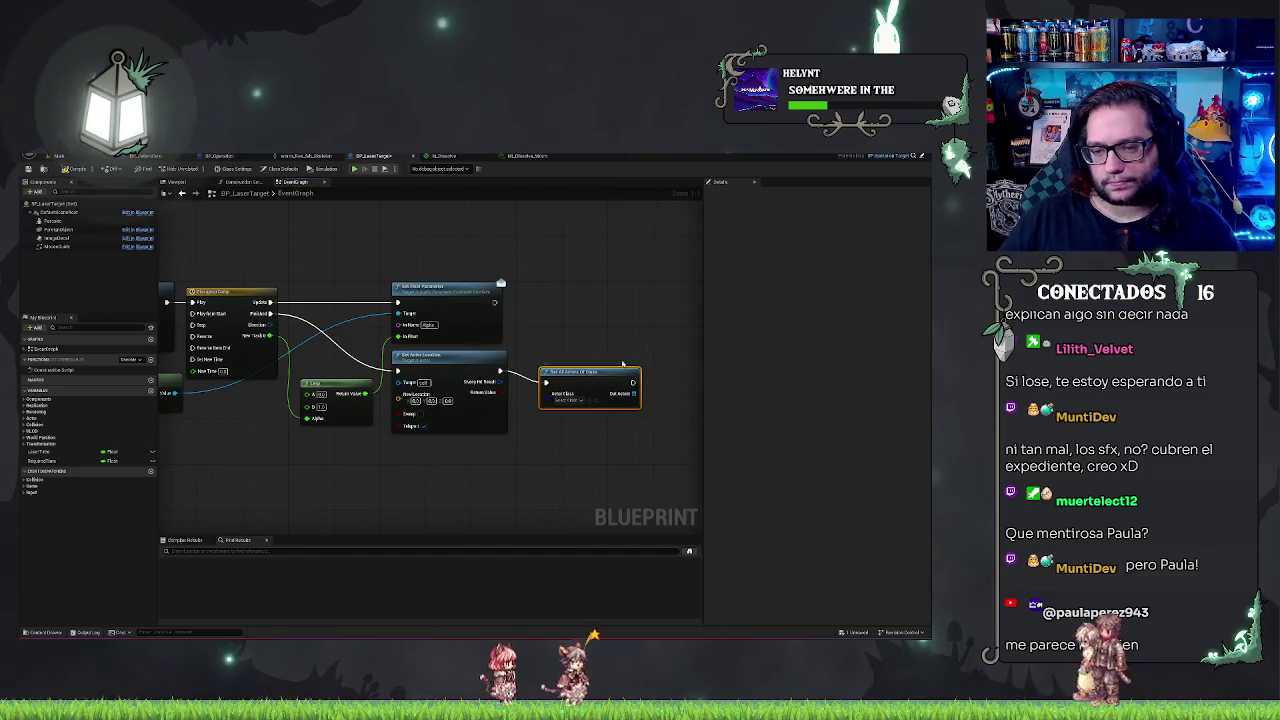
pyautogui.click(569, 402)
pyautogui.write('laser')
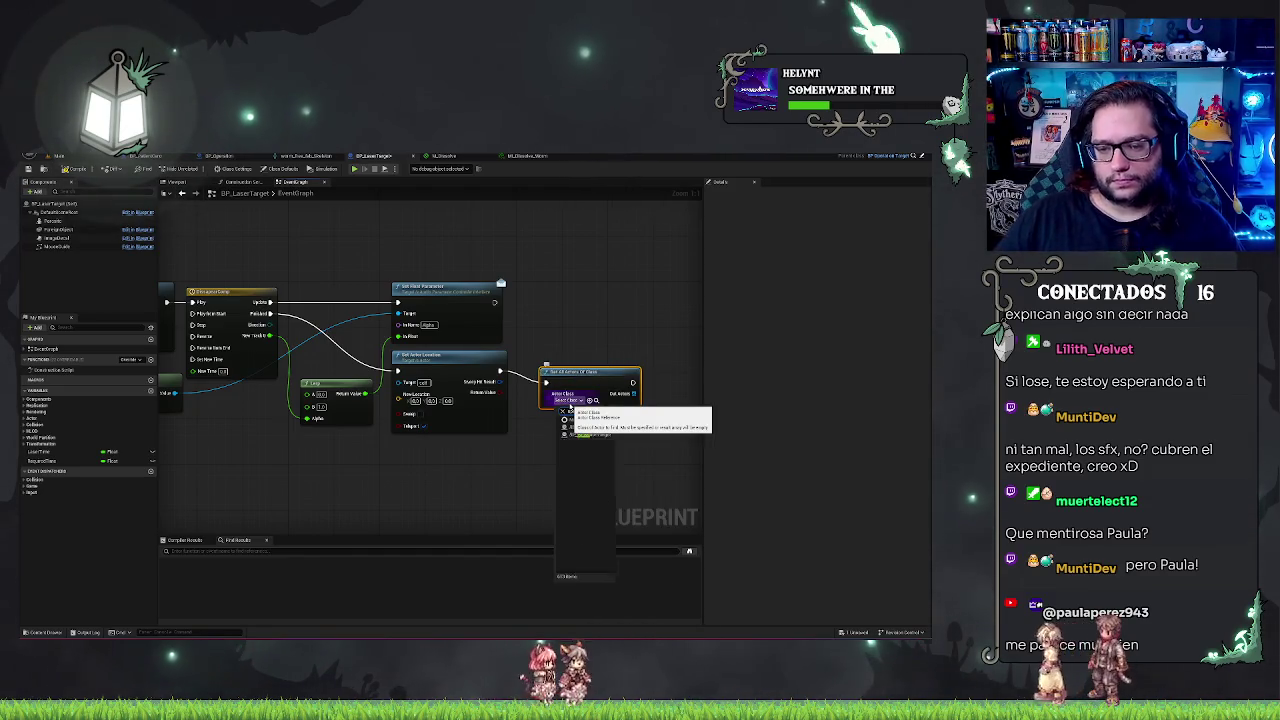
pyautogui.moveTo(597, 427)
pyautogui.mouseDown()
pyautogui.moveTo(526, 404)
pyautogui.moveTo(595, 377)
pyautogui.mouseUp()
# Take the first Out Actors element with a GET node and call Check Ending on it
pyautogui.write('get a')
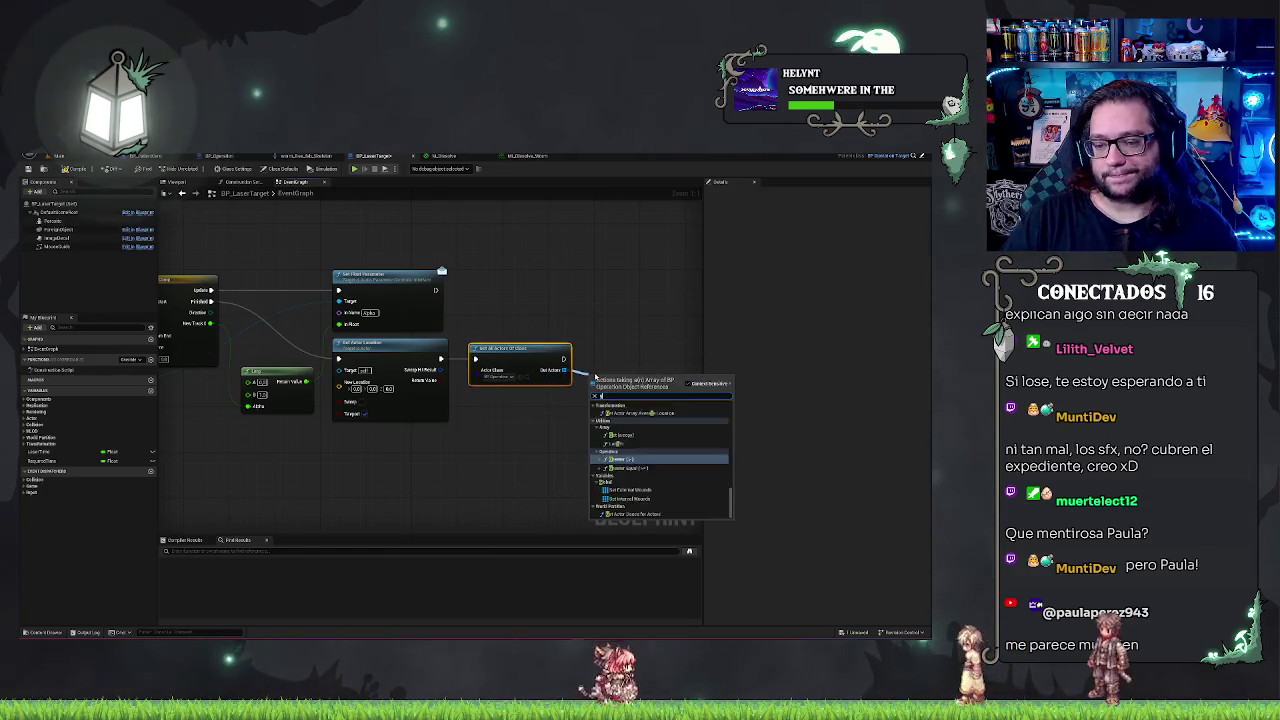
pyautogui.press('Return')
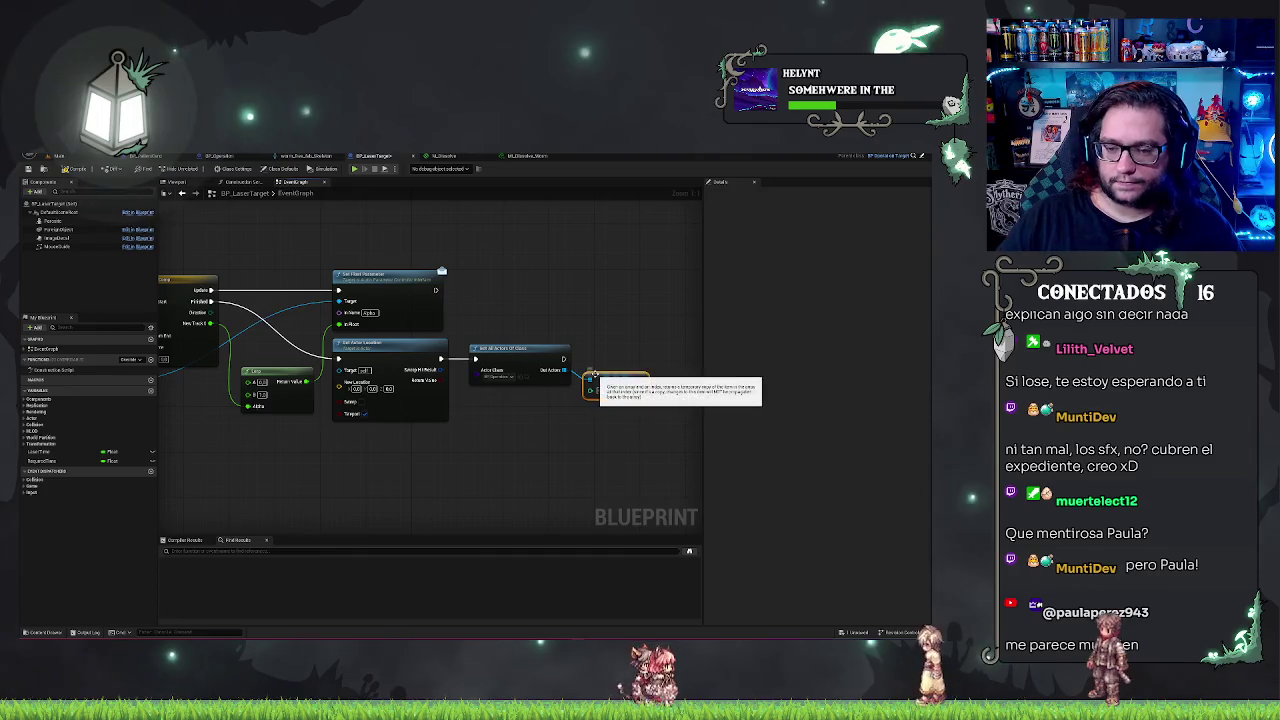
pyautogui.moveTo(656, 376); pyautogui.dragTo(658, 373)
pyautogui.write('check')
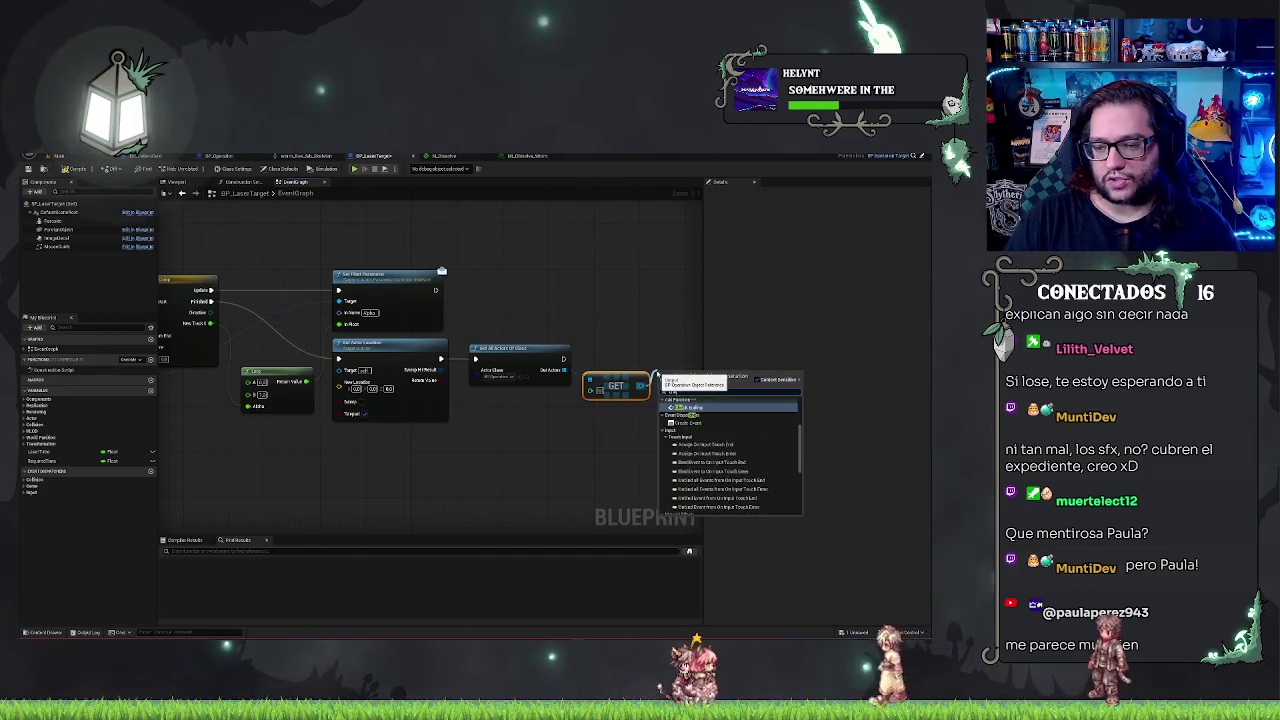
pyautogui.press('Return')
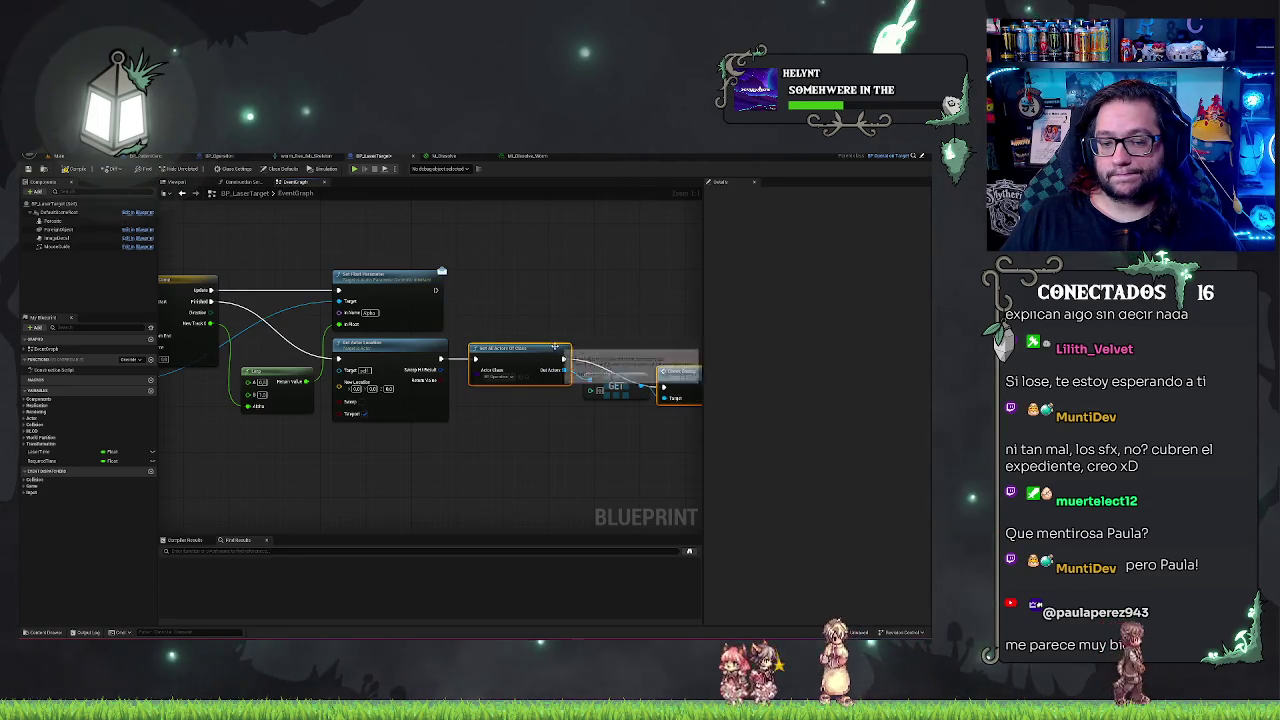
pyautogui.moveTo(620, 283); pyautogui.dragTo(488, 290)
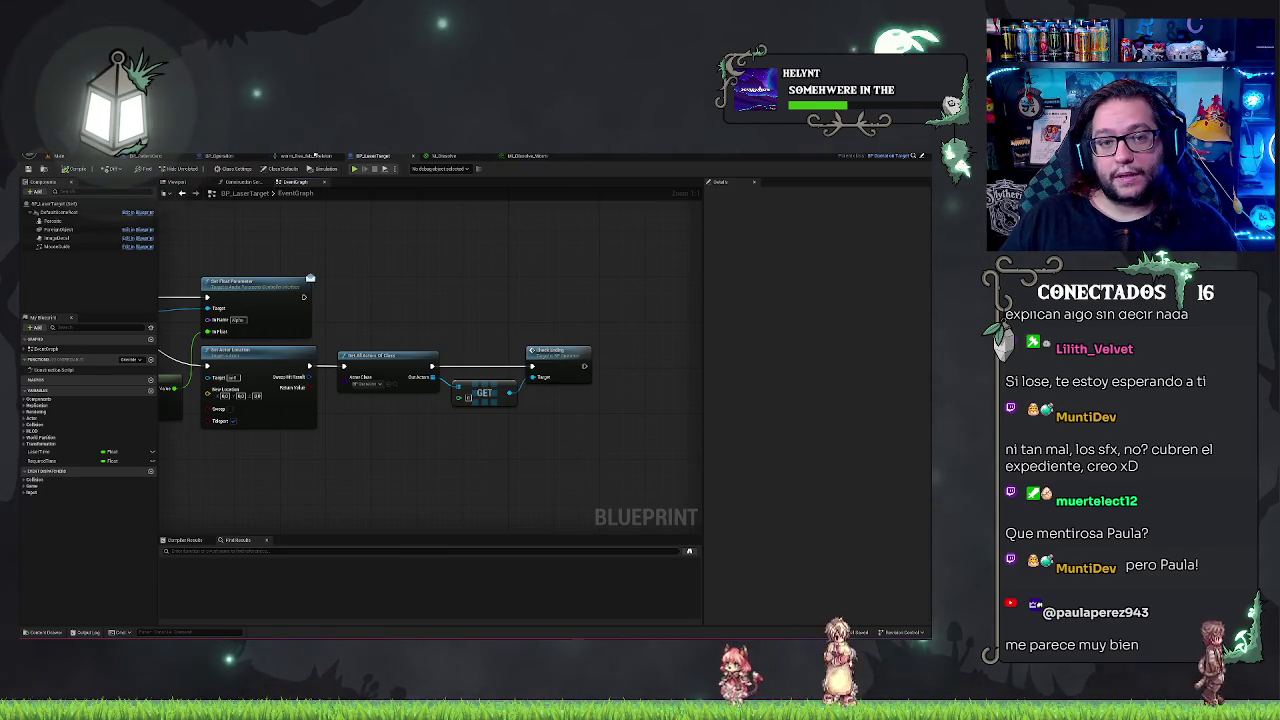
pyautogui.click(219, 156)
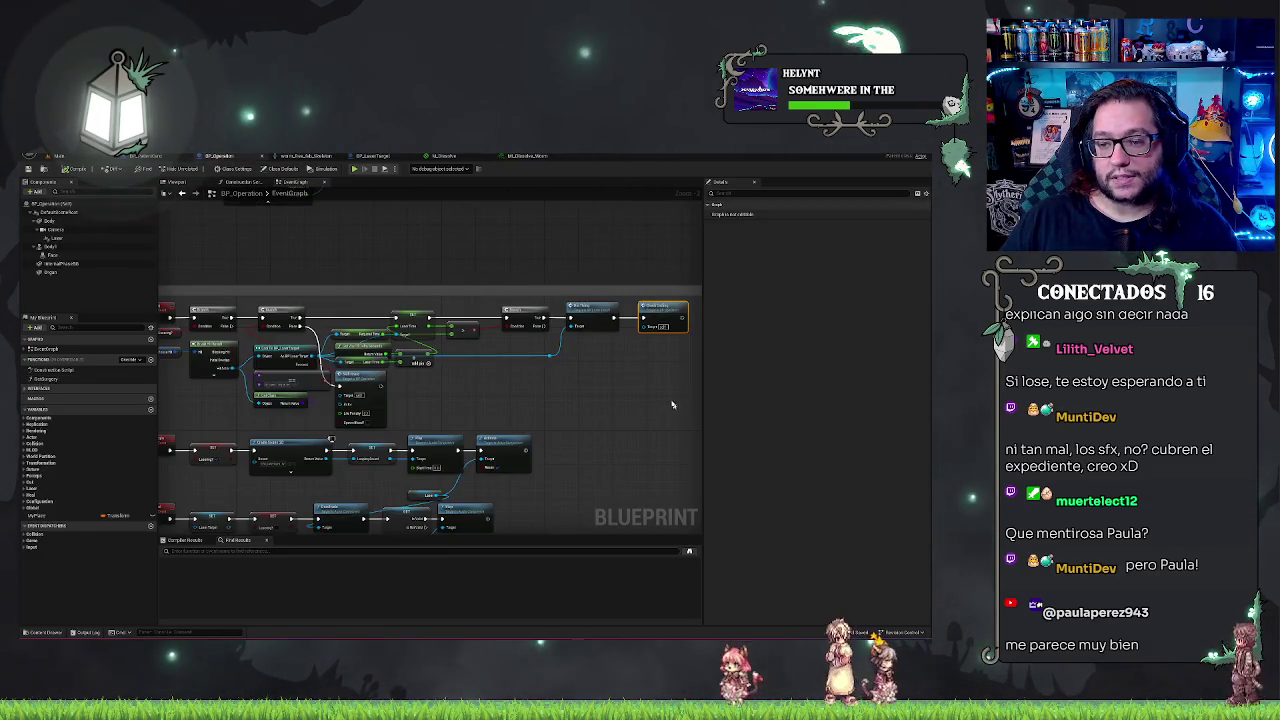
# Delete the Check Ending call from BP_Operation's Laser chain, then launch the level
pyautogui.press('Delete')
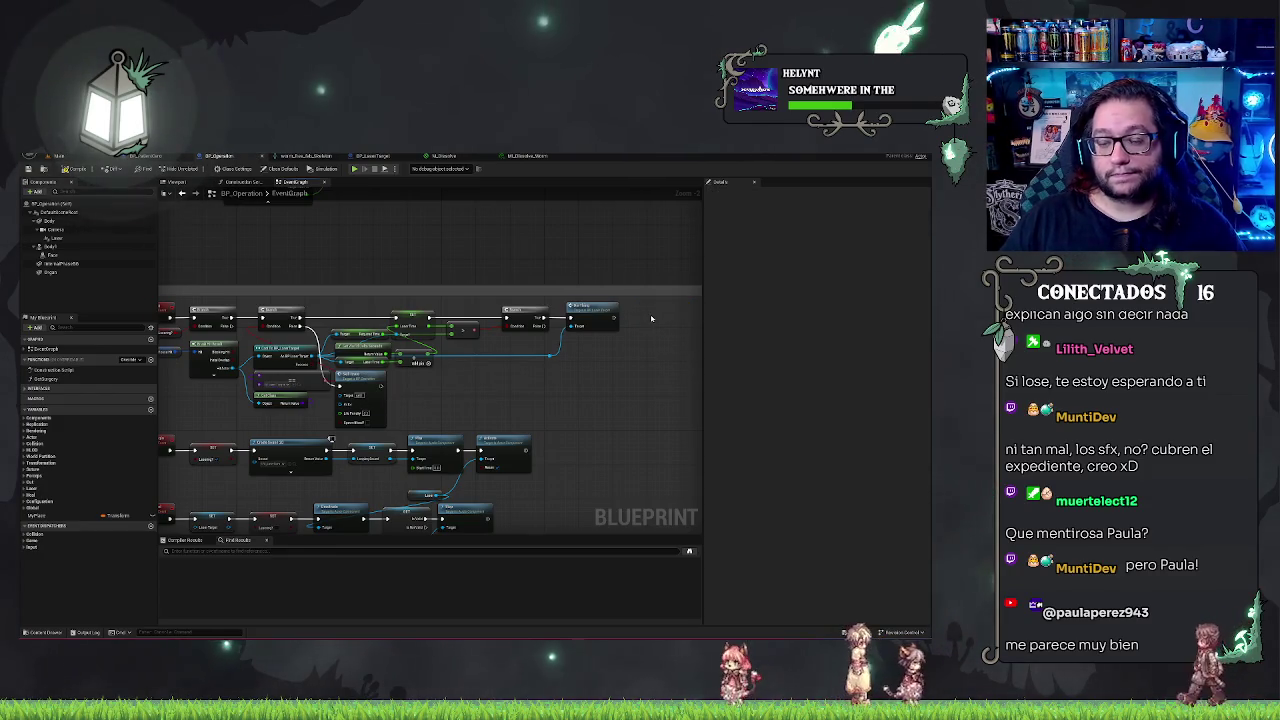
pyautogui.click(378, 157)
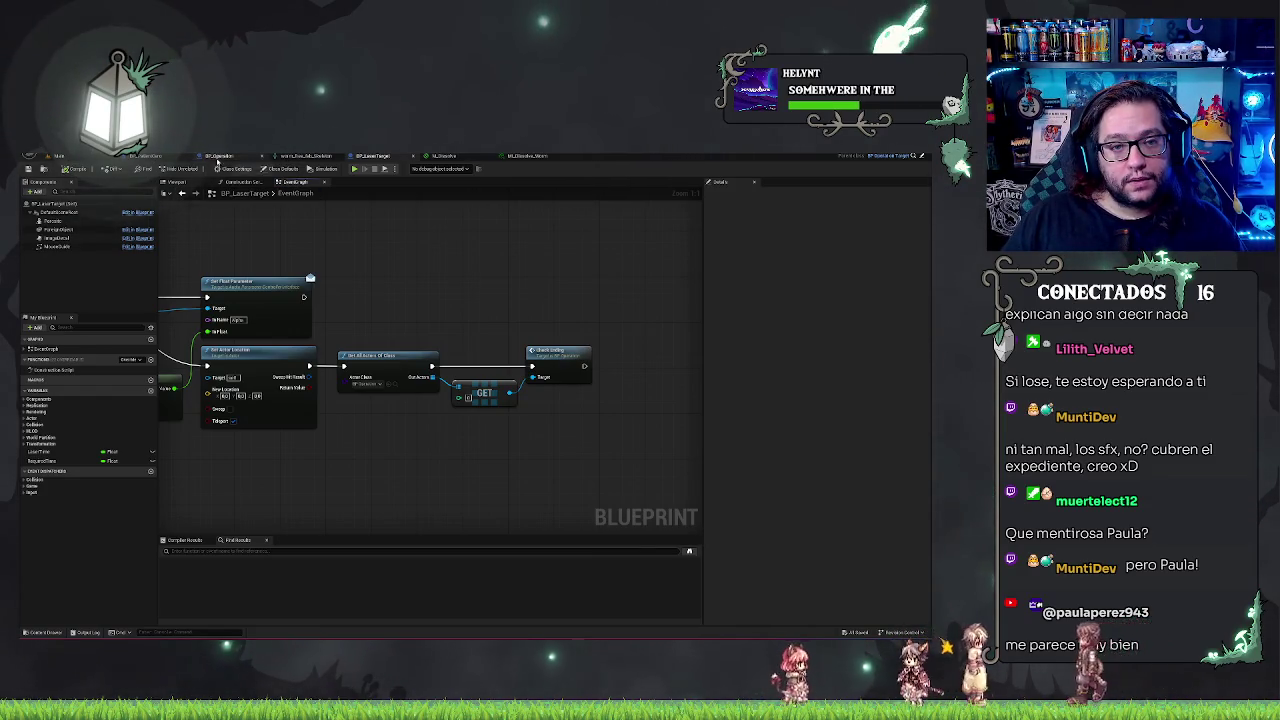
pyautogui.click(165, 156)
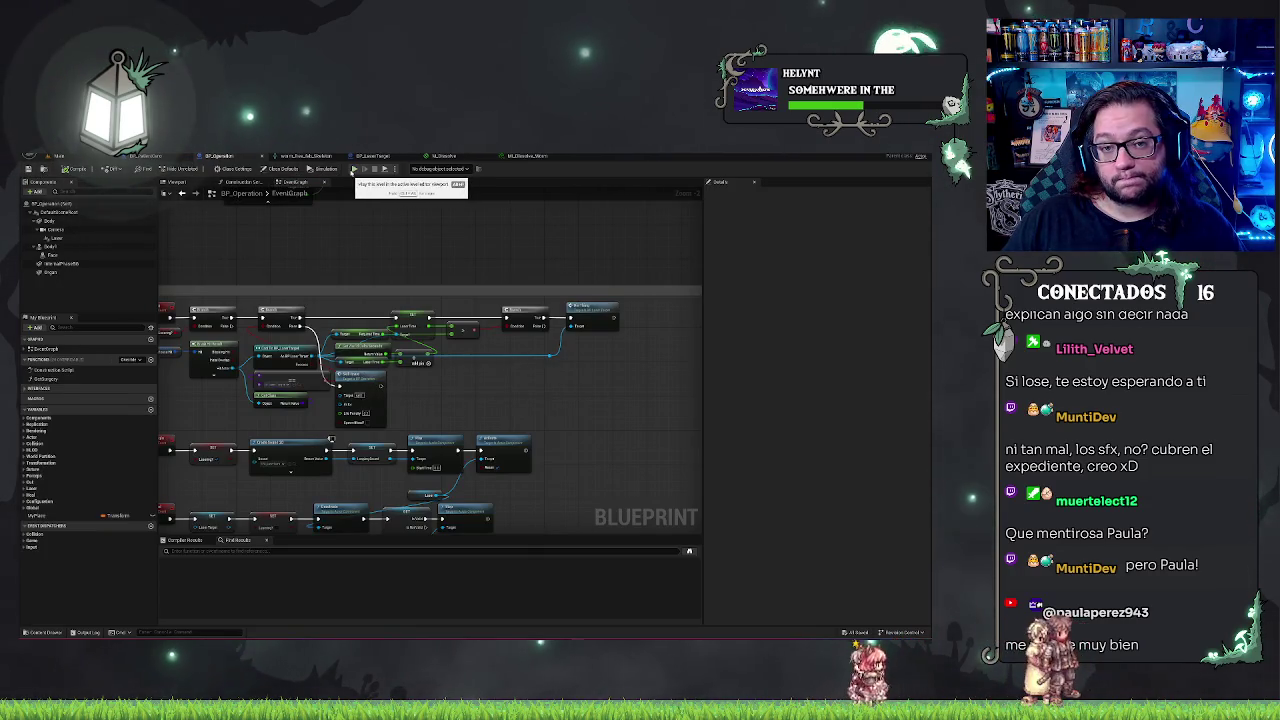
pyautogui.click(353, 170)
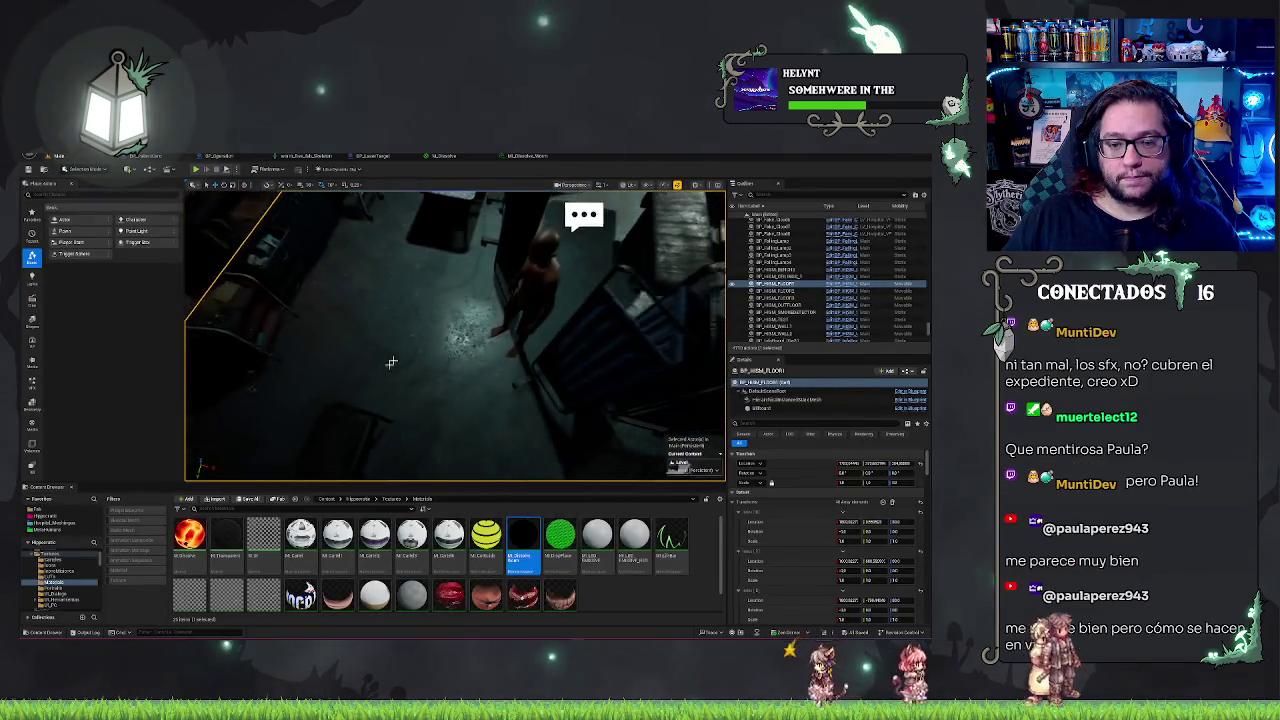
# Start Play-In-Editor and go through the patient's dialogue to begin surgery
pyautogui.rightClick(391, 362)
pyautogui.click(452, 569)
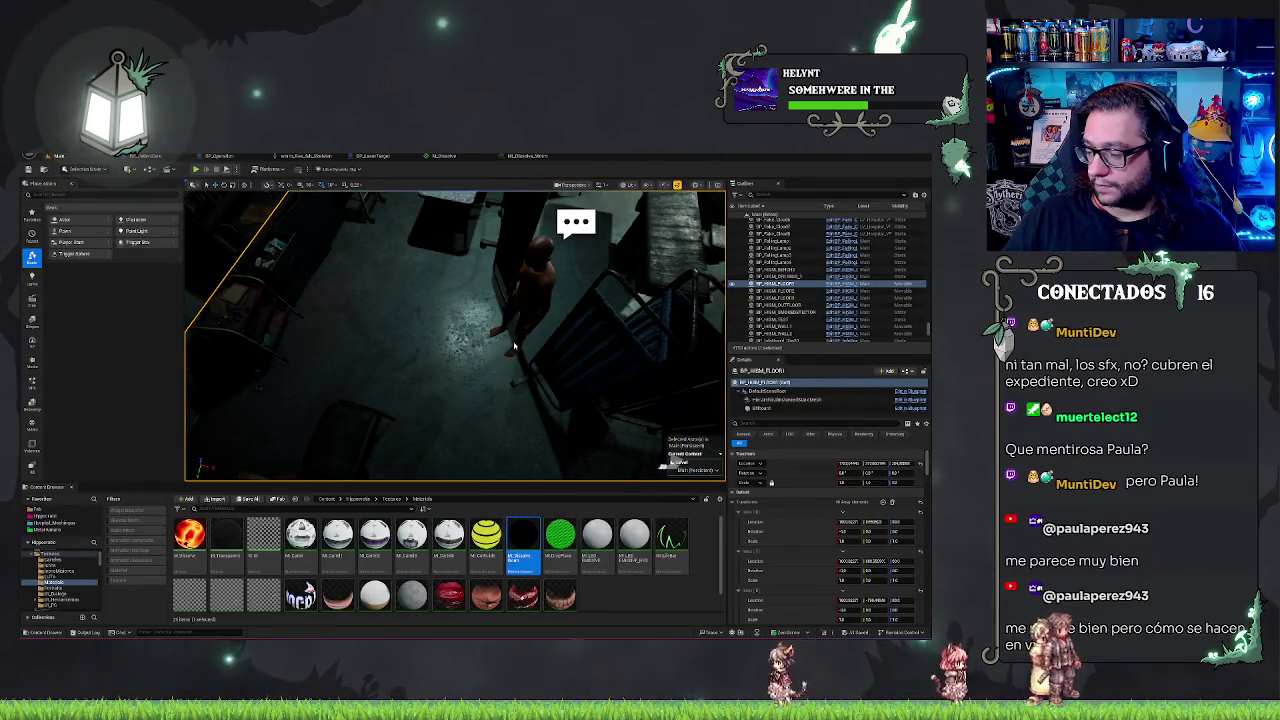
pyautogui.hotkey('alt', 'p')
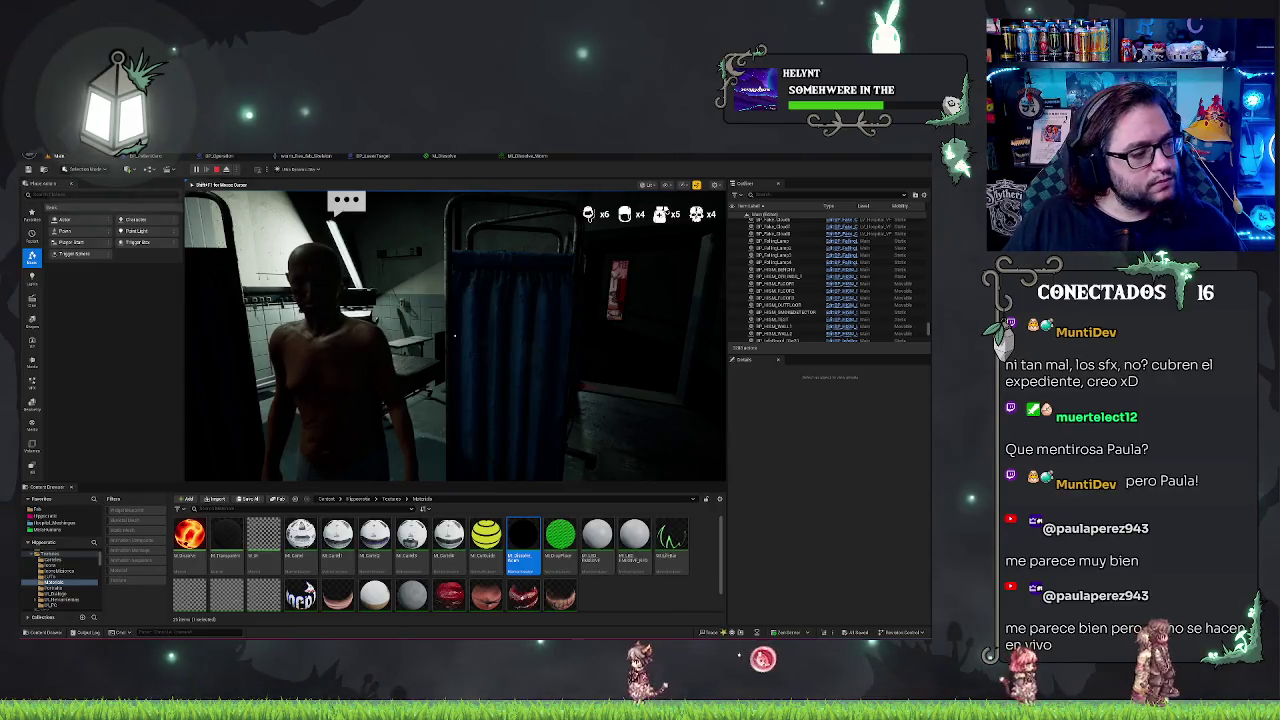
pyautogui.press('e')
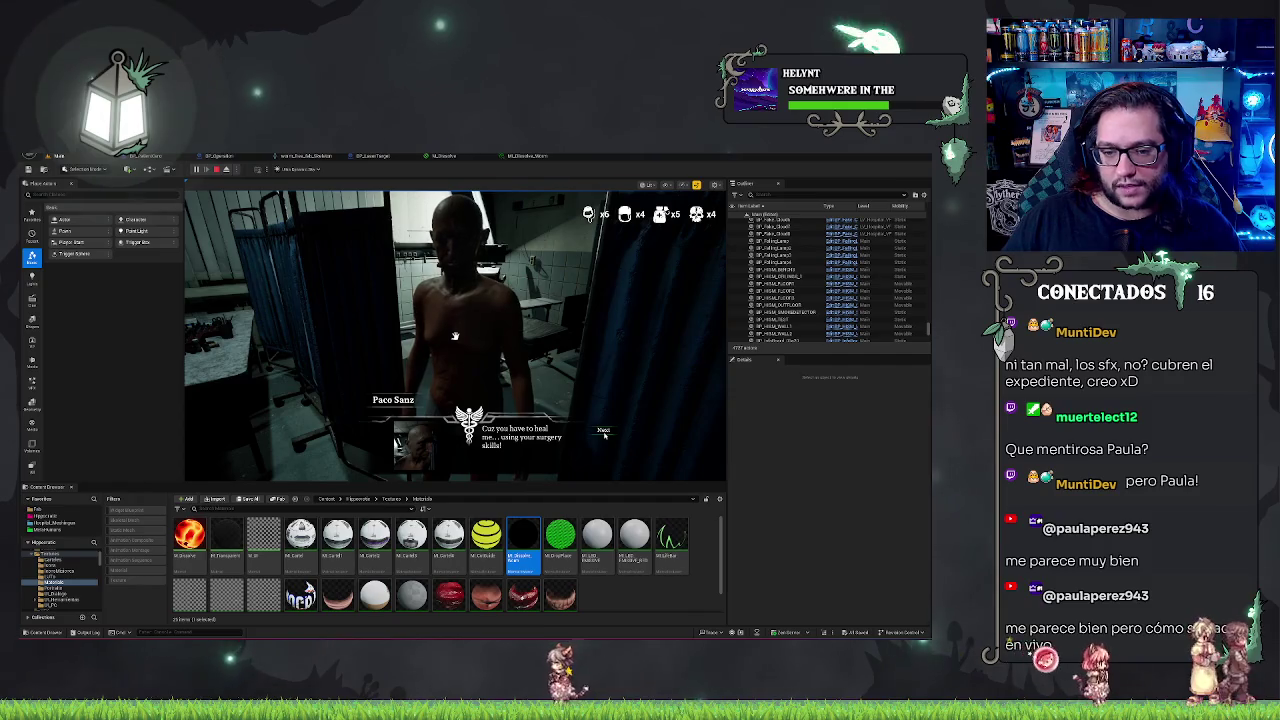
pyautogui.click(603, 431)
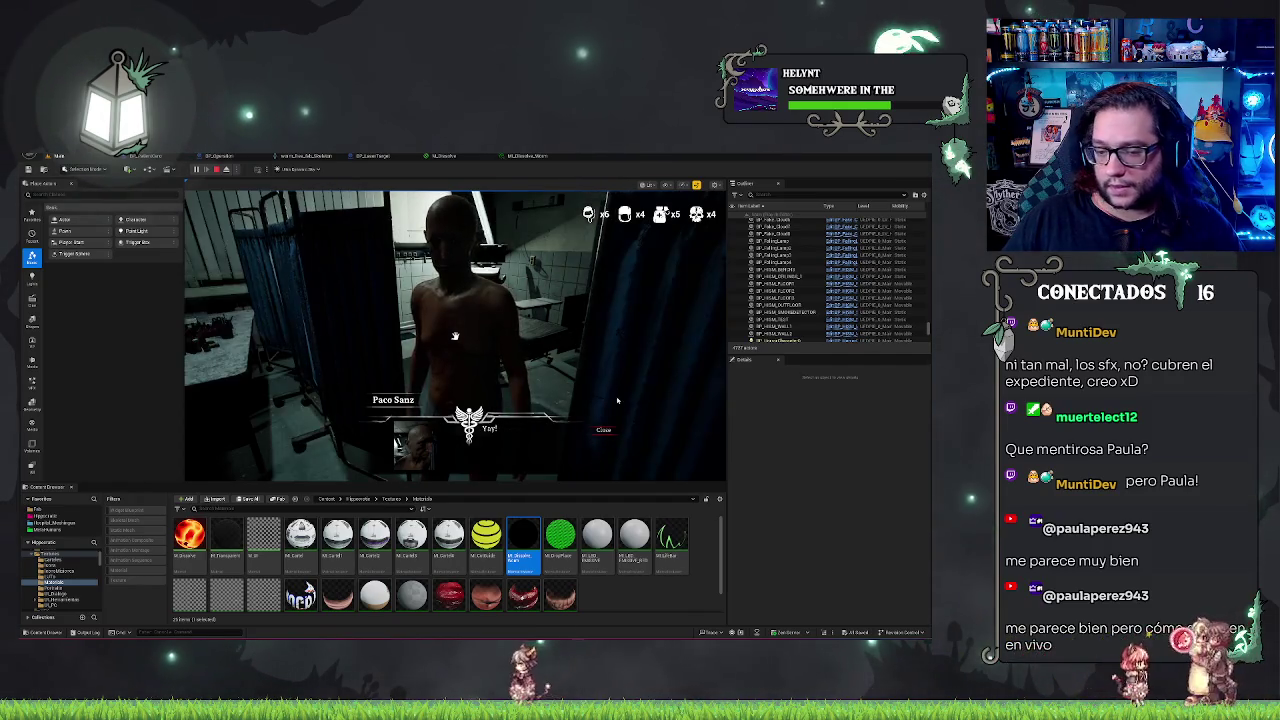
pyautogui.click(604, 431)
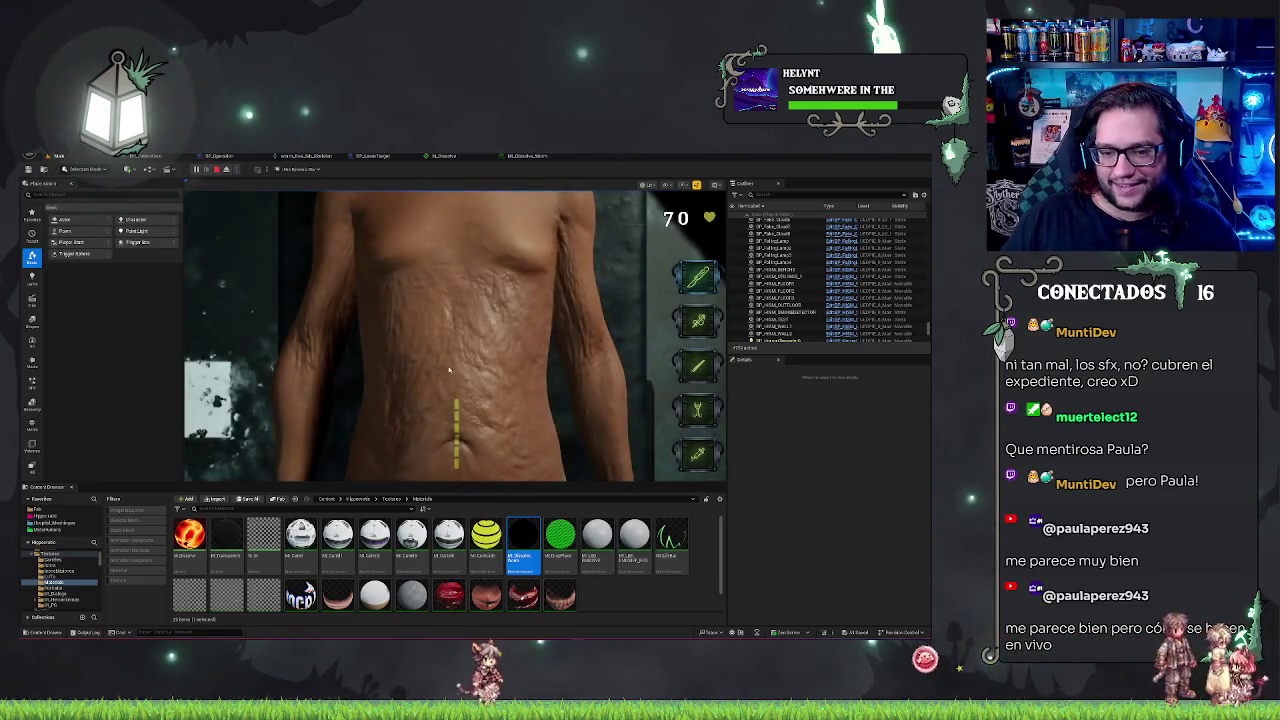
# Cut the incision, laser the target on the organs, then stop the play session
pyautogui.moveTo(459, 461); pyautogui.dragTo(459, 466)
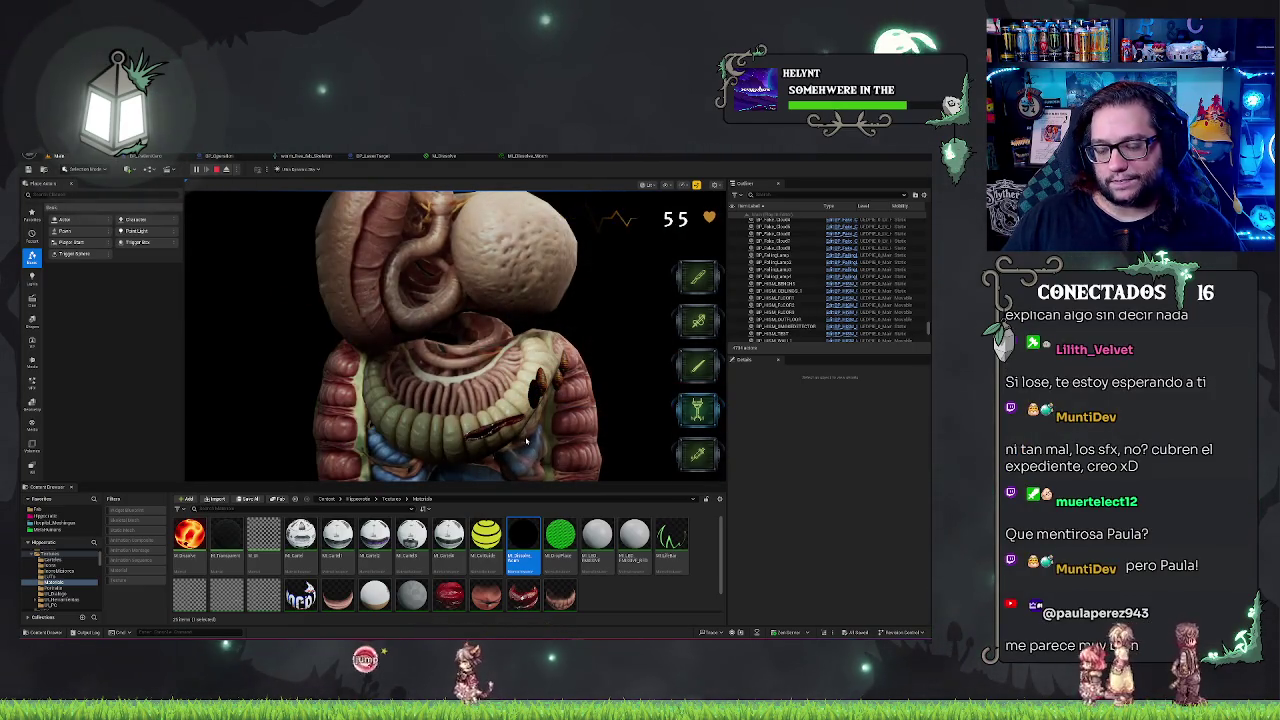
pyautogui.click(545, 386)
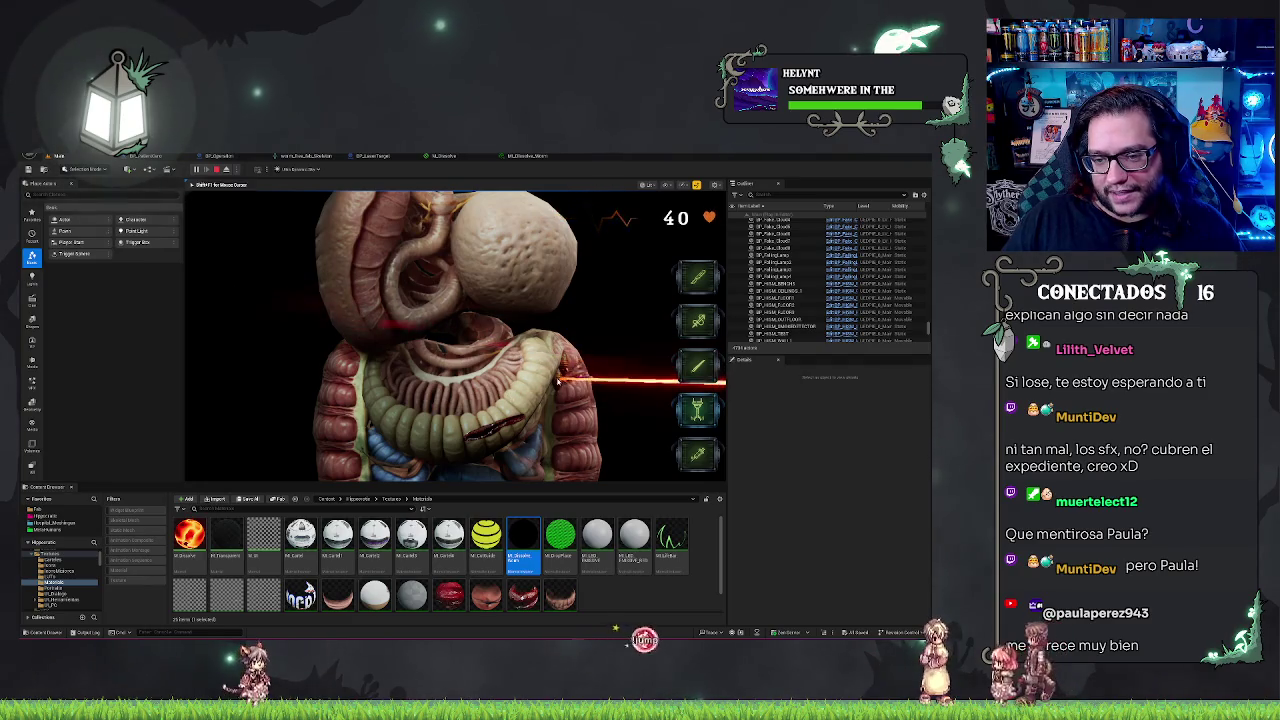
pyautogui.click(560, 372)
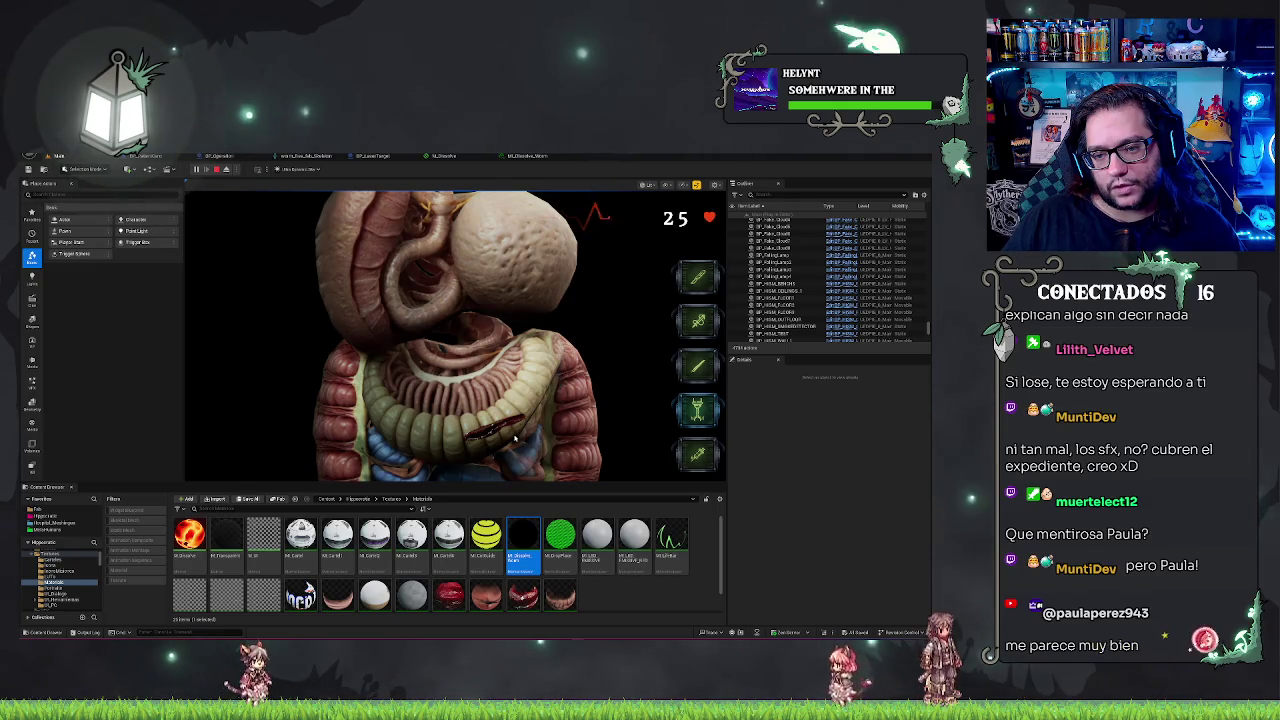
pyautogui.press('Escape')
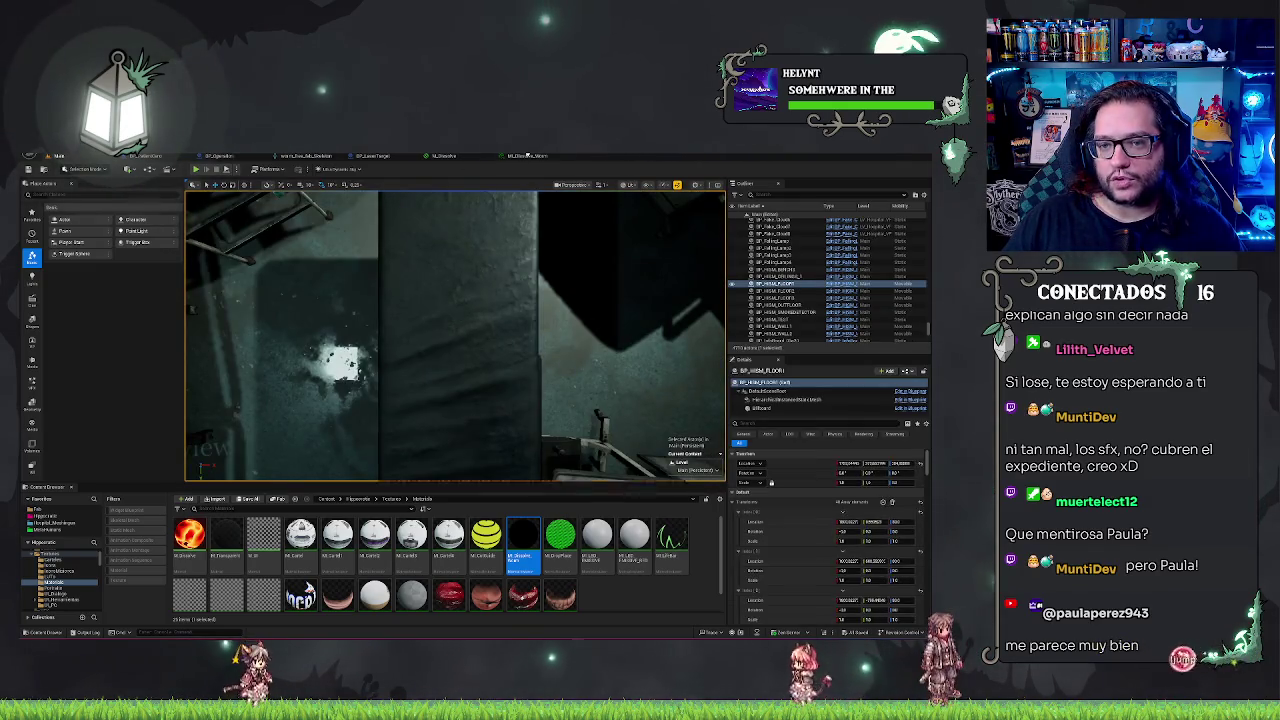
pyautogui.click(525, 156)
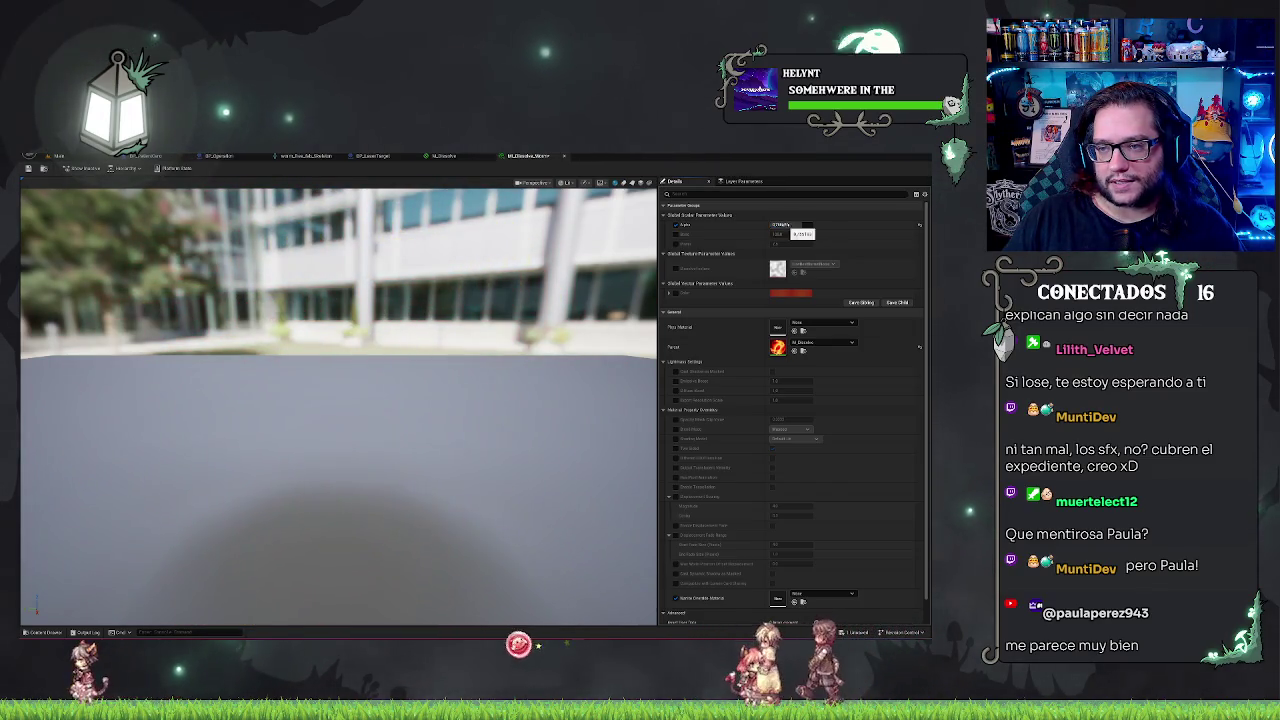
# Reset the dissolve instance's Alpha to 0, save it, and return to BP_LaserTarget's graph
pyautogui.click(785, 225)
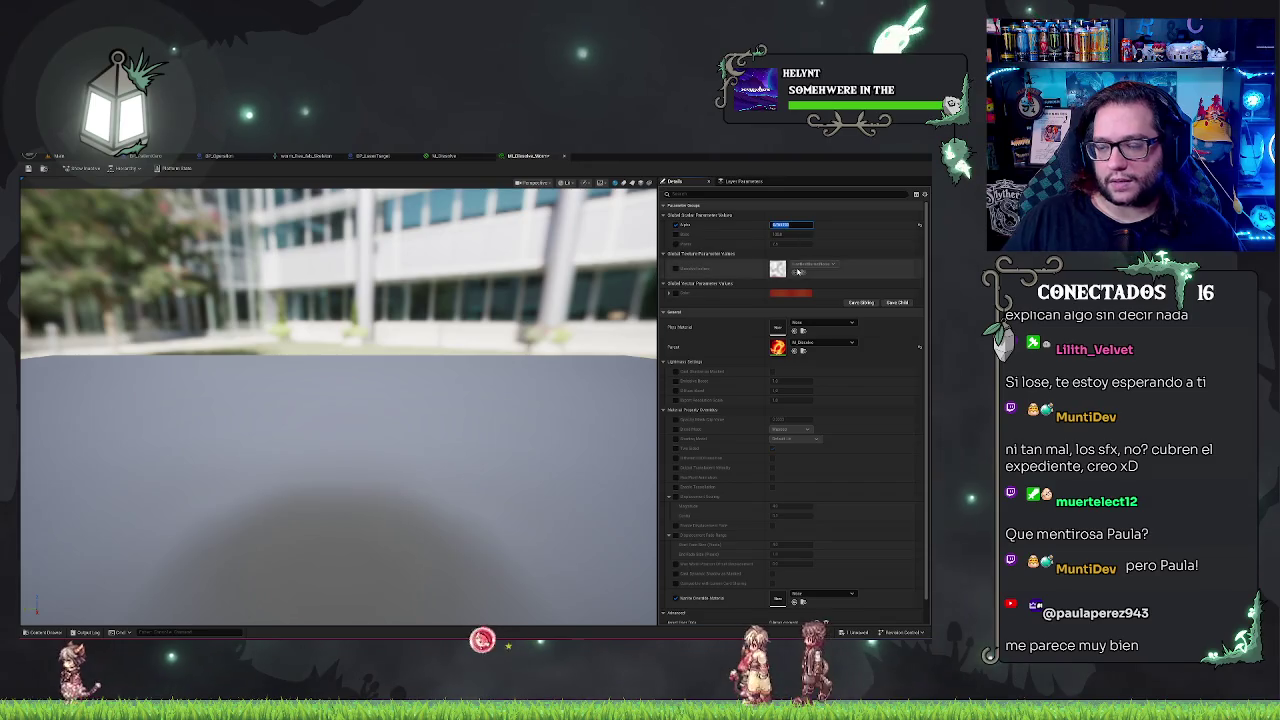
pyautogui.write('0')
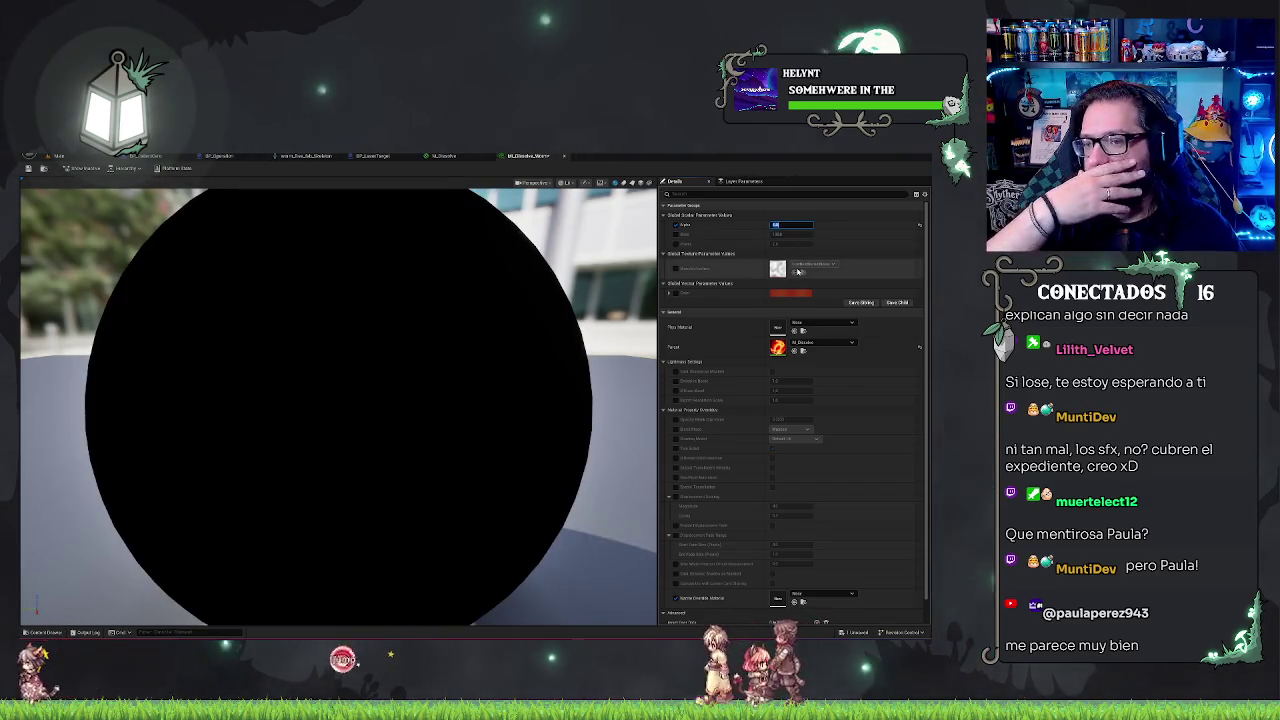
pyautogui.press('Return')
pyautogui.hotkey('ctrl', 's')
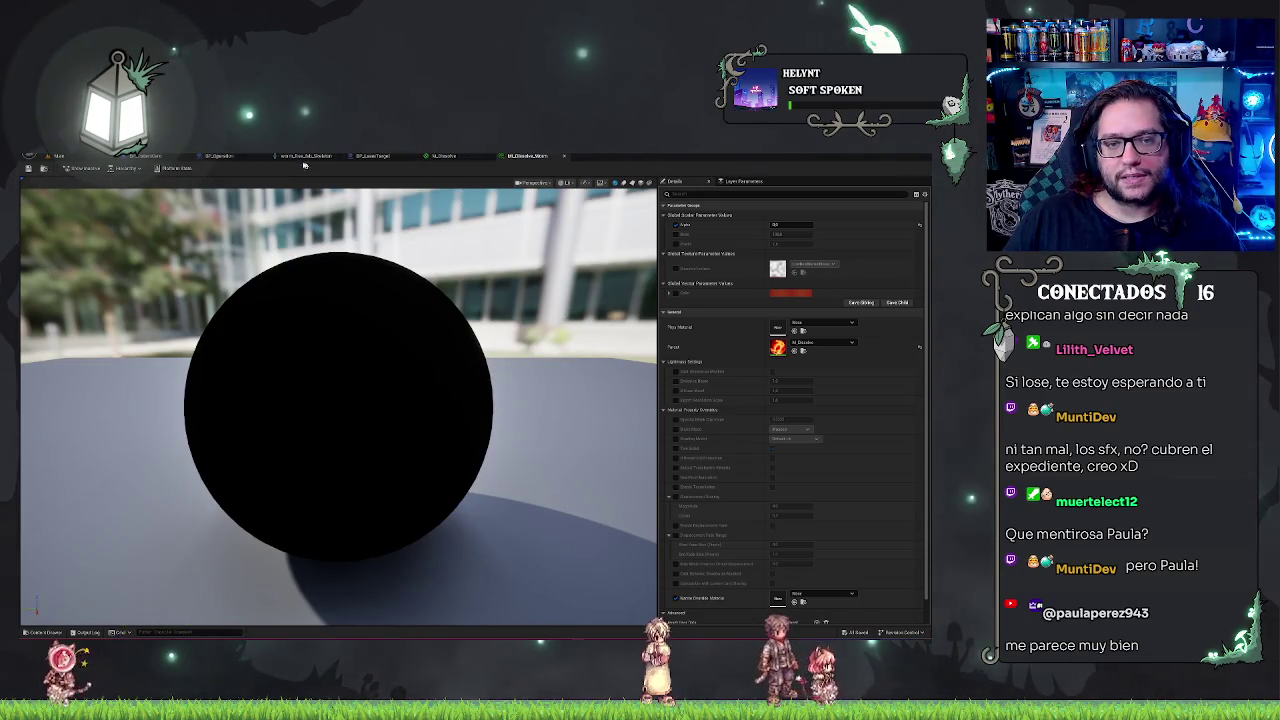
pyautogui.click(424, 158)
pyautogui.click(370, 157)
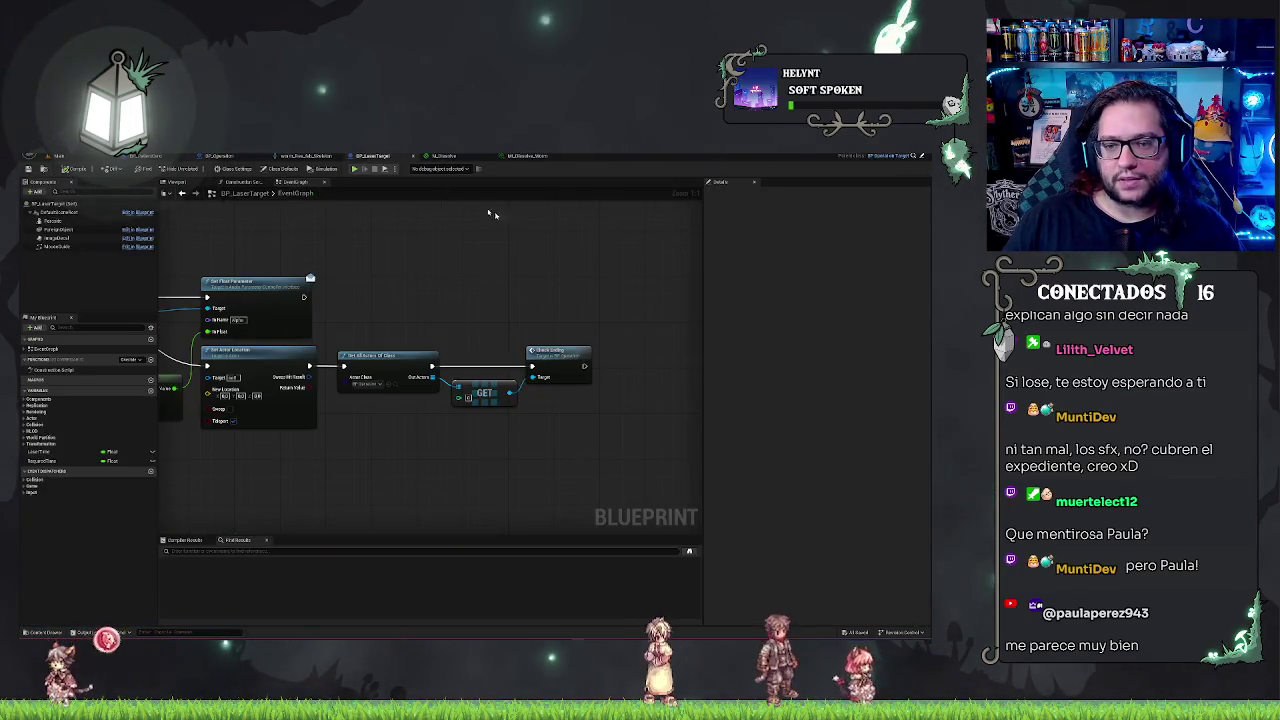
# Pan the BP_LaserTarget graph and start a wire from the Return Value output
pyautogui.moveTo(300, 330); pyautogui.dragTo(470, 279)
pyautogui.moveTo(380, 310)
pyautogui.mouseDown()
pyautogui.moveTo(443, 318)
pyautogui.moveTo(405, 311)
pyautogui.moveTo(458, 345)
pyautogui.mouseUp()
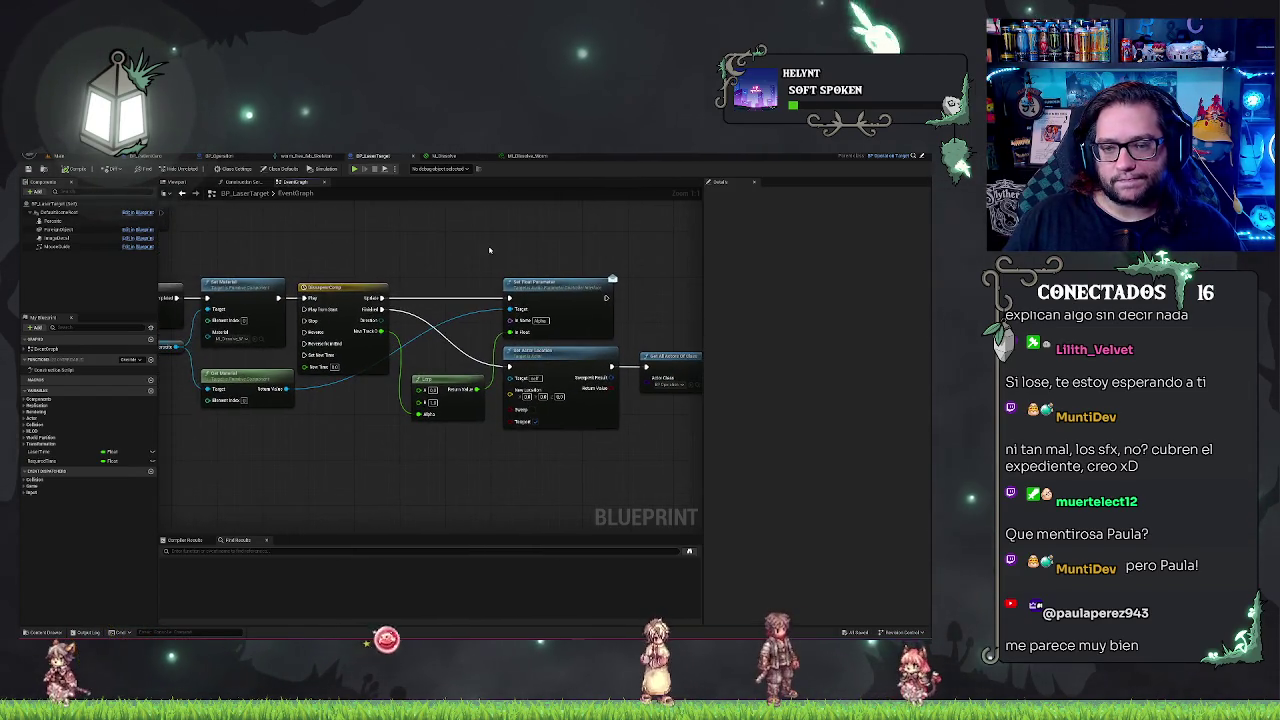
pyautogui.rightClick(489, 246)
pyautogui.click(451, 238)
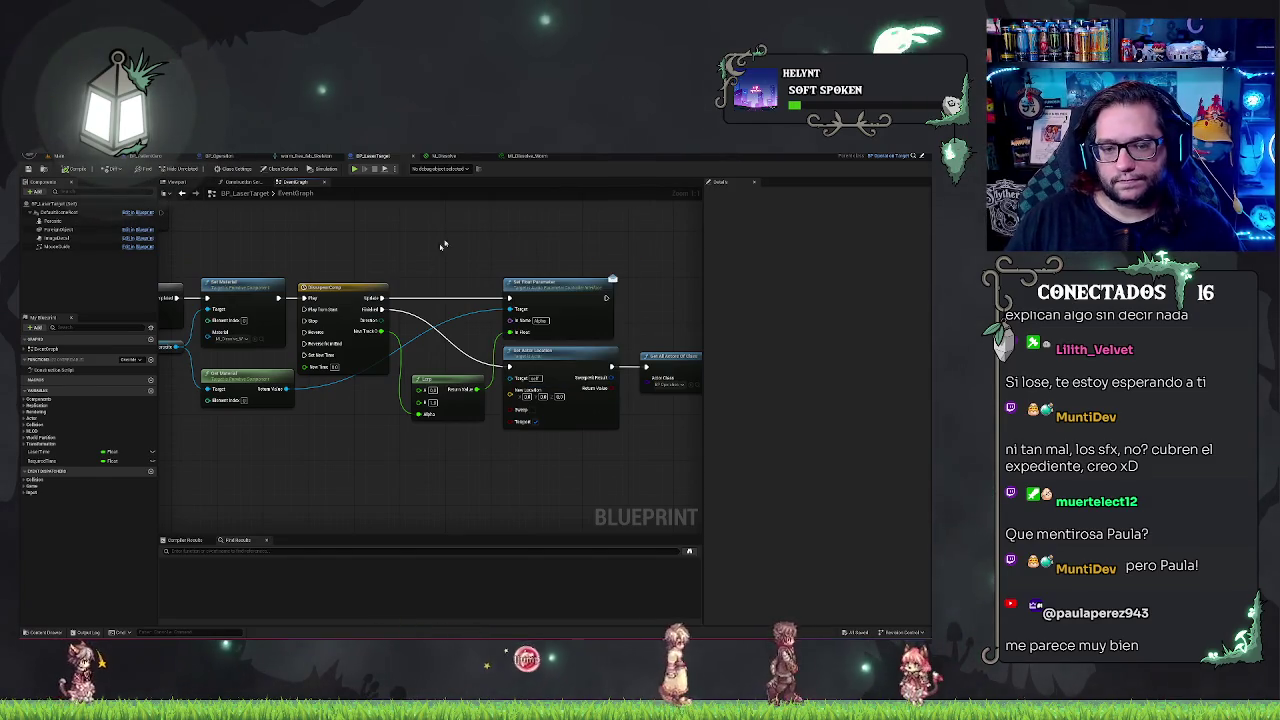
pyautogui.moveTo(291, 392); pyautogui.dragTo(337, 449)
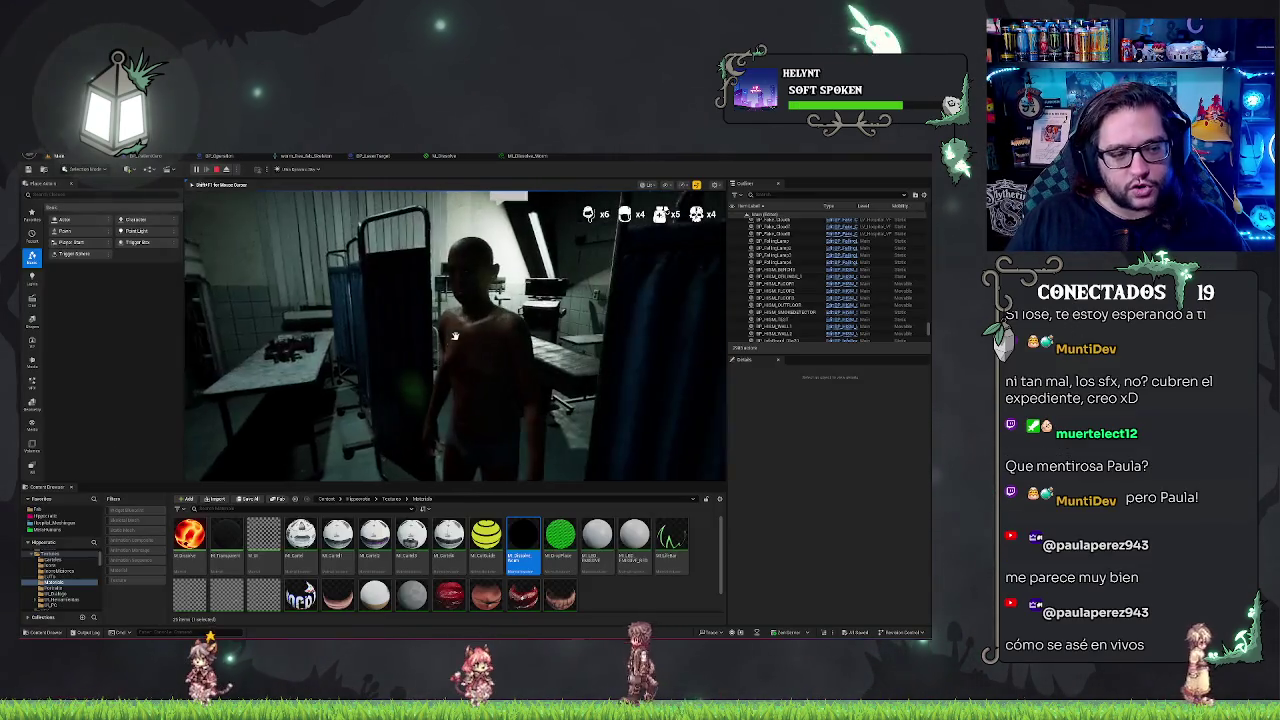
# Play-test: finish the patient dialogue, make the scalpel incision and laser the organs
pyautogui.click(455, 336)
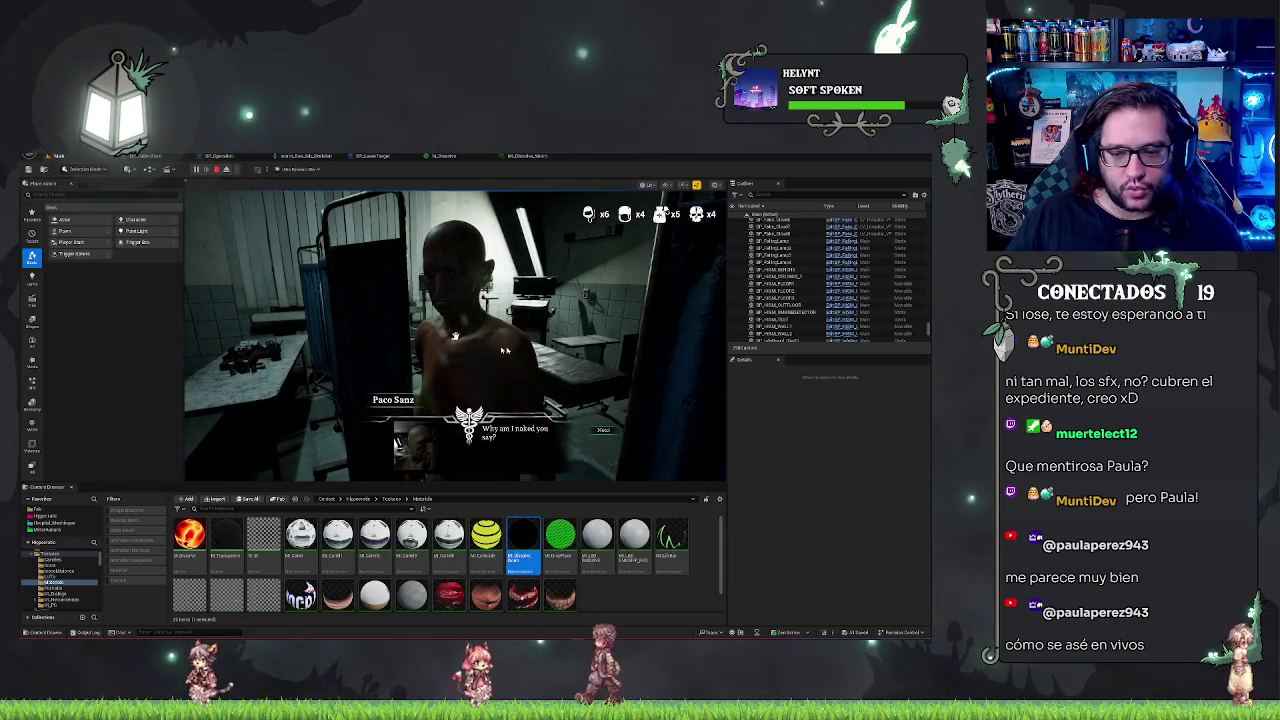
pyautogui.click(608, 430)
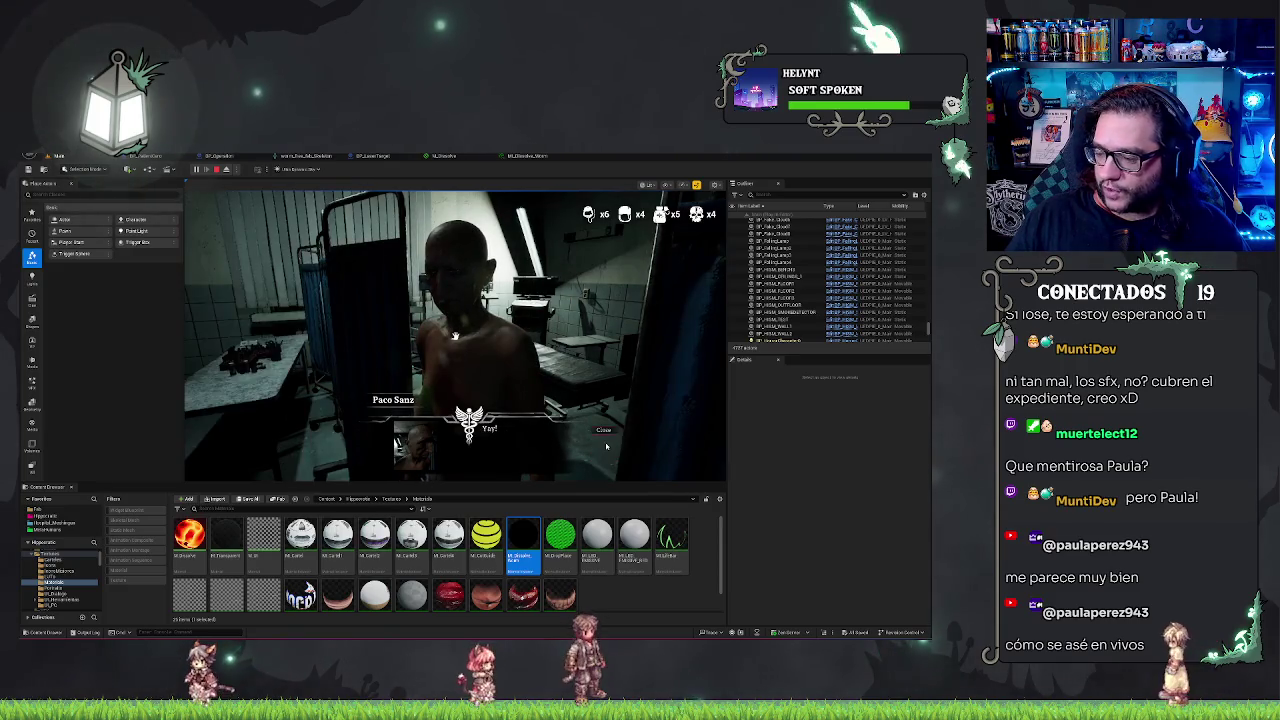
pyautogui.click(600, 436)
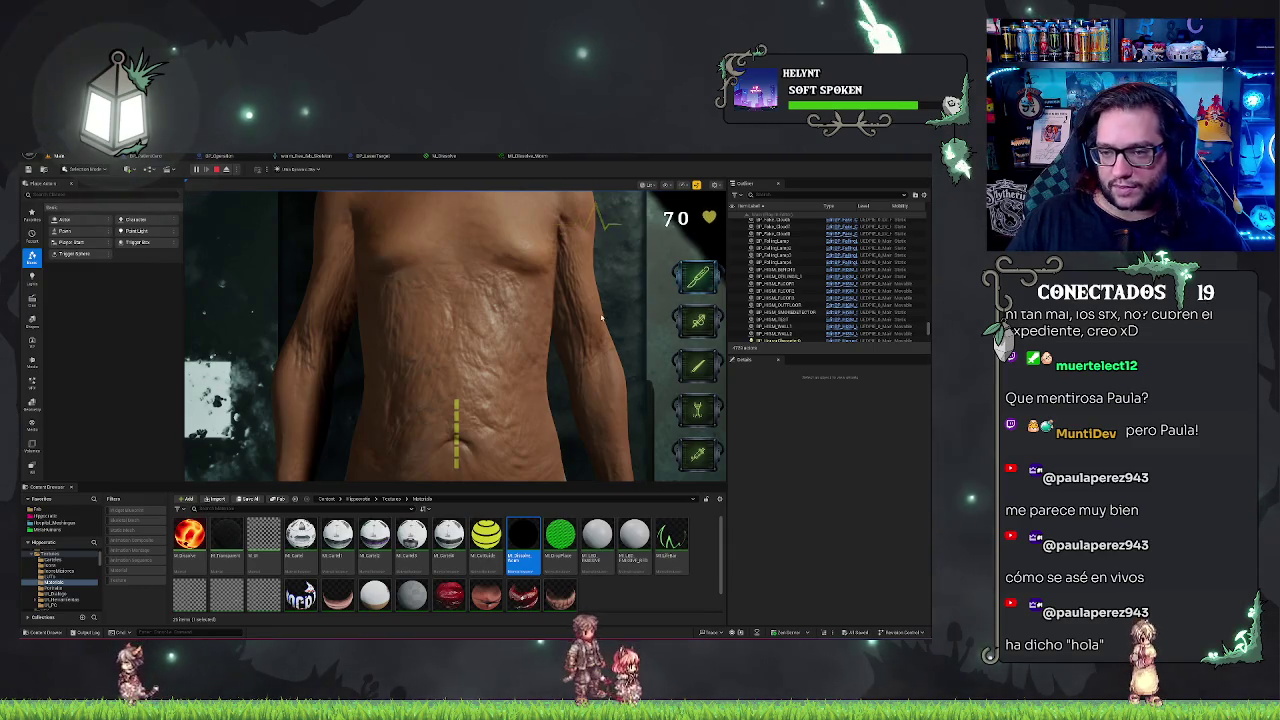
pyautogui.click(700, 276)
pyautogui.click(456, 447)
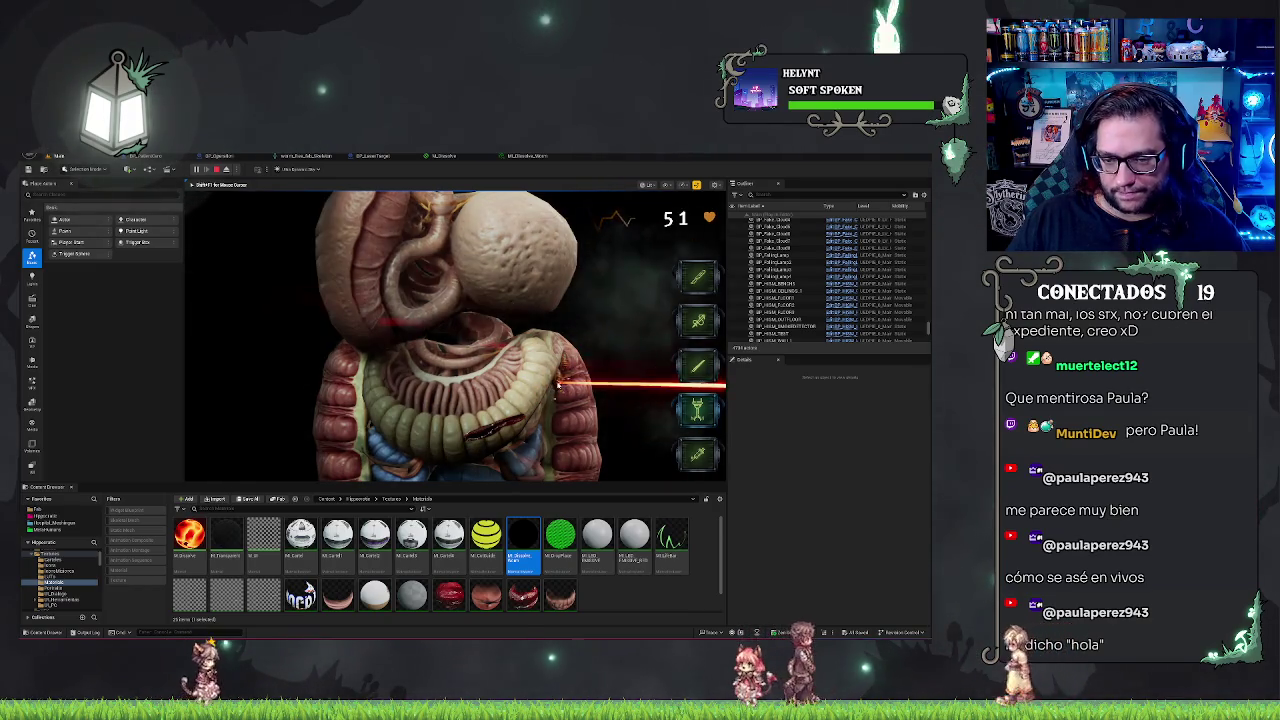
pyautogui.click(561, 379)
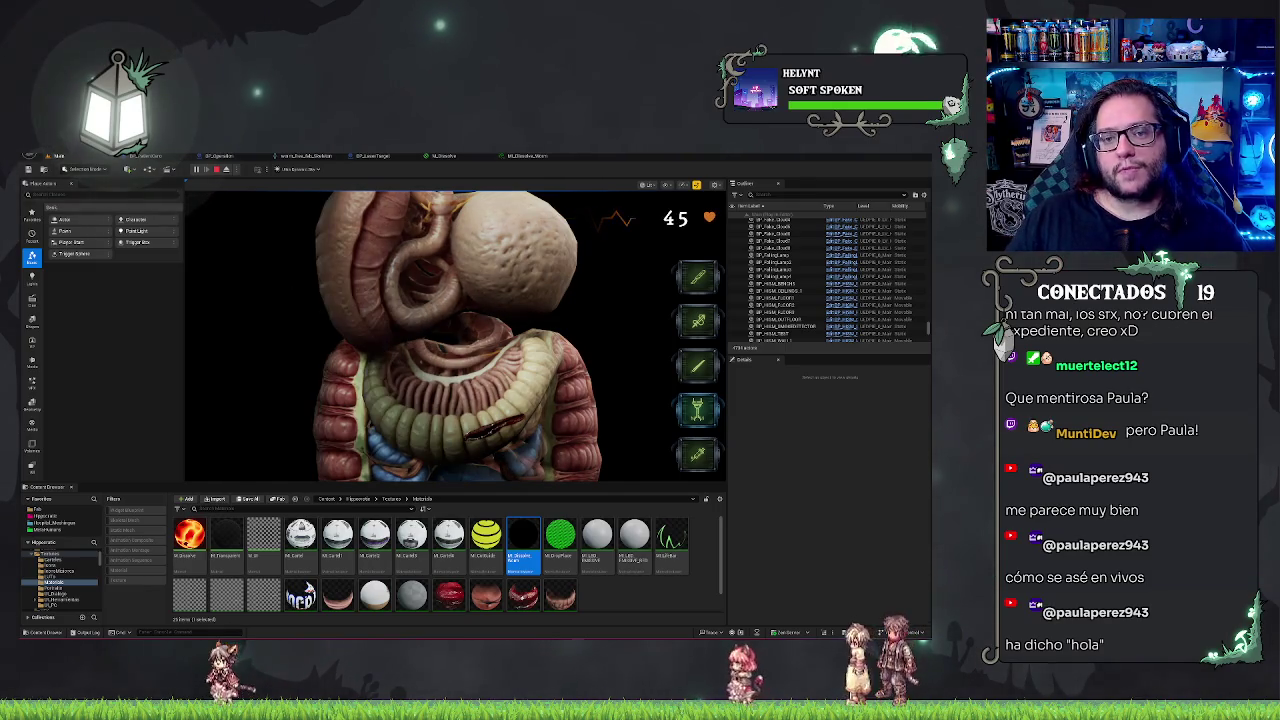
pyautogui.click(527, 156)
# Glance at the M_Dissolve graph, return to MI_Dissolve_Worm, then go back to the level
pyautogui.click(446, 157)
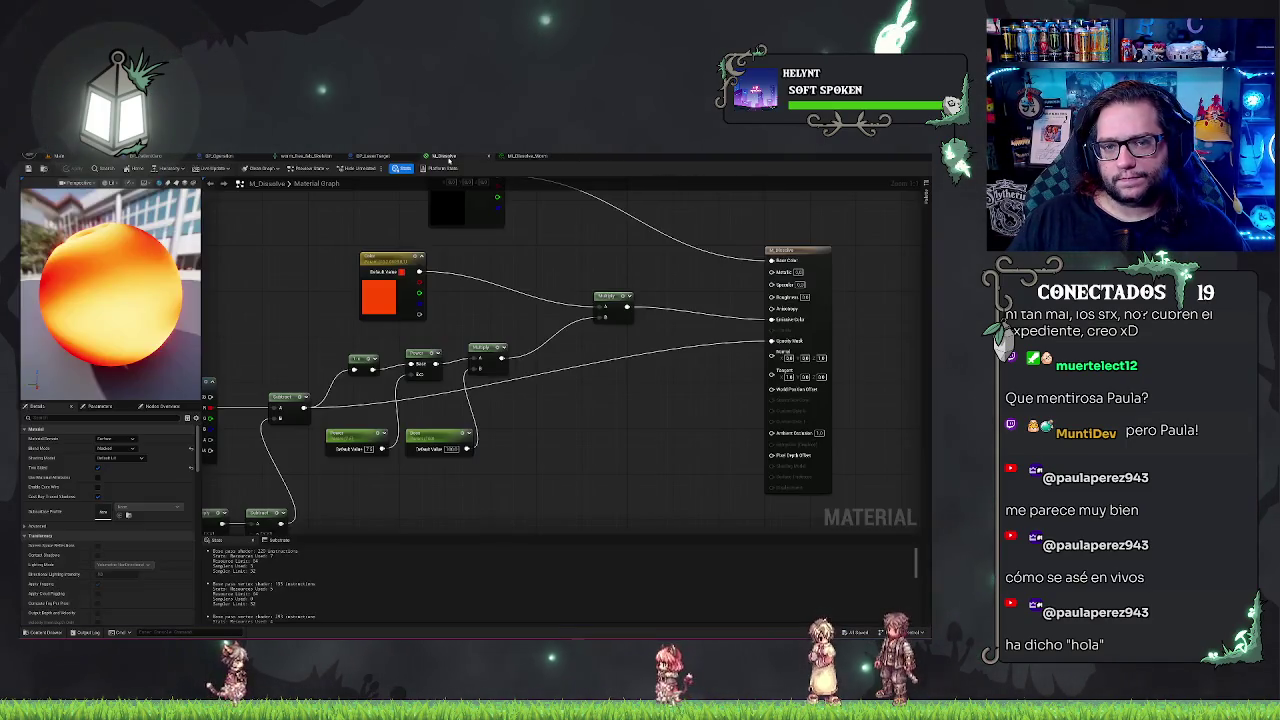
pyautogui.click(520, 156)
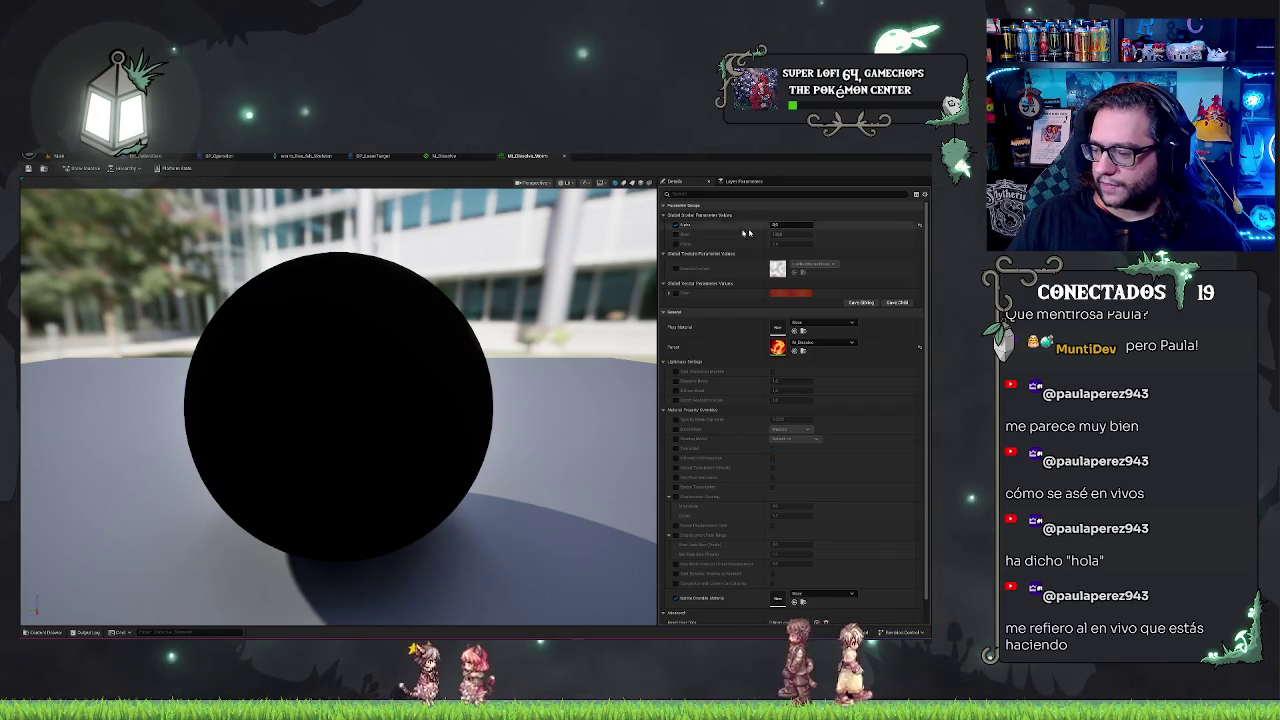
pyautogui.click(58, 156)
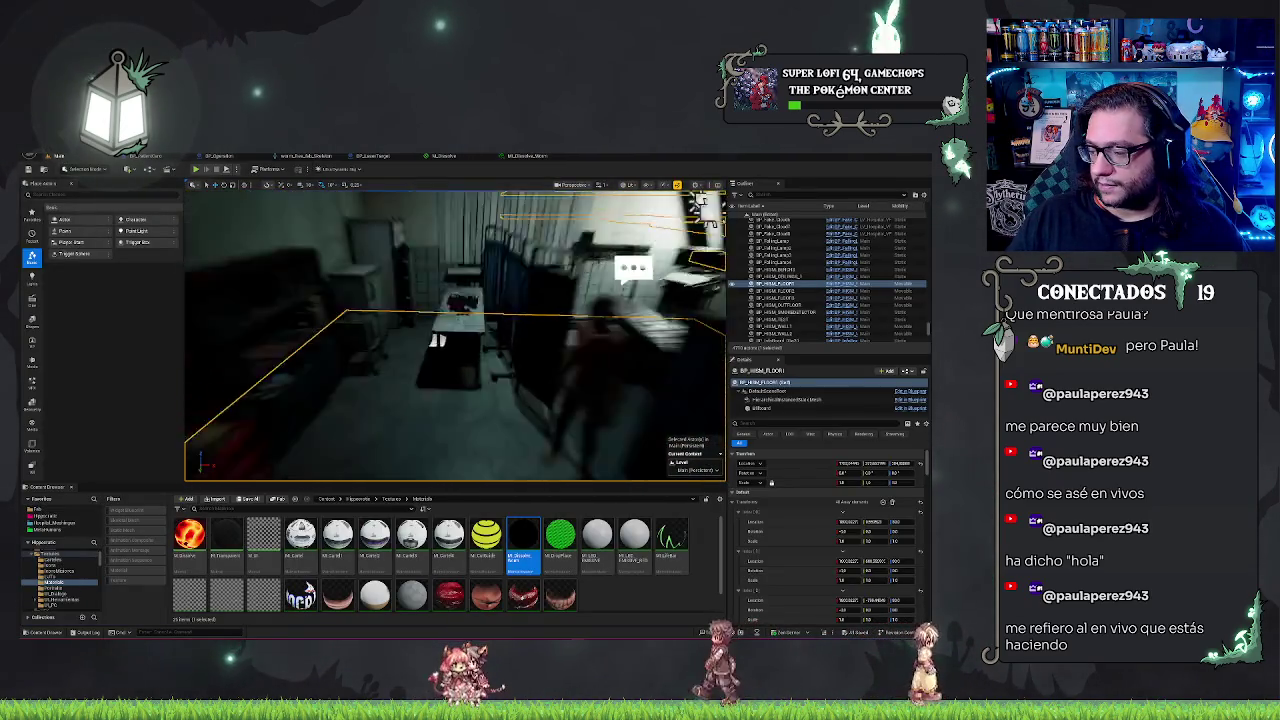
# Clear the selection, reframe the hospital room view, and bring MI_Dissolve_Worm back to front
pyautogui.press('Escape')
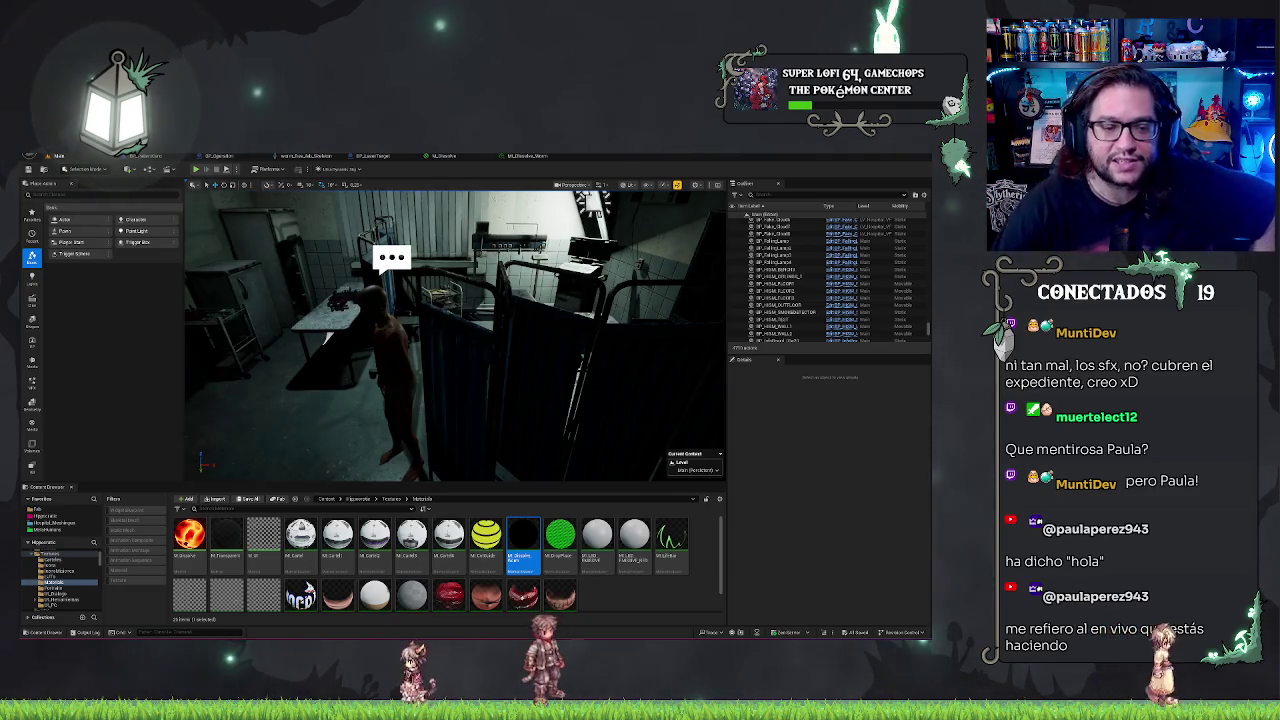
pyautogui.moveTo(598, 290)
pyautogui.mouseDown()
pyautogui.moveTo(419, 410)
pyautogui.moveTo(455, 265)
pyautogui.mouseUp()
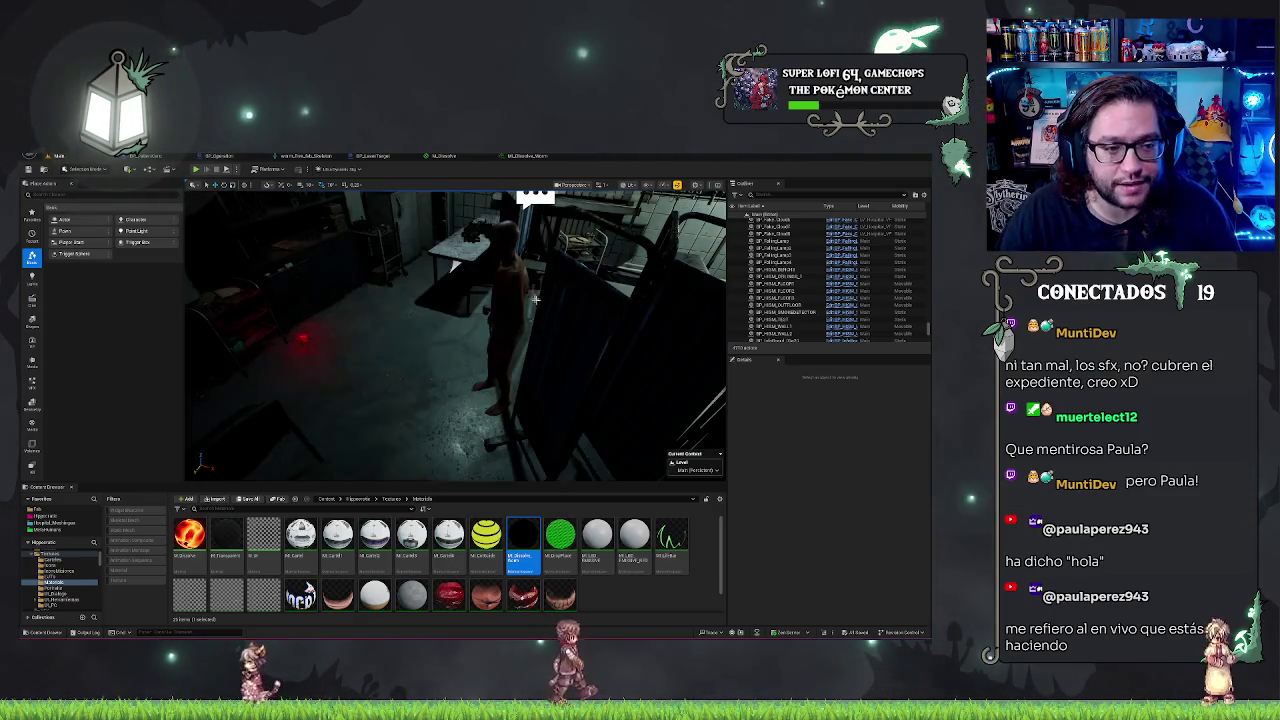
pyautogui.moveTo(455, 300); pyautogui.dragTo(430, 300)
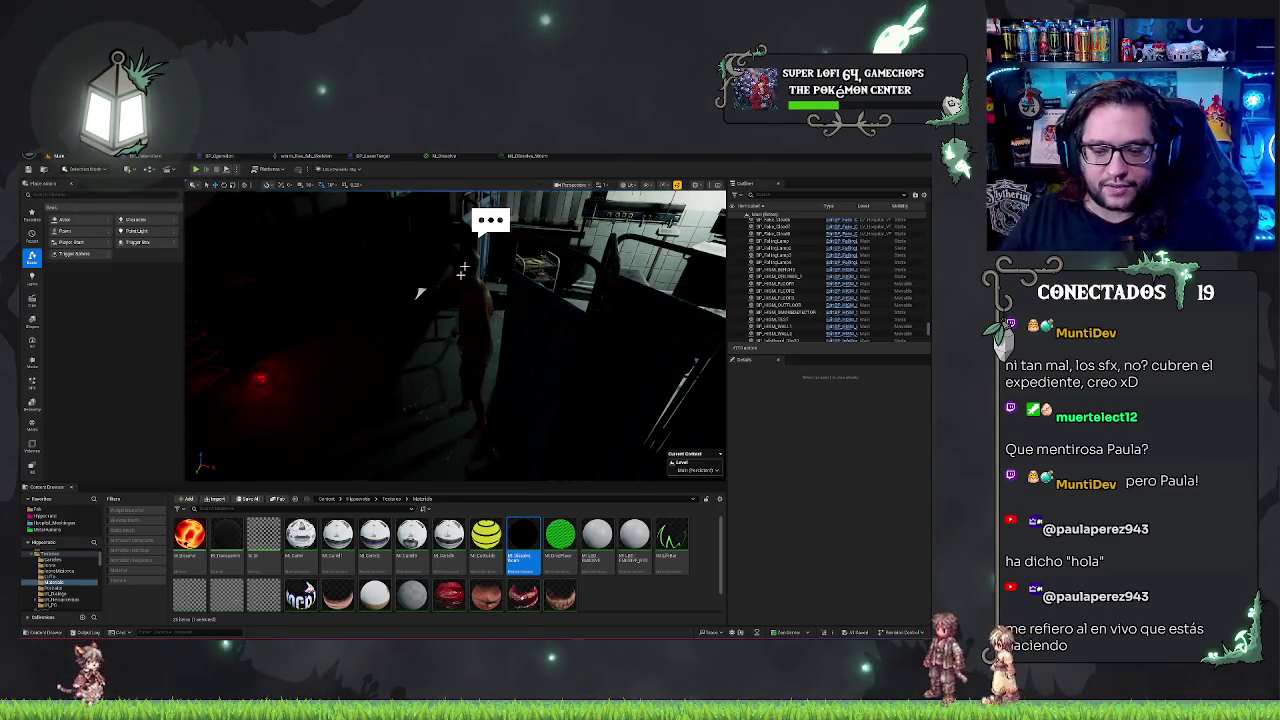
pyautogui.moveTo(405, 352); pyautogui.dragTo(405, 352)
pyautogui.click(528, 156)
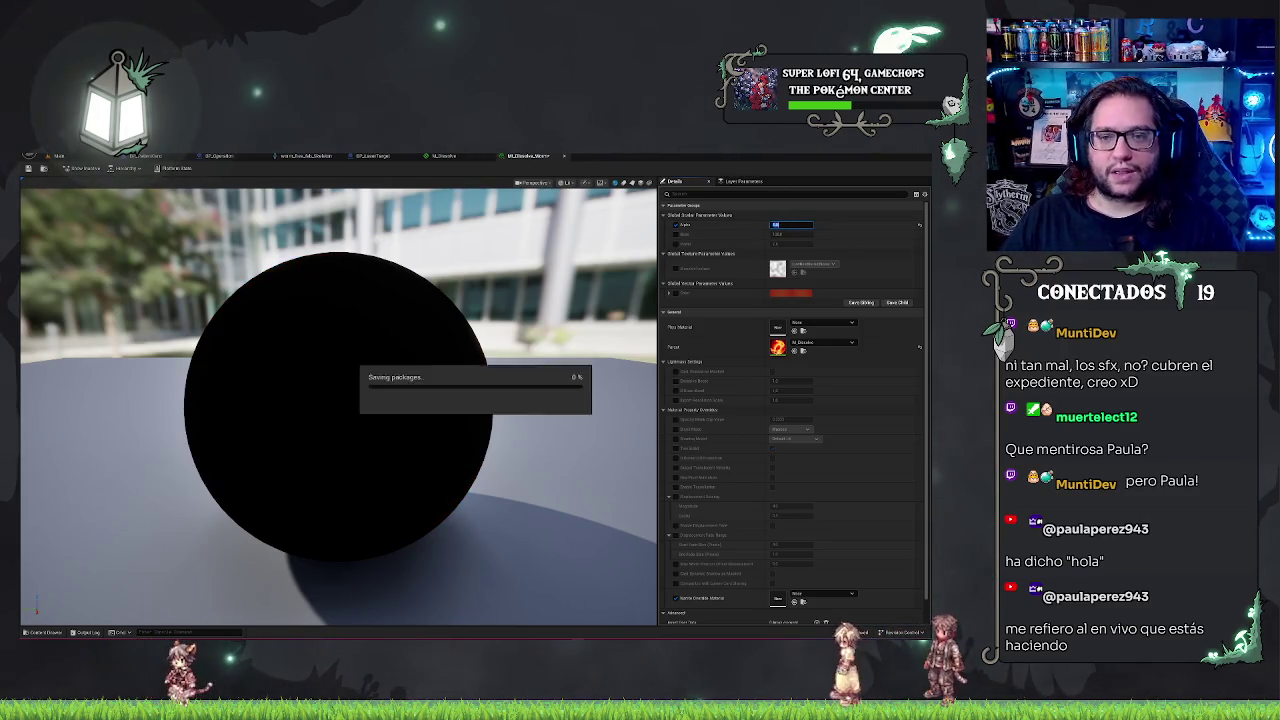
# Open BP_LaserTarget's DissapearComp timeline, select its start and middle keys, then return to the level
pyautogui.click(448, 156)
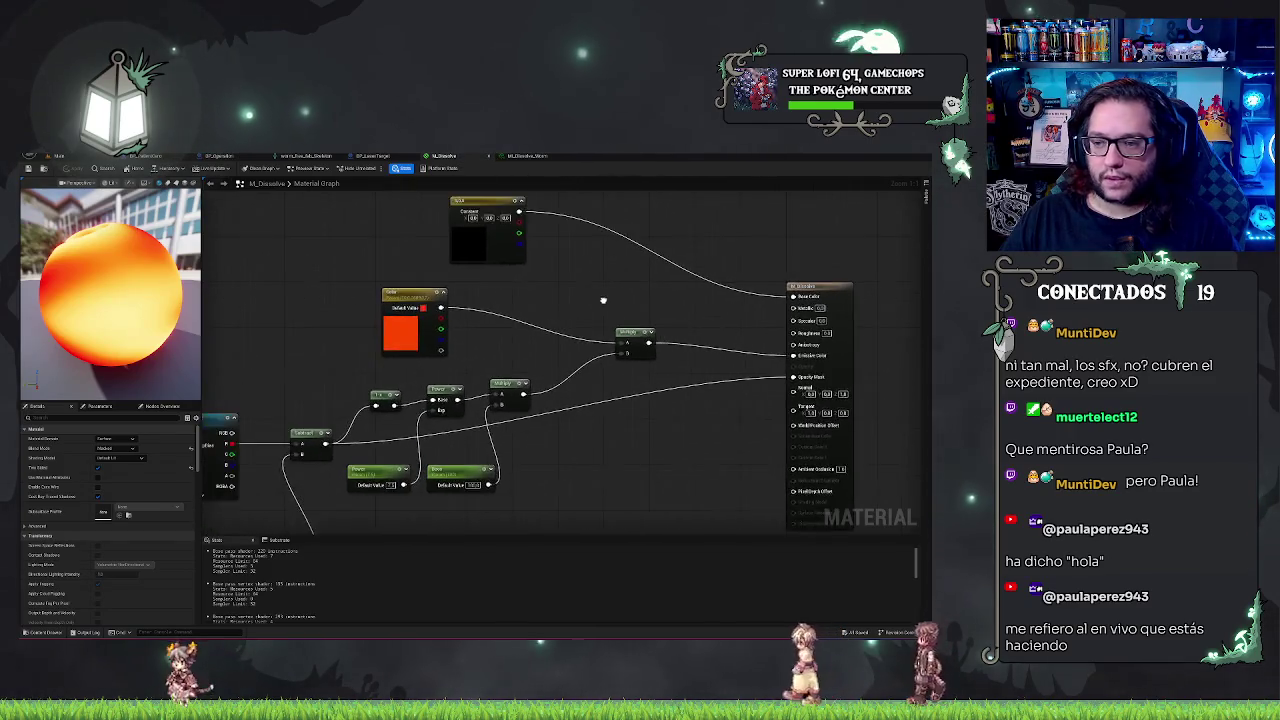
pyautogui.click(371, 156)
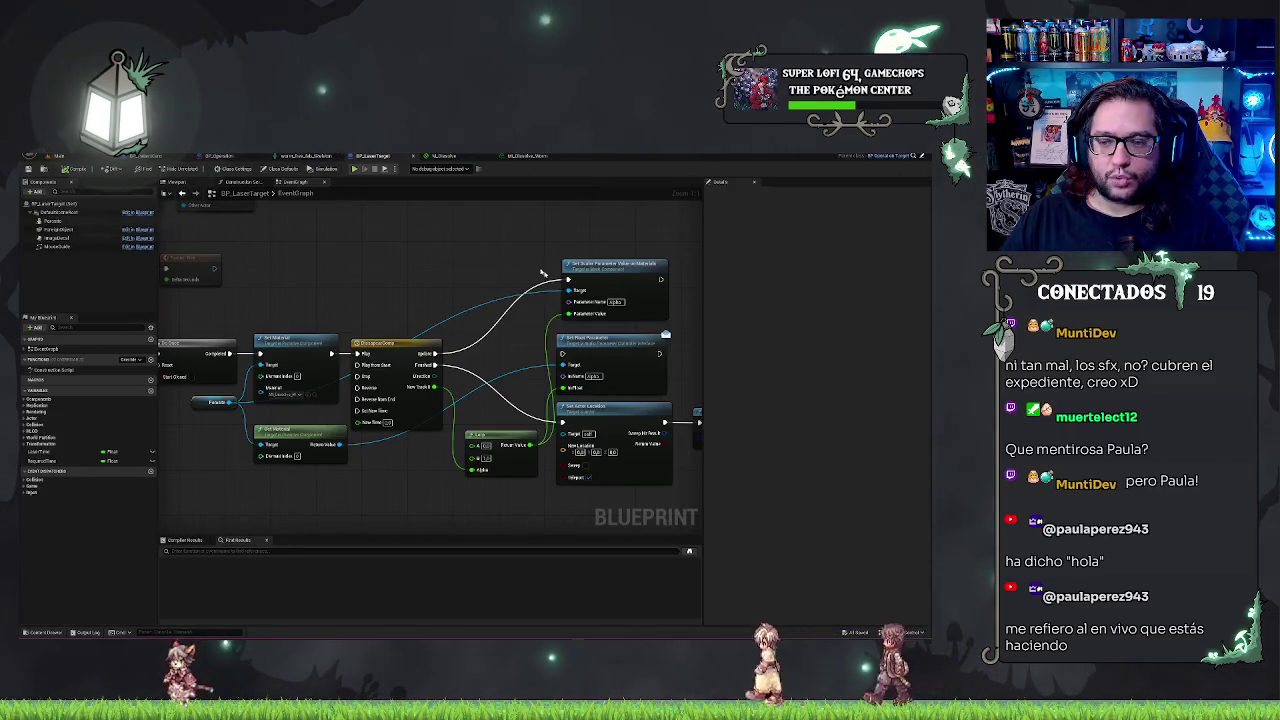
pyautogui.doubleClick(376, 343)
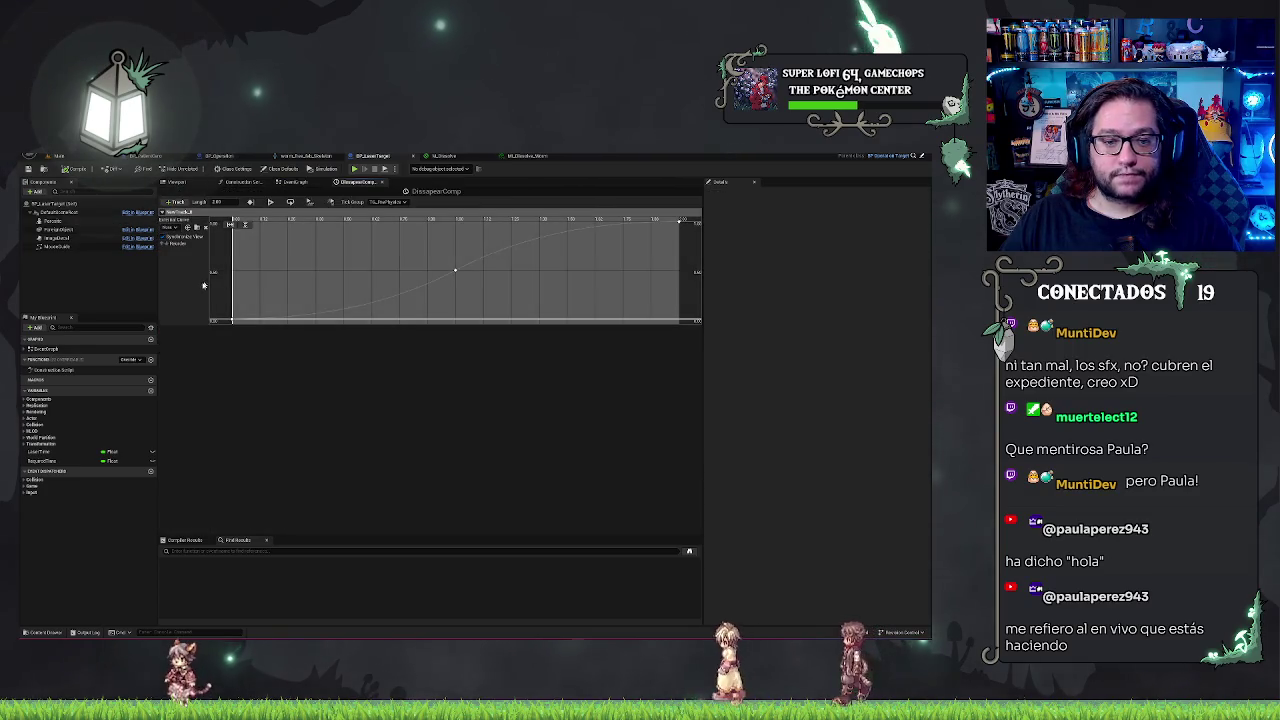
pyautogui.click(232, 319)
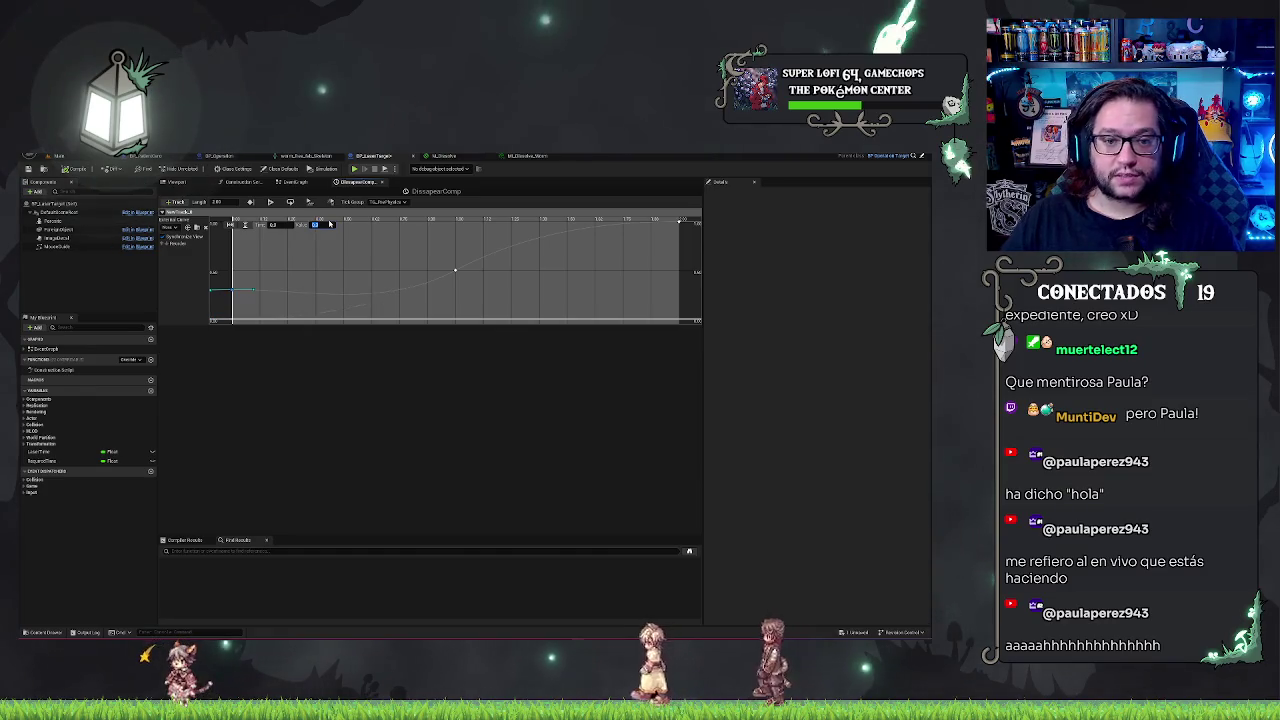
pyautogui.click(455, 270)
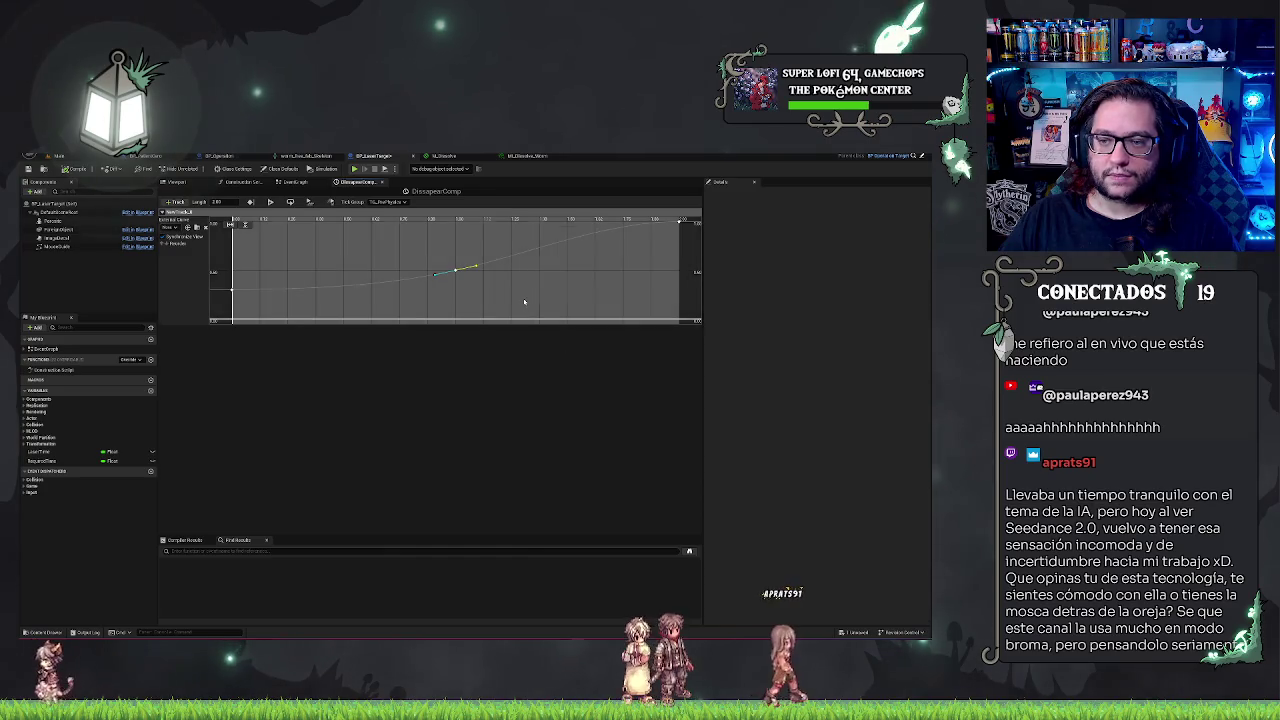
pyautogui.scroll(-2, 470, 315)
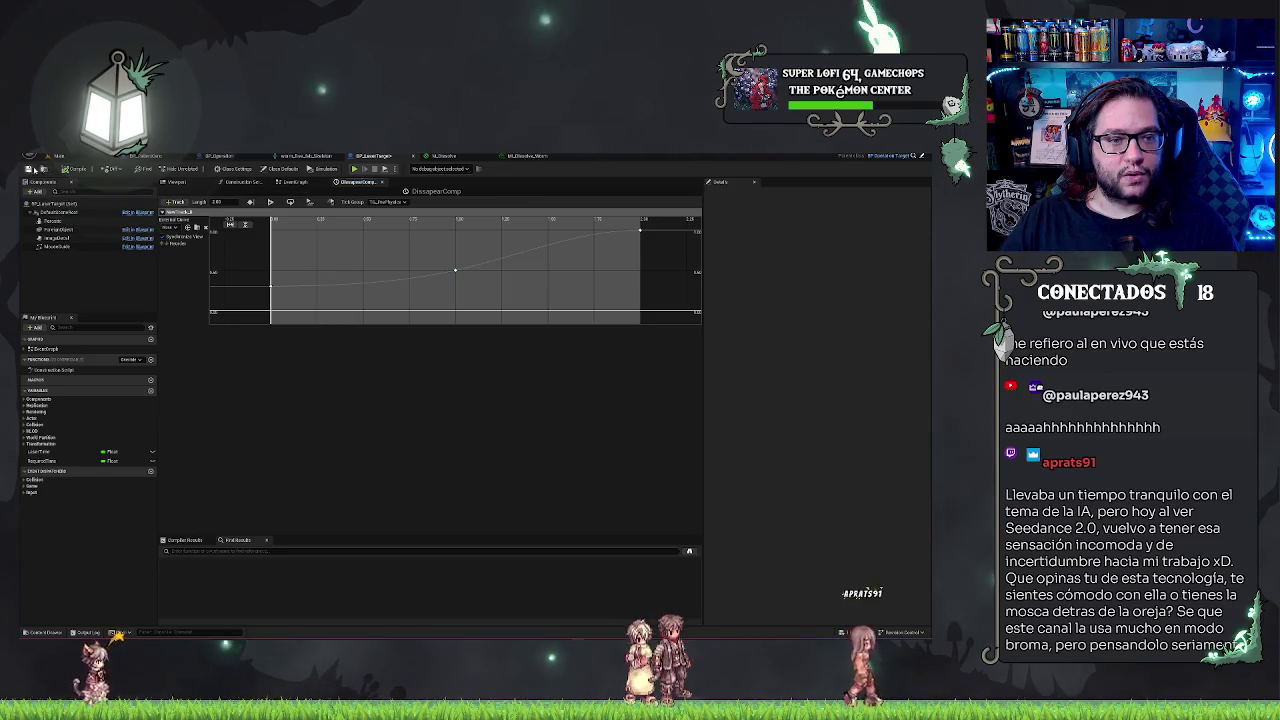
pyautogui.click(58, 156)
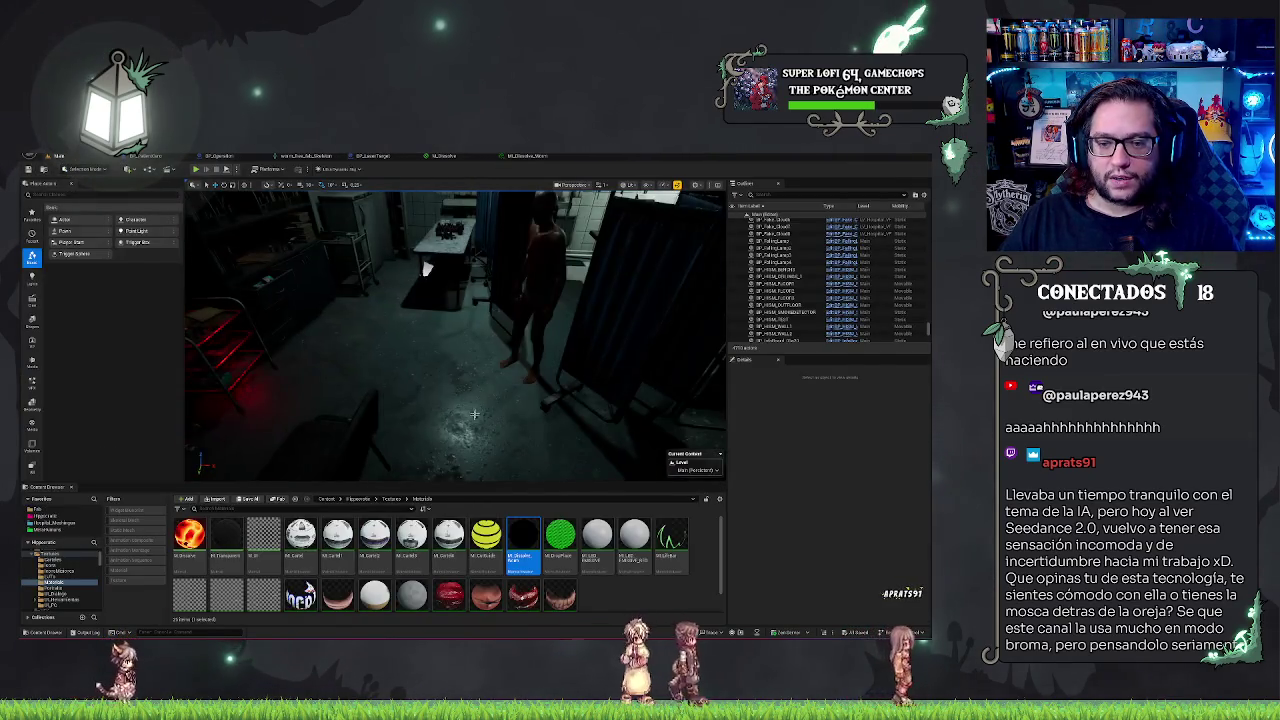
# Start a Play From Here session at a spot on the hospital floor
pyautogui.rightClick(472, 192)
pyautogui.click(489, 416)
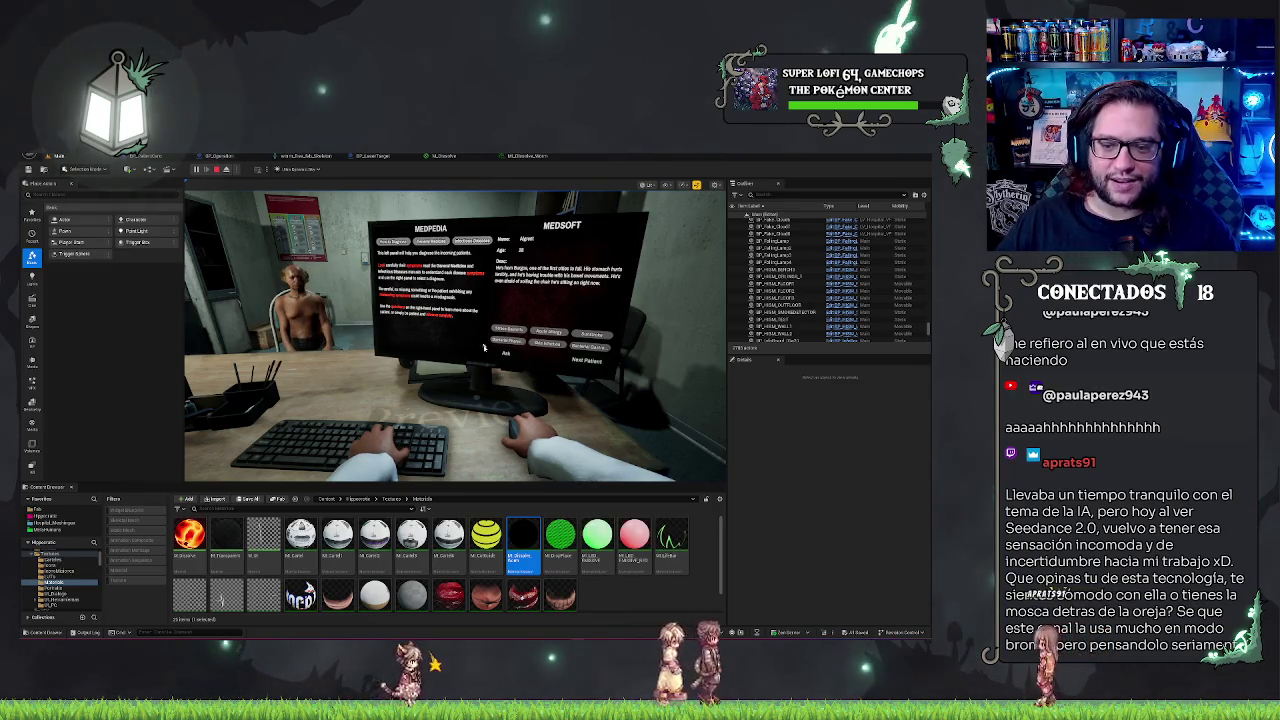
# Ask the patient a question on the MedPedia screen, then eject the camera with F8
pyautogui.click(505, 356)
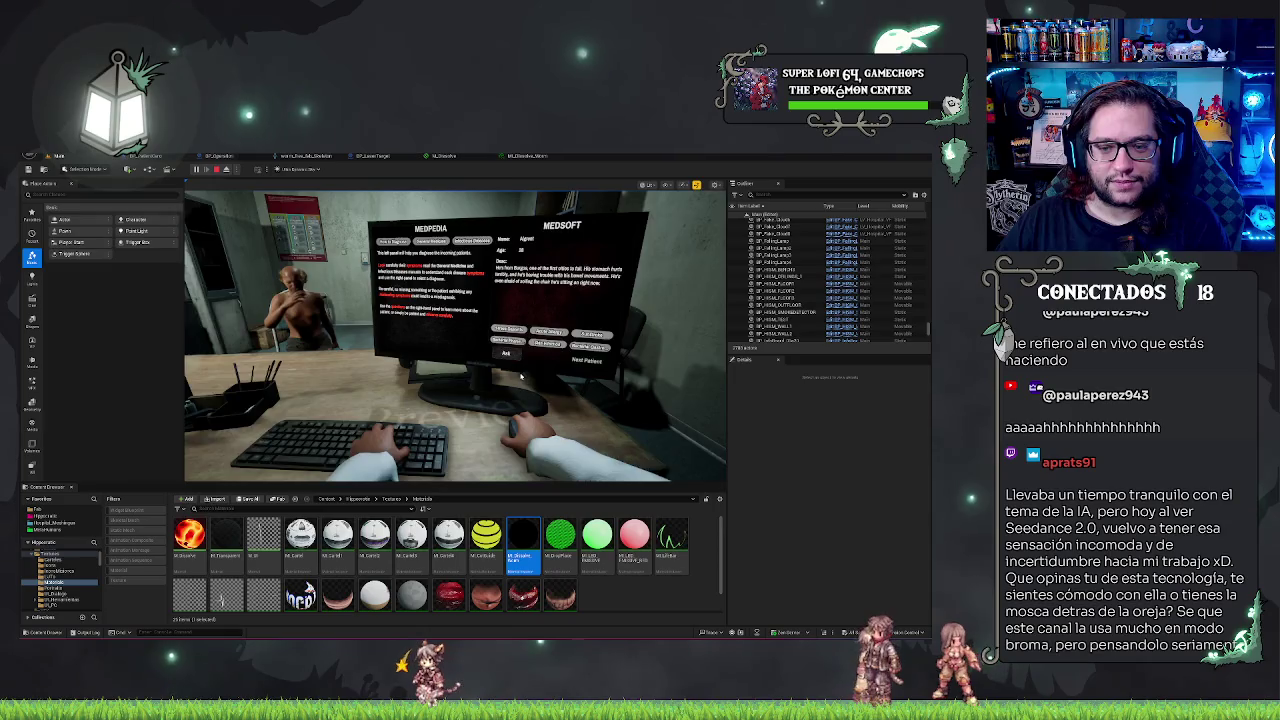
pyautogui.press('Escape')
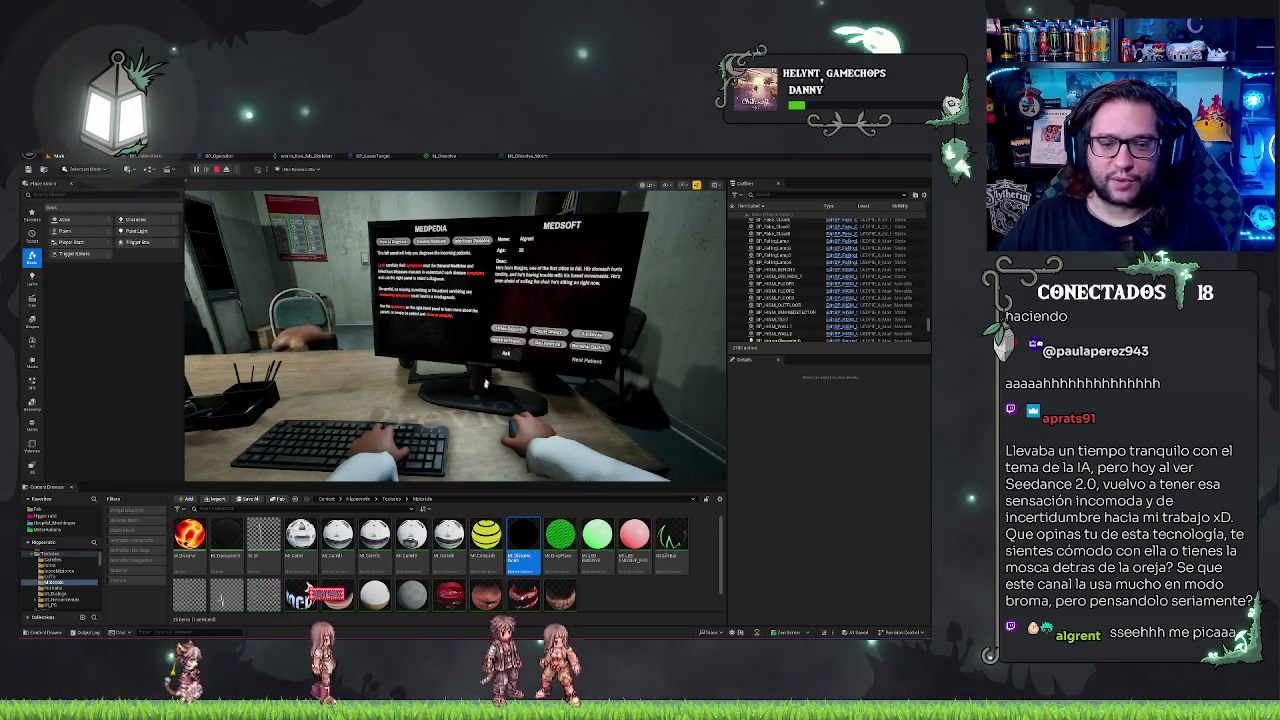
pyautogui.press('F8')
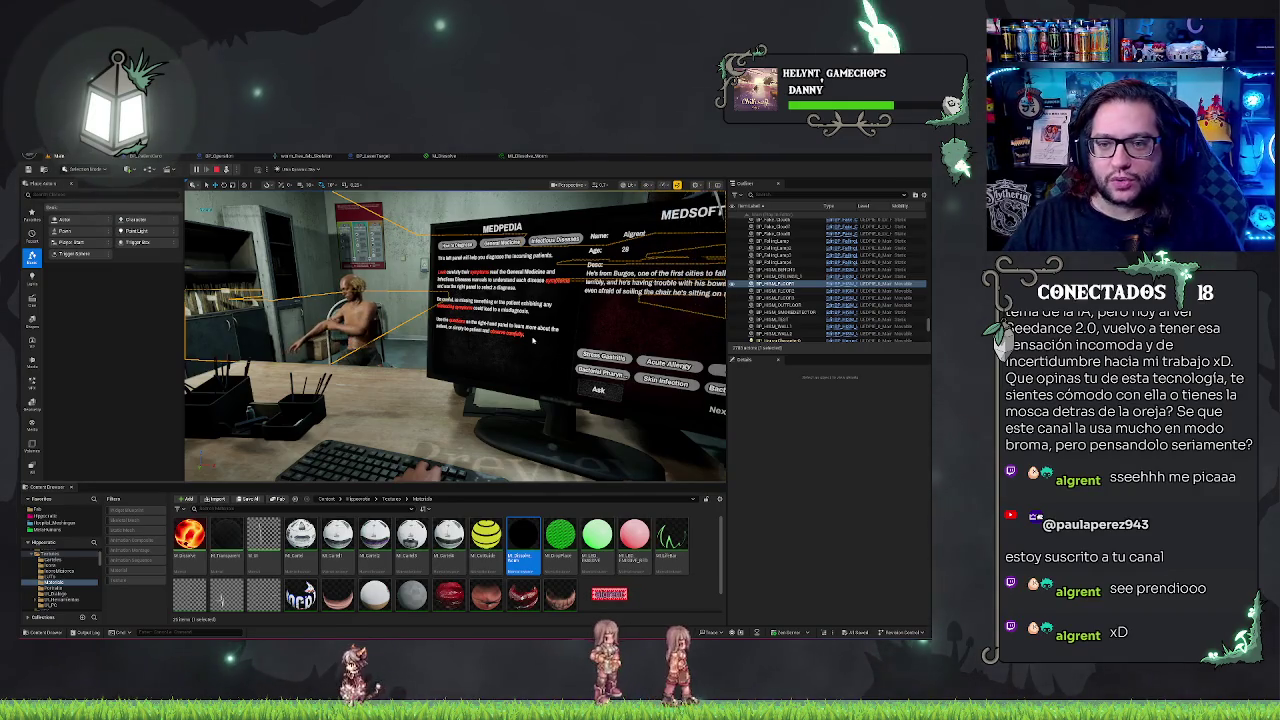
# Stop the play session and fly the viewport camera past the shelves to the office desk and monitor
pyautogui.press('Escape')
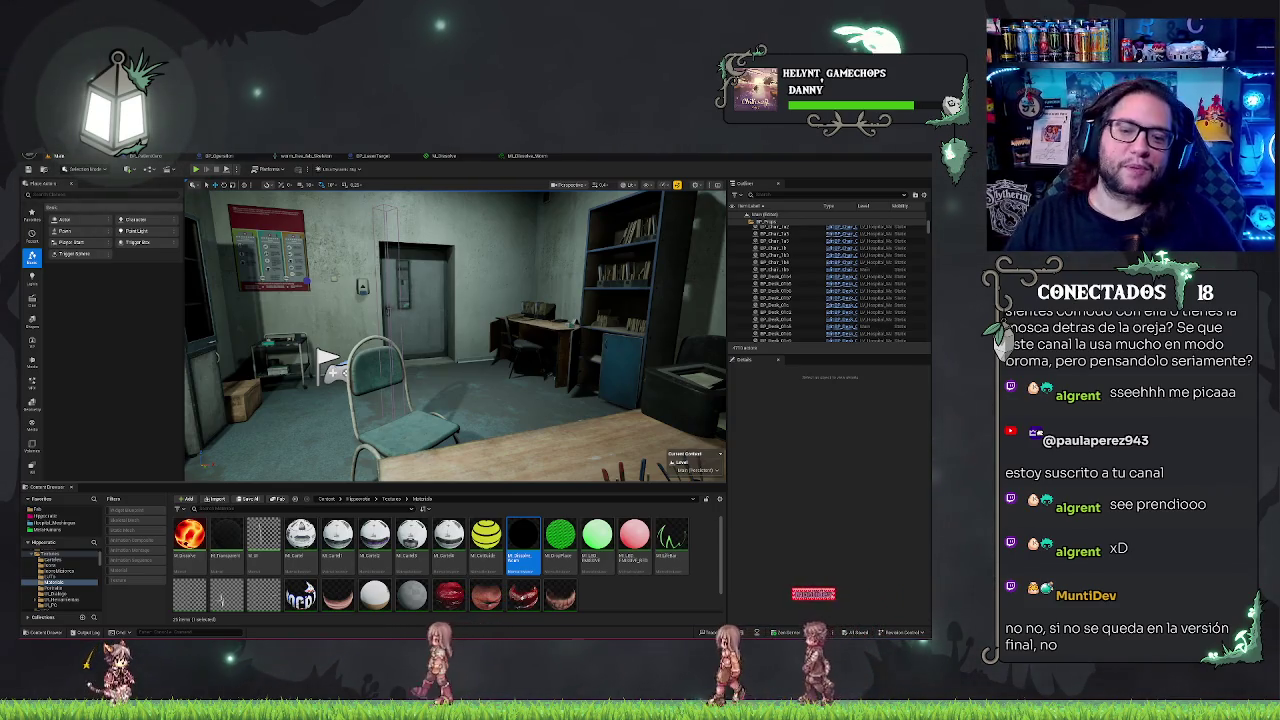
pyautogui.press('w')
pyautogui.press('s')
pyautogui.moveTo(360, 375)
pyautogui.mouseDown()
pyautogui.moveTo(345, 425)
pyautogui.moveTo(230, 370)
pyautogui.mouseUp()
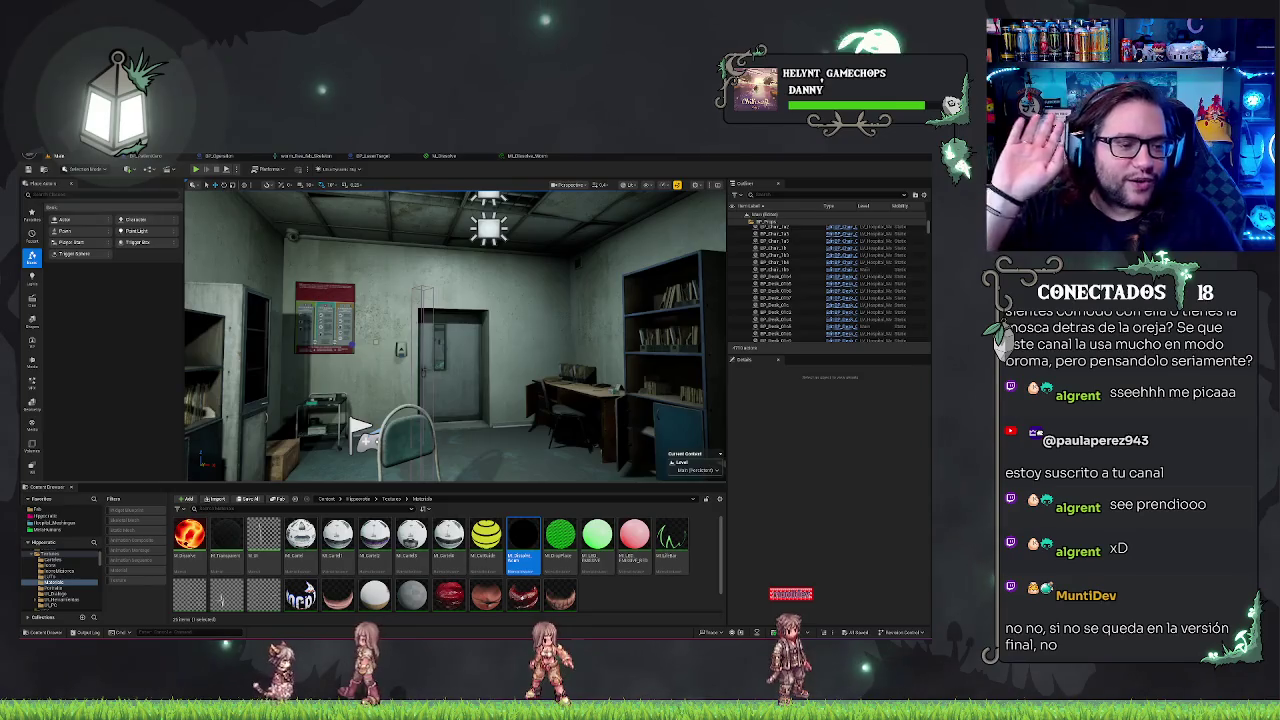
pyautogui.moveTo(350, 421); pyautogui.dragTo(288, 399)
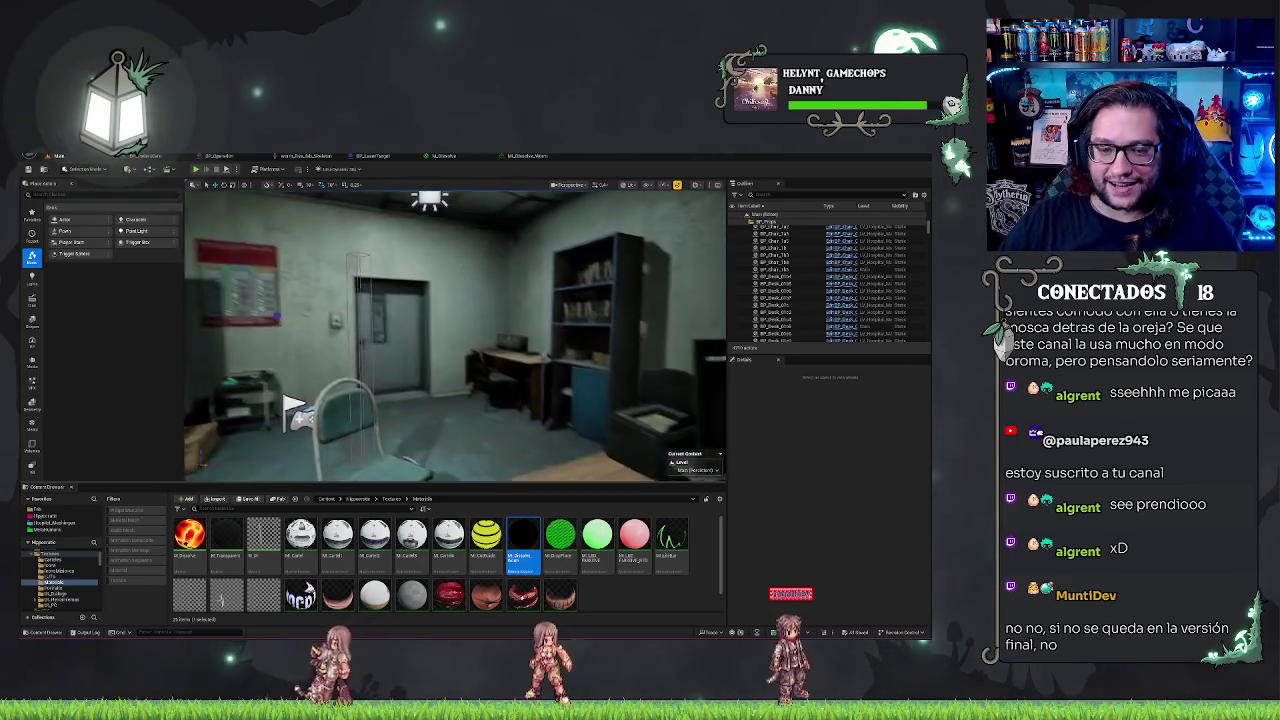
pyautogui.moveTo(400, 420); pyautogui.dragTo(521, 445)
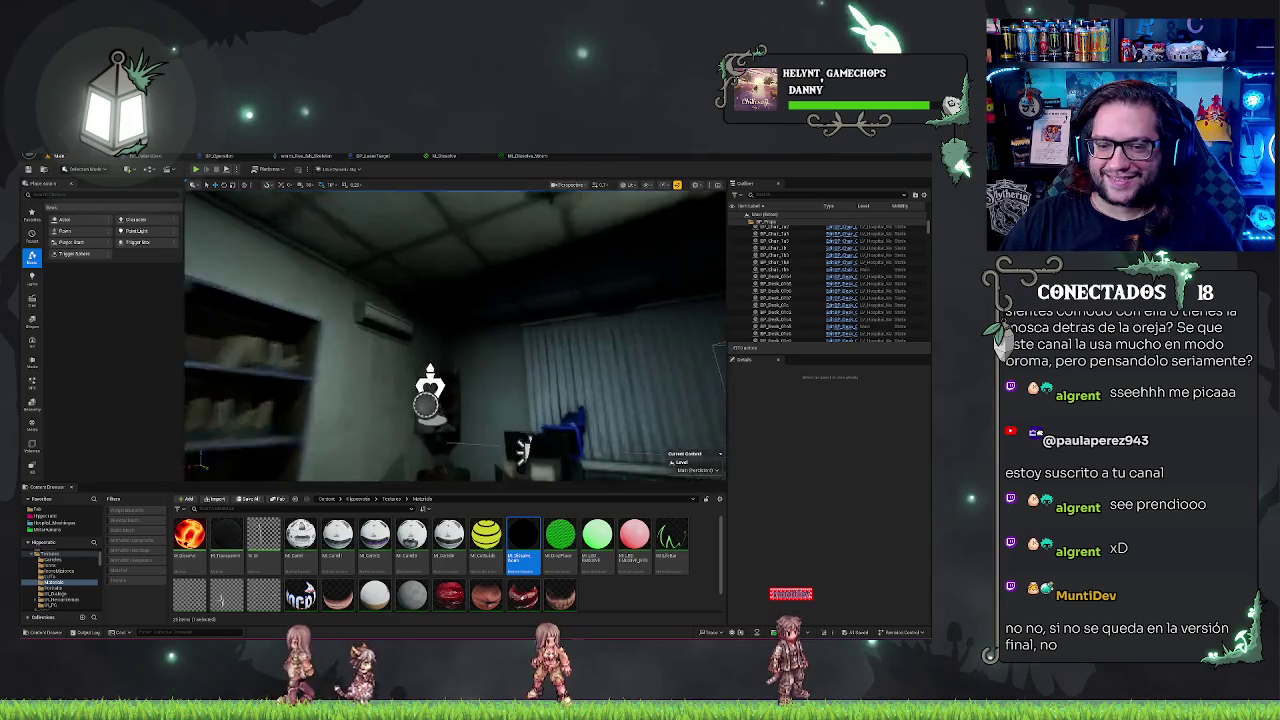
pyautogui.moveTo(450, 420); pyautogui.dragTo(326, 385)
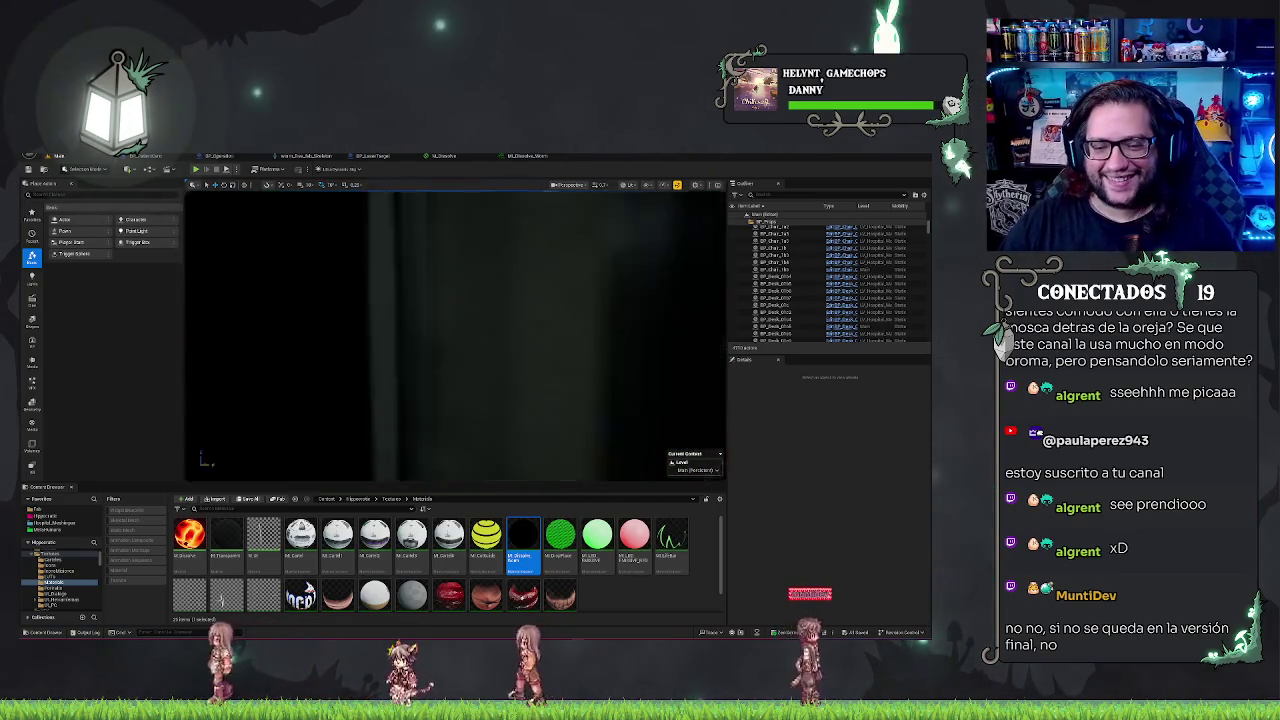
pyautogui.moveTo(597, 393)
pyautogui.mouseDown()
pyautogui.moveTo(697, 415)
pyautogui.moveTo(455, 440)
pyautogui.moveTo(651, 414)
pyautogui.moveTo(455, 368)
pyautogui.moveTo(530, 365)
pyautogui.mouseUp()
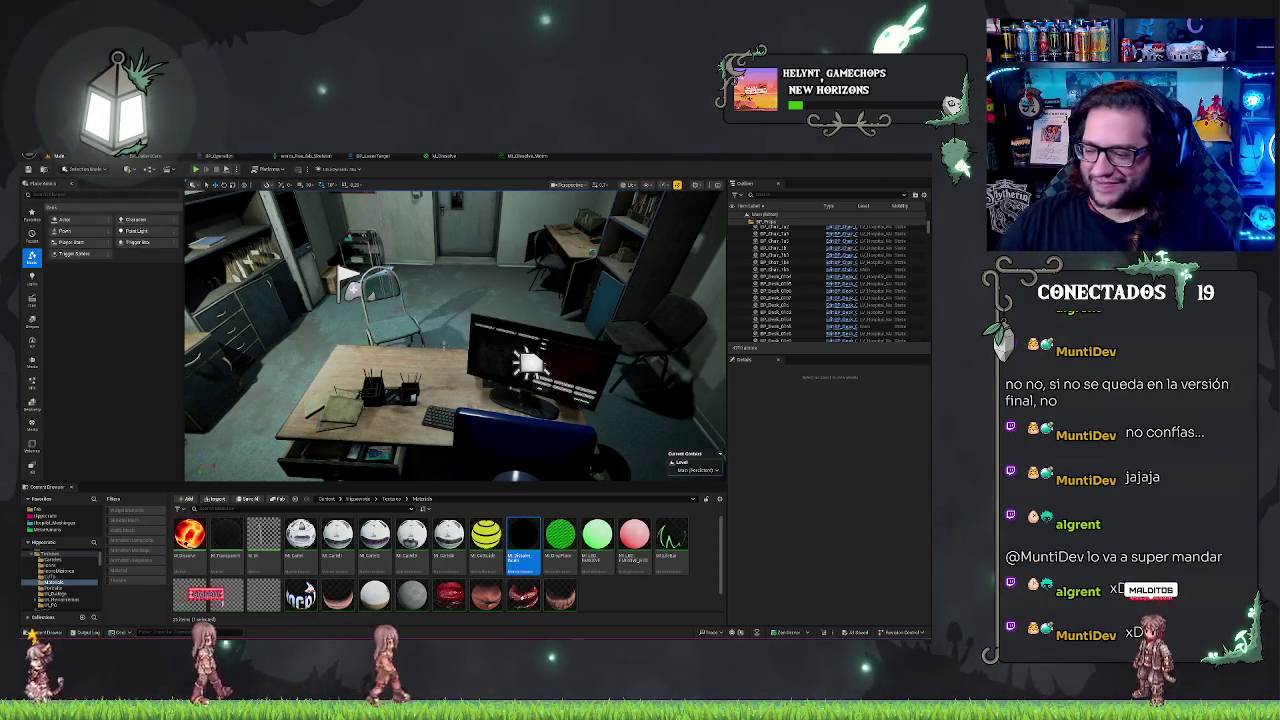
# Move the viewport forward toward the office door and chair
pyautogui.scroll(-3, 455, 336)
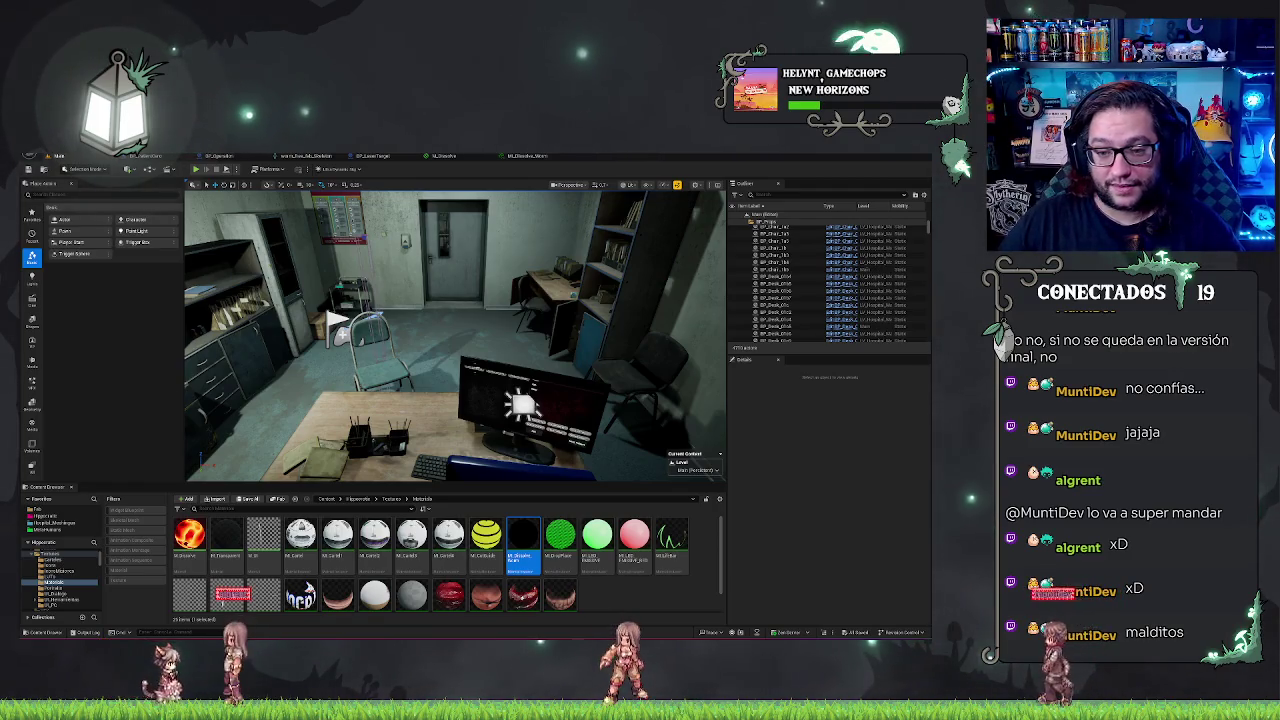
pyautogui.moveTo(474, 361)
pyautogui.mouseDown()
pyautogui.moveTo(430, 364)
pyautogui.moveTo(455, 340)
pyautogui.mouseUp()
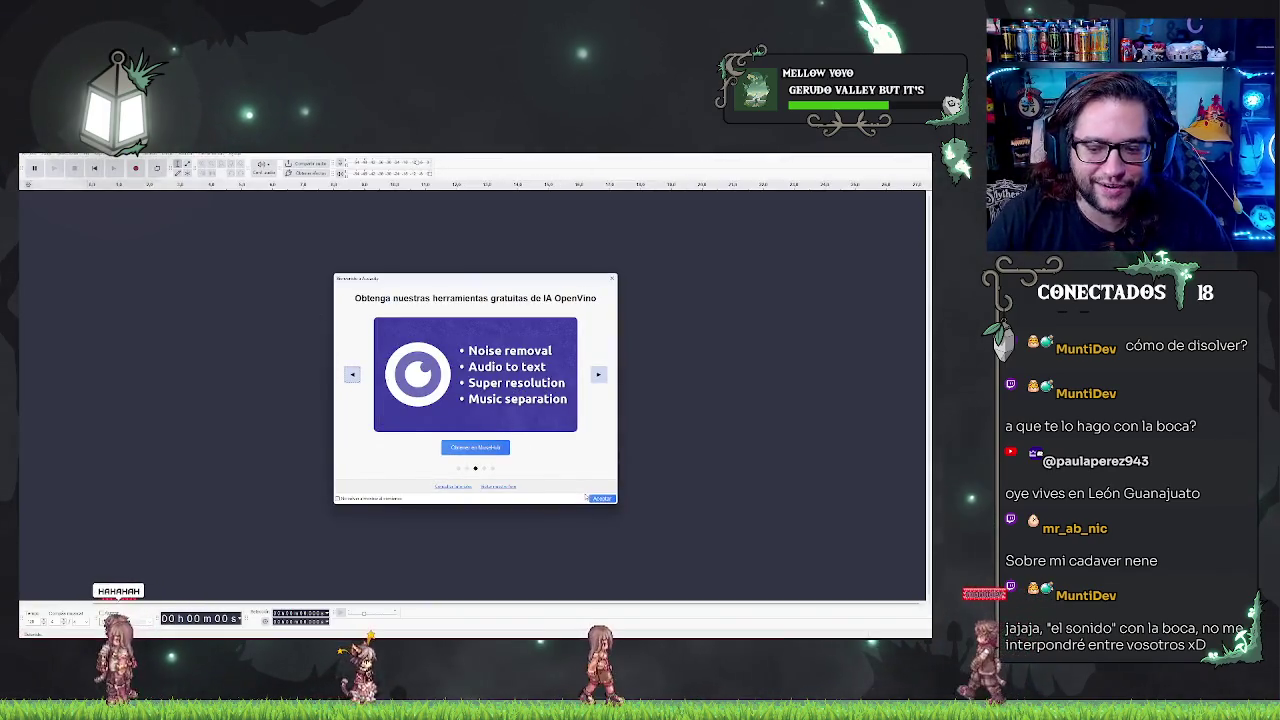
# Dismiss the welcome dialog, decline tempo detection, play the recording, and import a second sound file
pyautogui.click(601, 499)
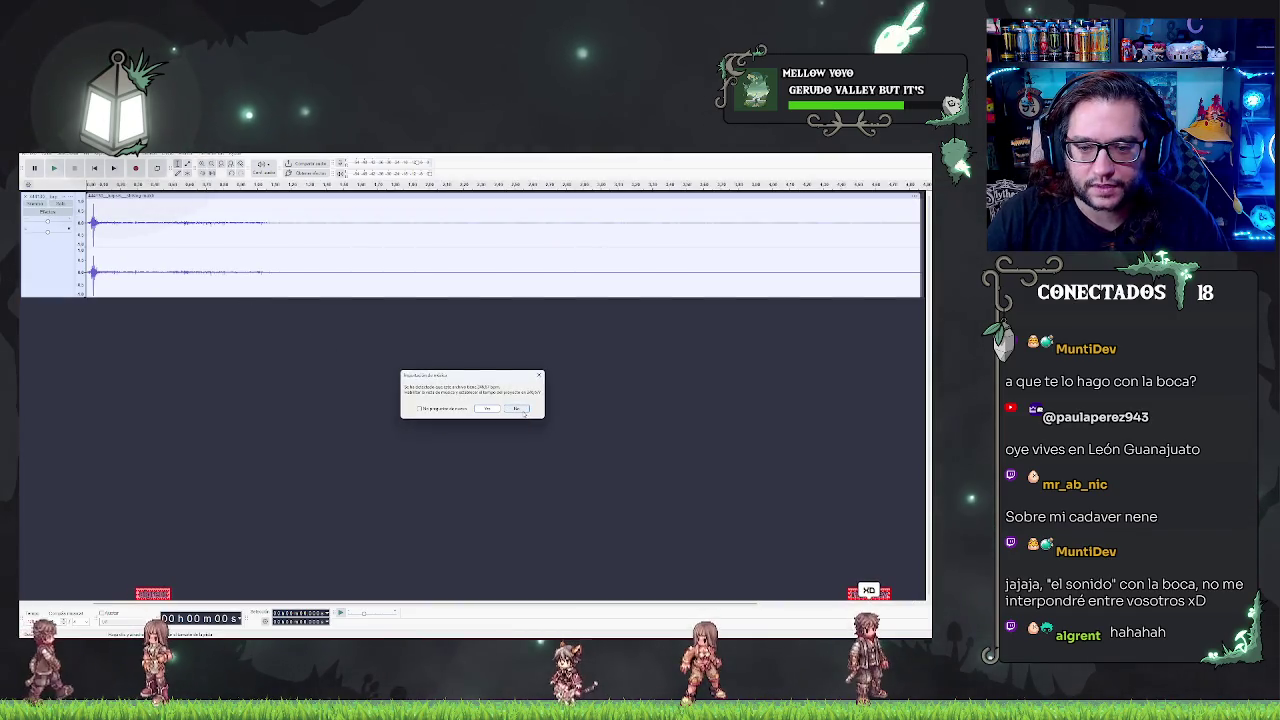
pyautogui.click(519, 410)
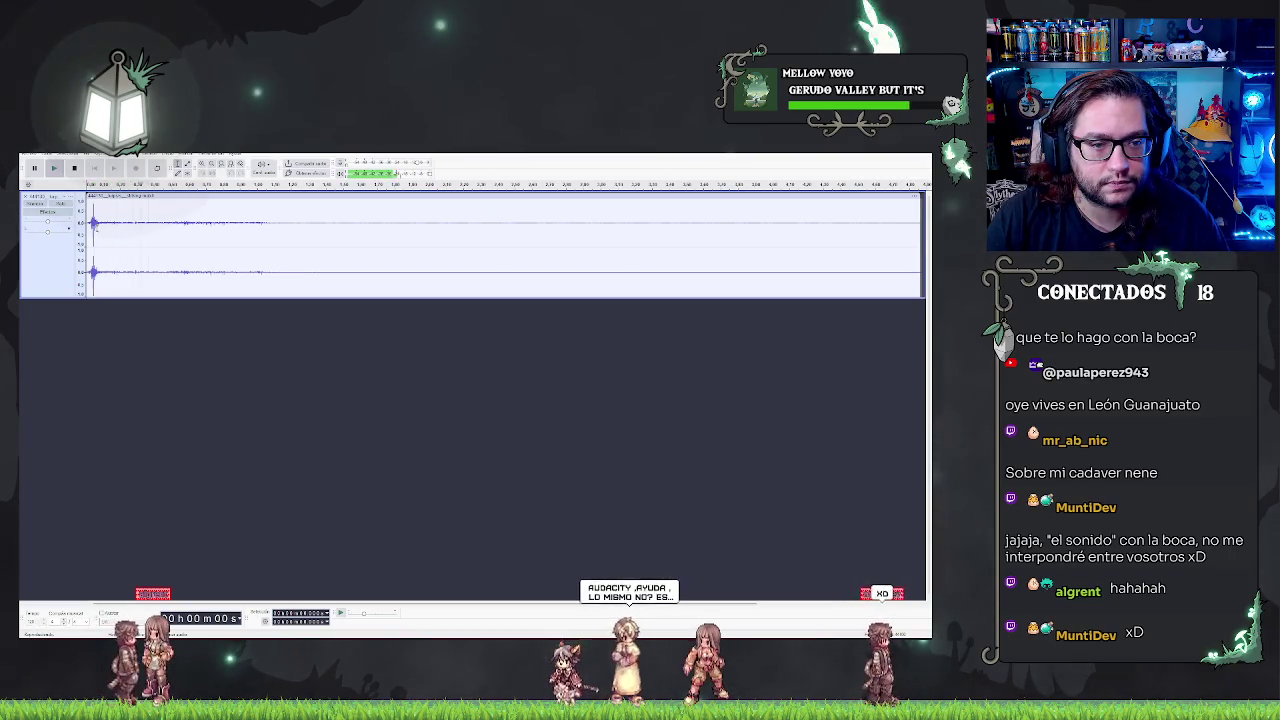
pyautogui.press('space')
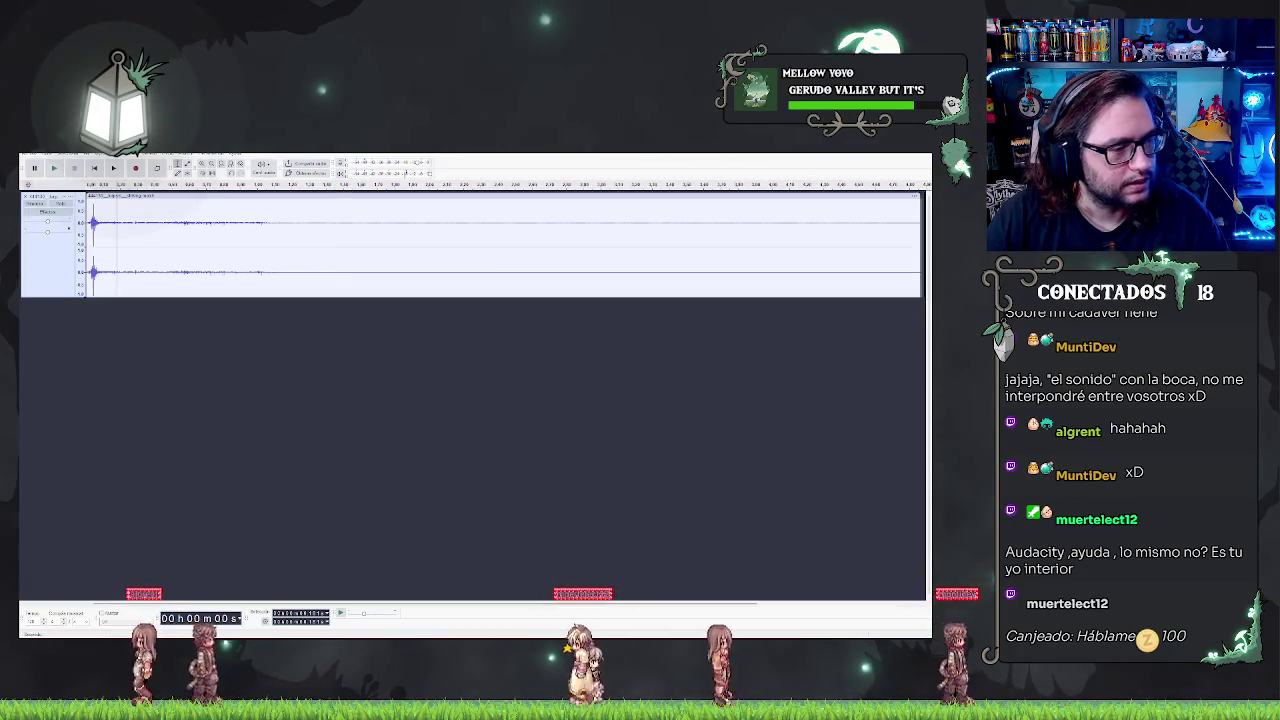
pyautogui.moveTo(240, 366); pyautogui.dragTo(213, 365)
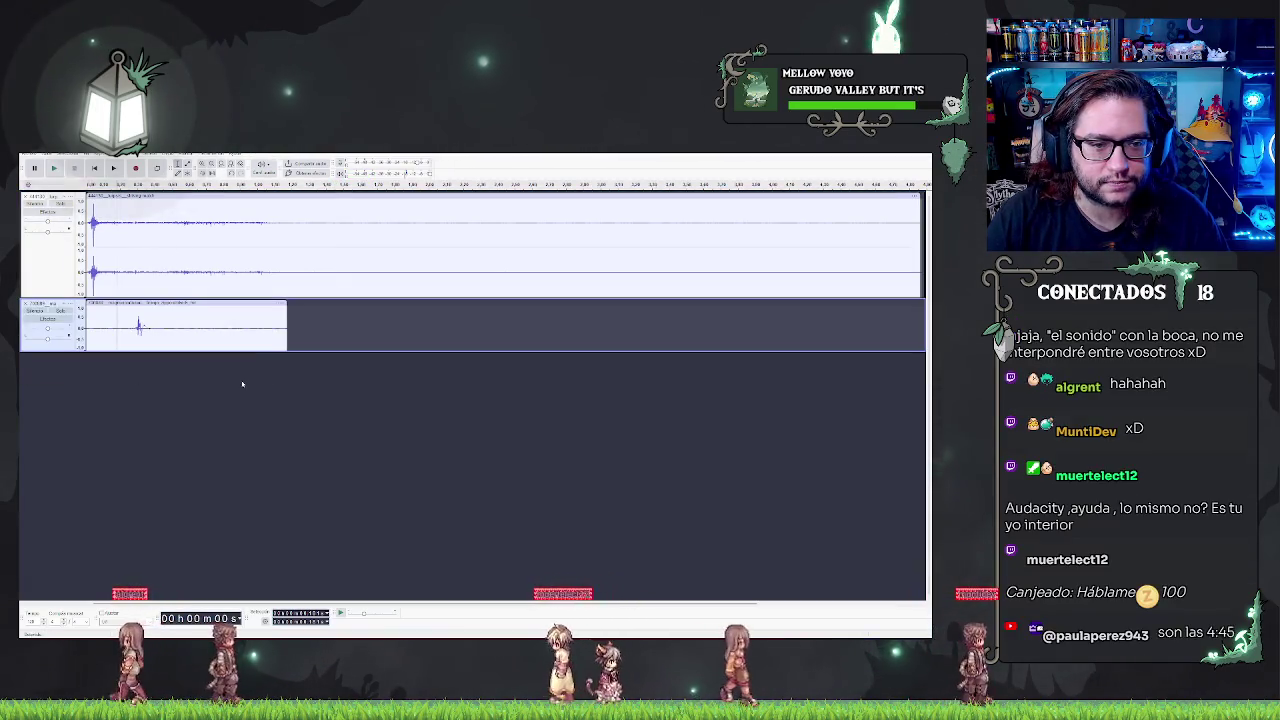
# Delete the silent start of the new second clip and preview the result
pyautogui.click(140, 325)
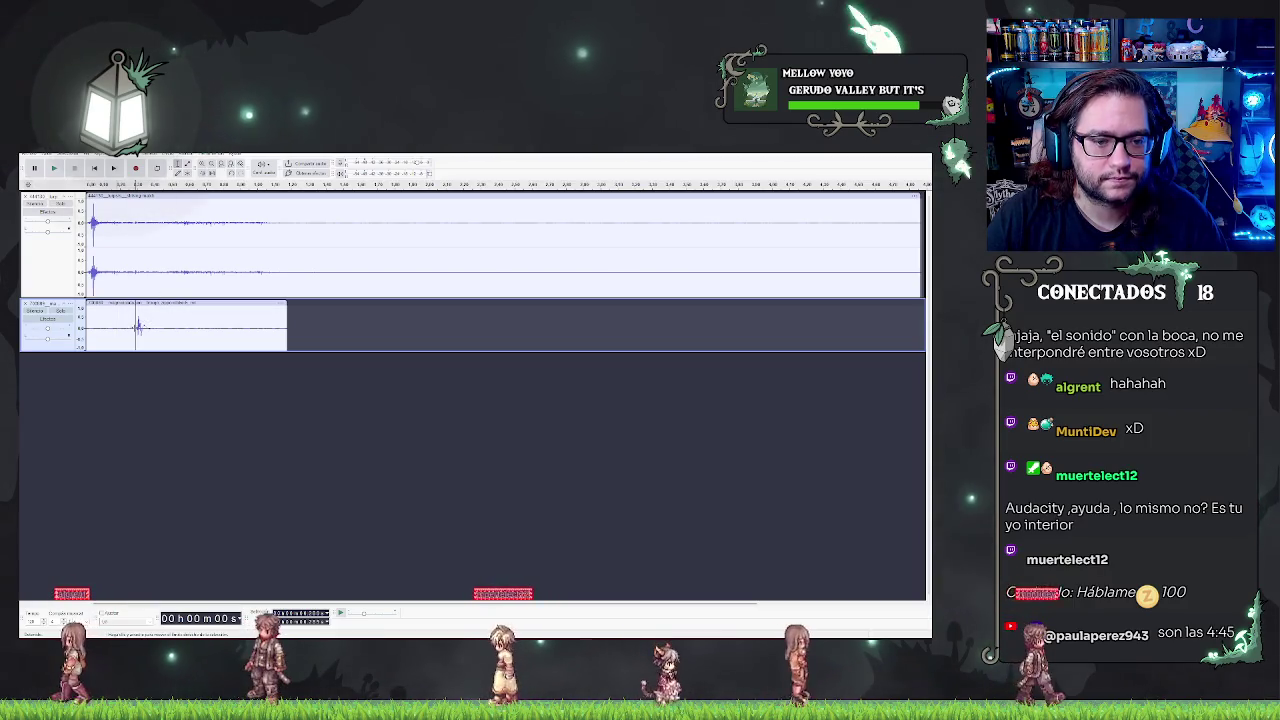
pyautogui.press('space')
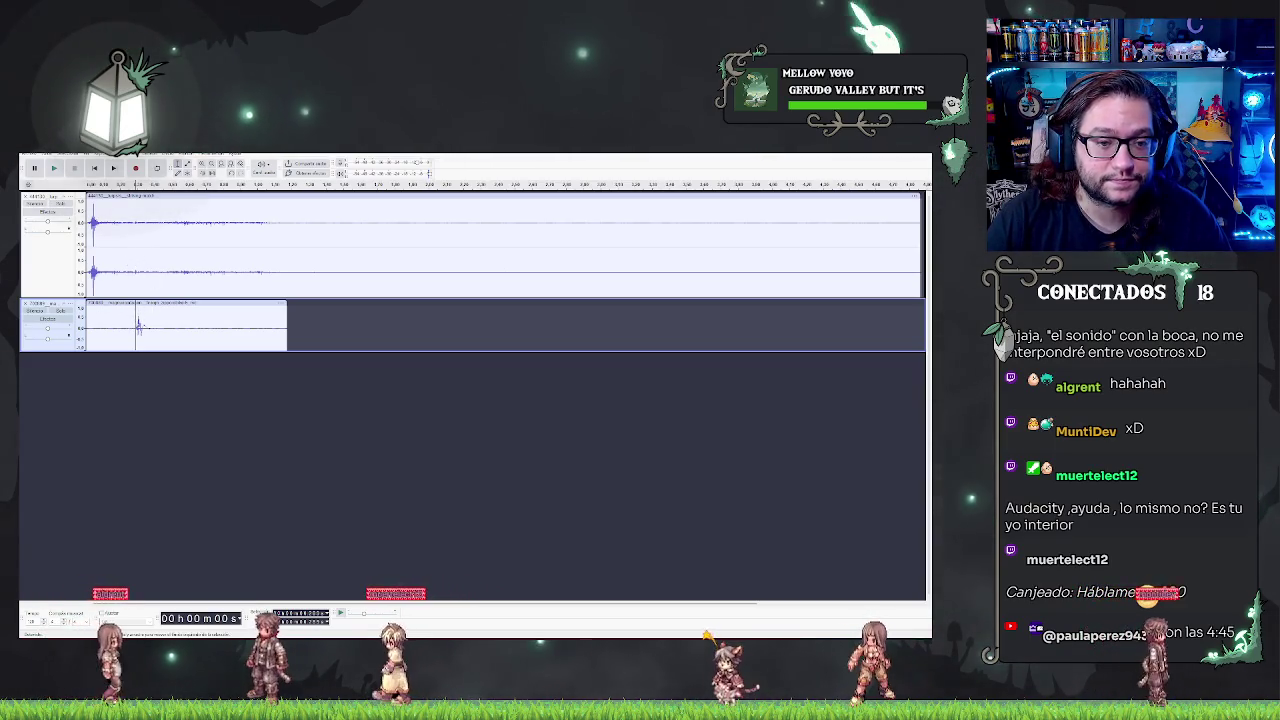
pyautogui.moveTo(135, 325); pyautogui.dragTo(55, 342)
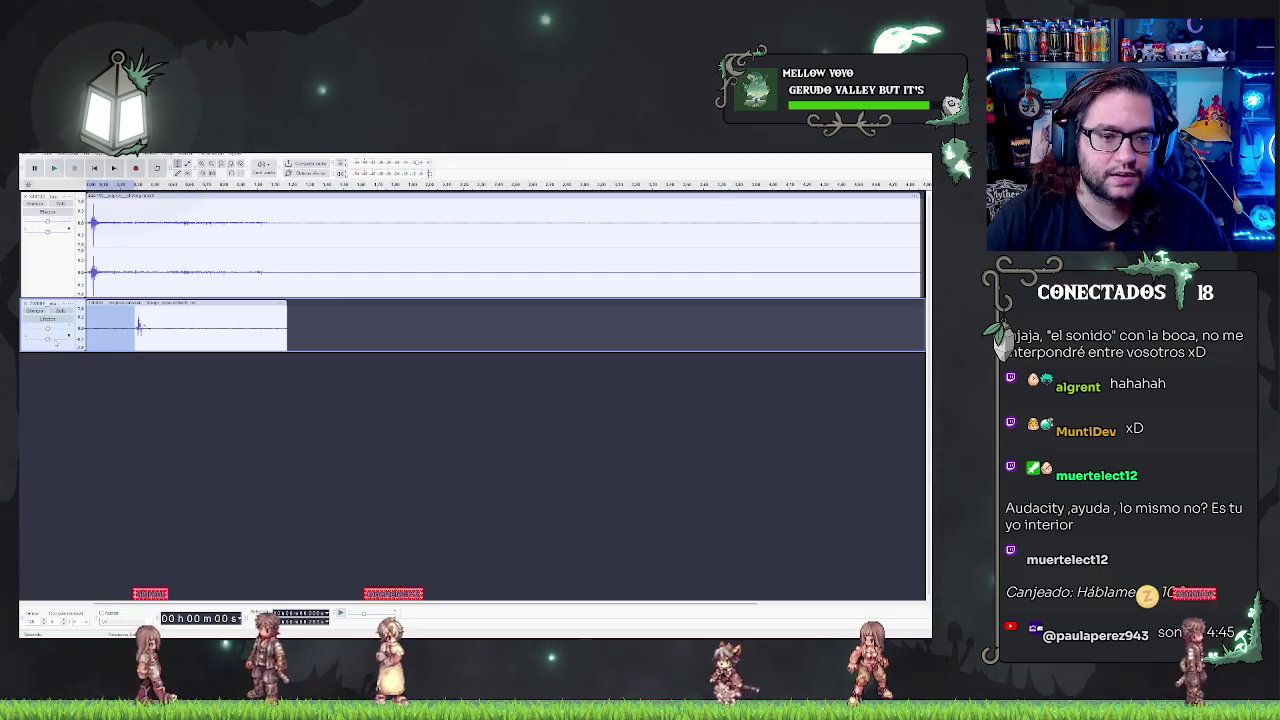
pyautogui.press('Delete')
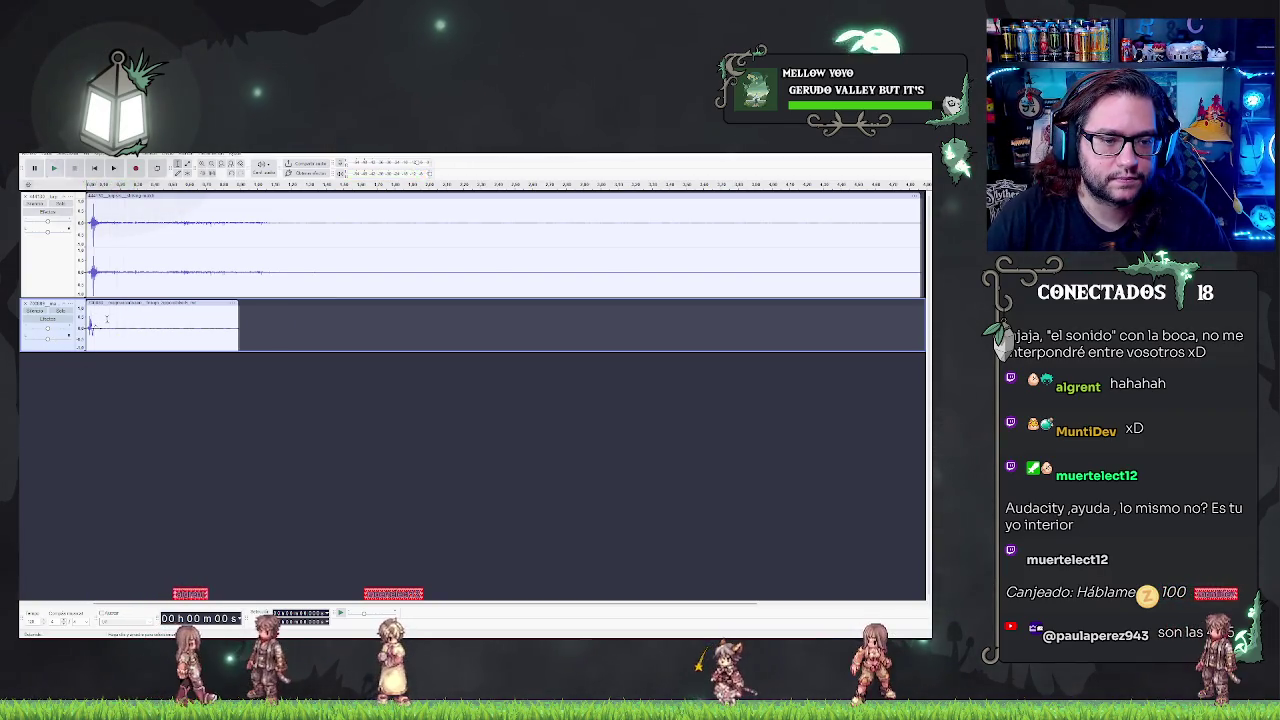
pyautogui.press('space')
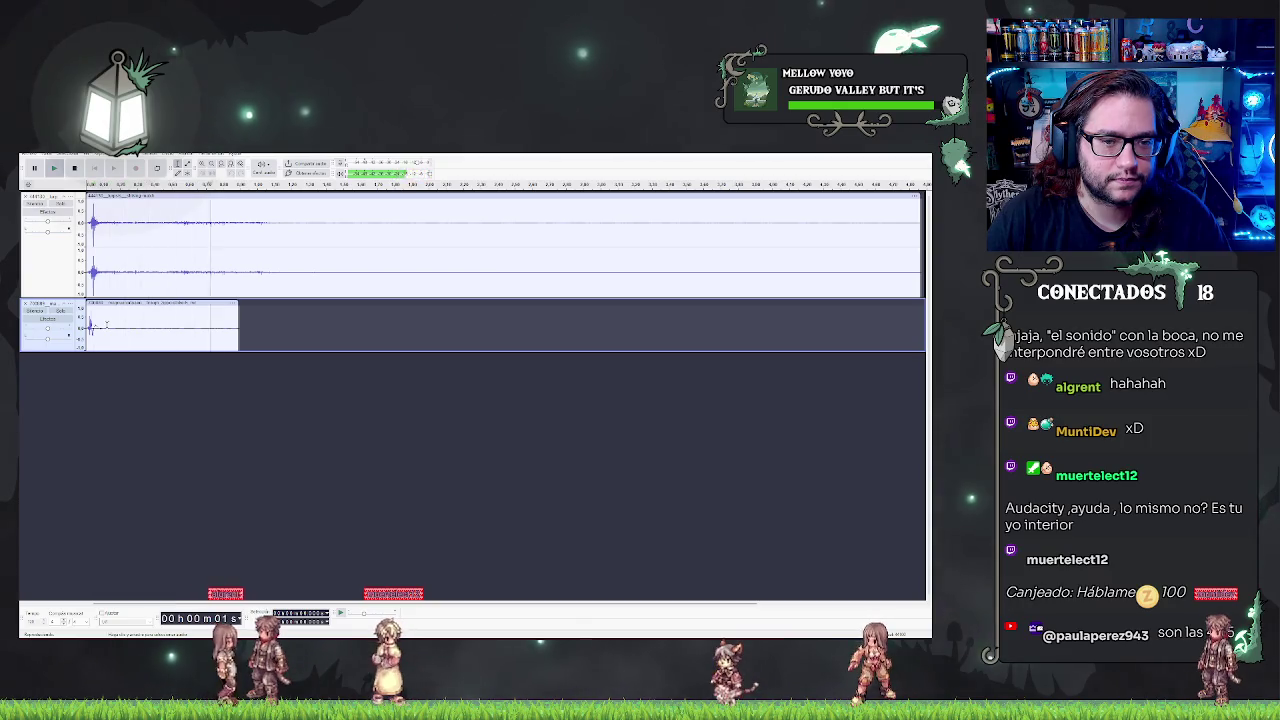
pyautogui.press('space')
# Select the whole first clip and audition it several times
pyautogui.click(94, 245)
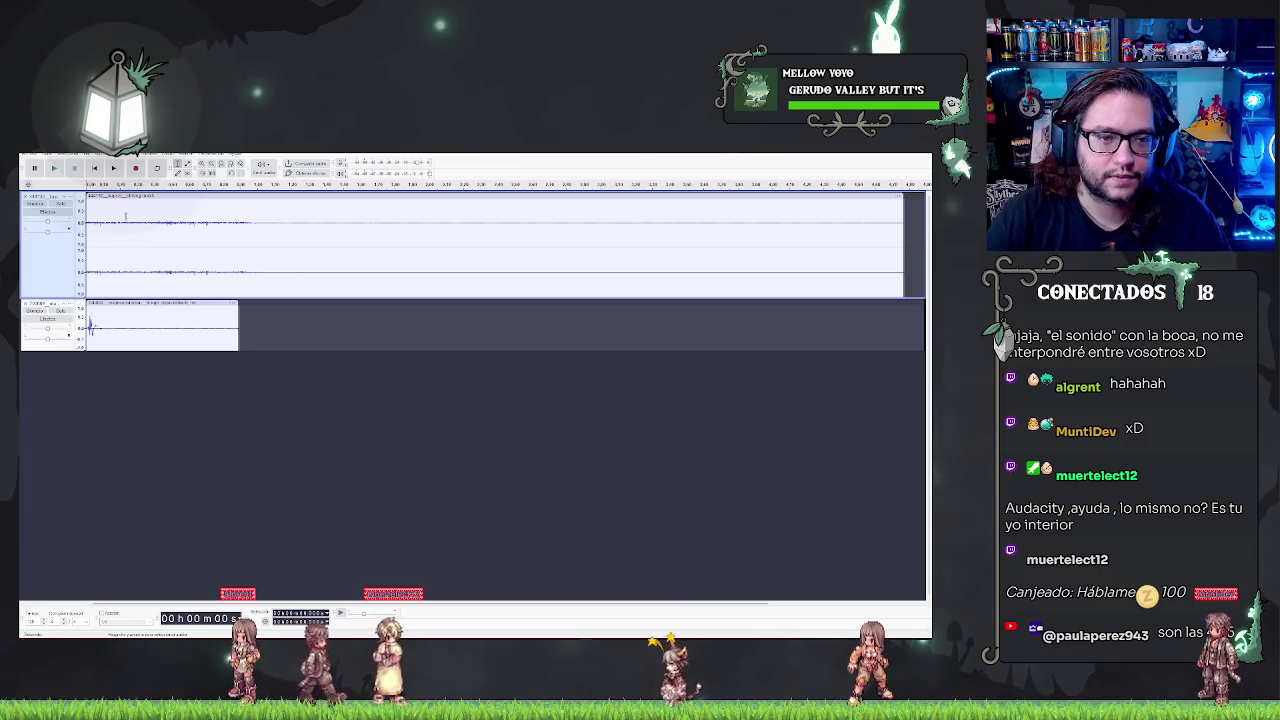
pyautogui.click(122, 197)
pyautogui.press('space')
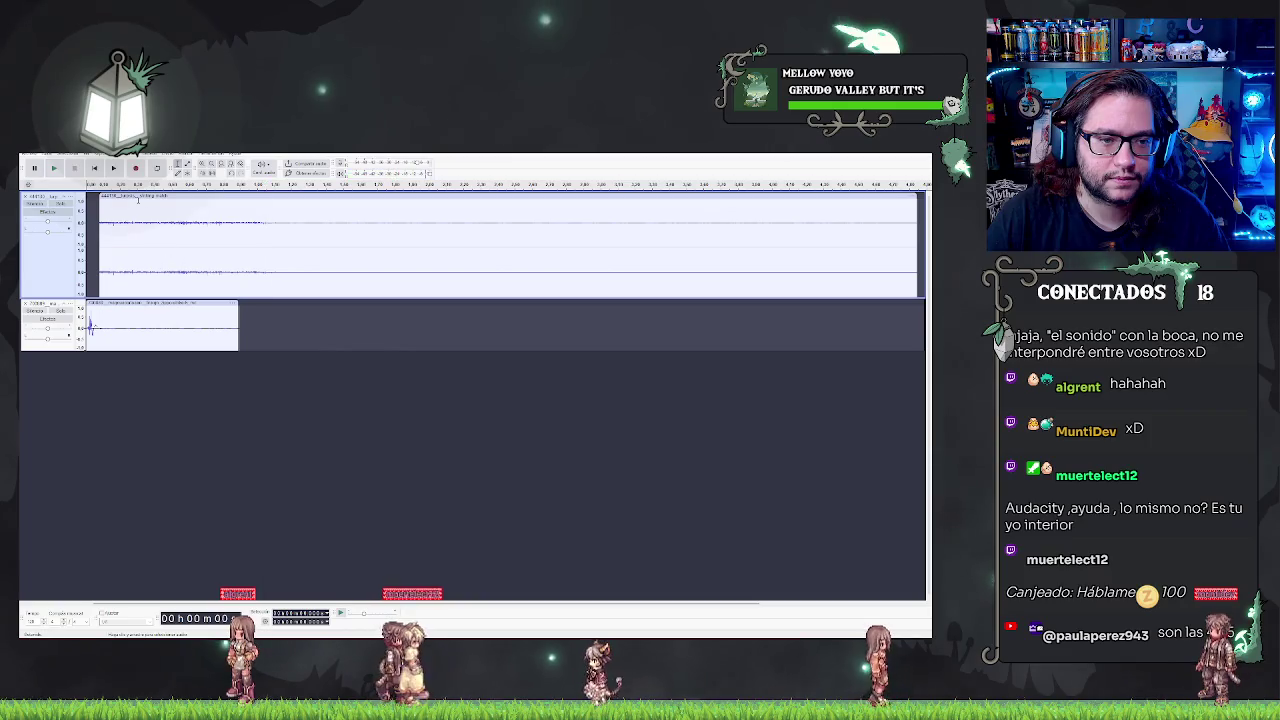
pyautogui.press('space')
pyautogui.press('space')
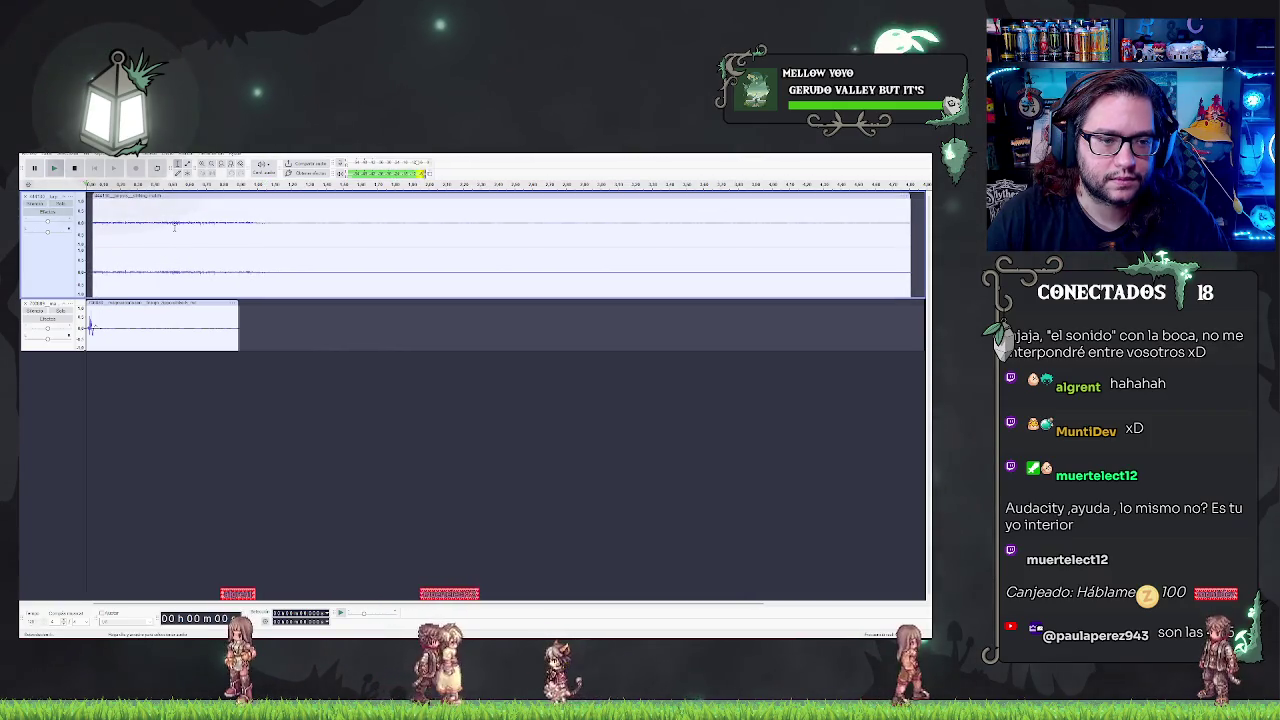
pyautogui.click(95, 168)
pyautogui.press('space')
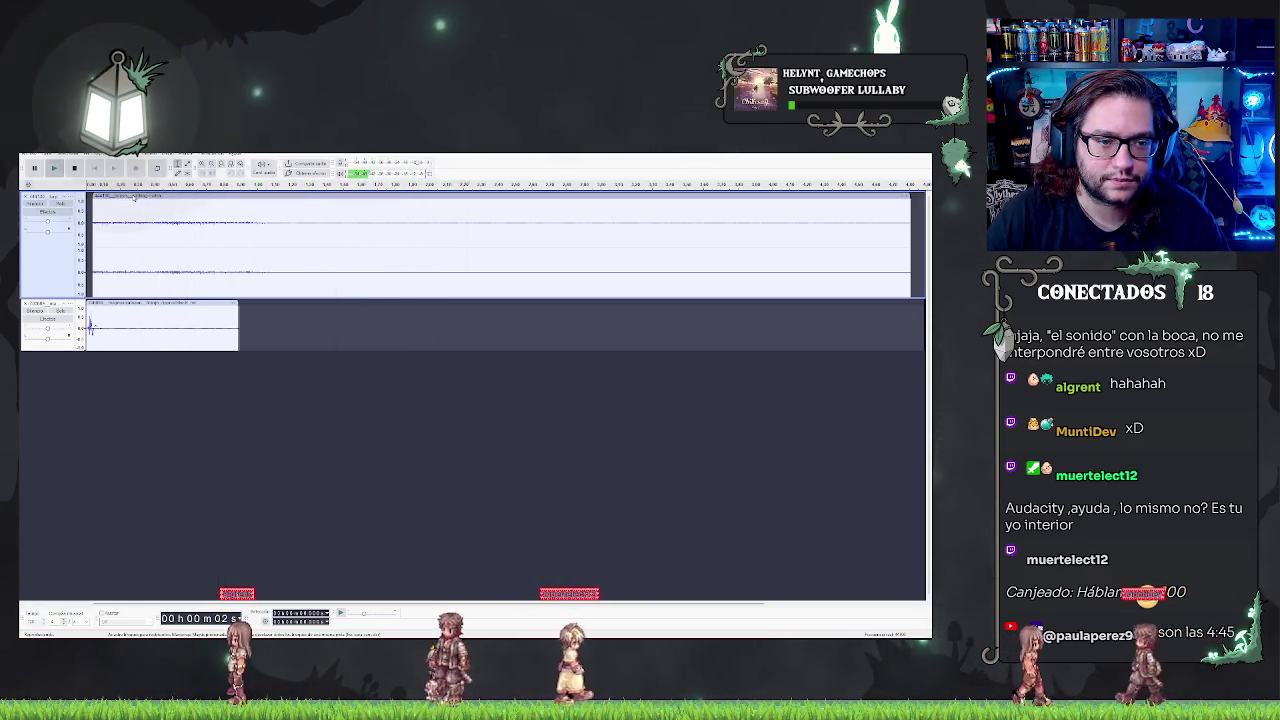
pyautogui.press('space')
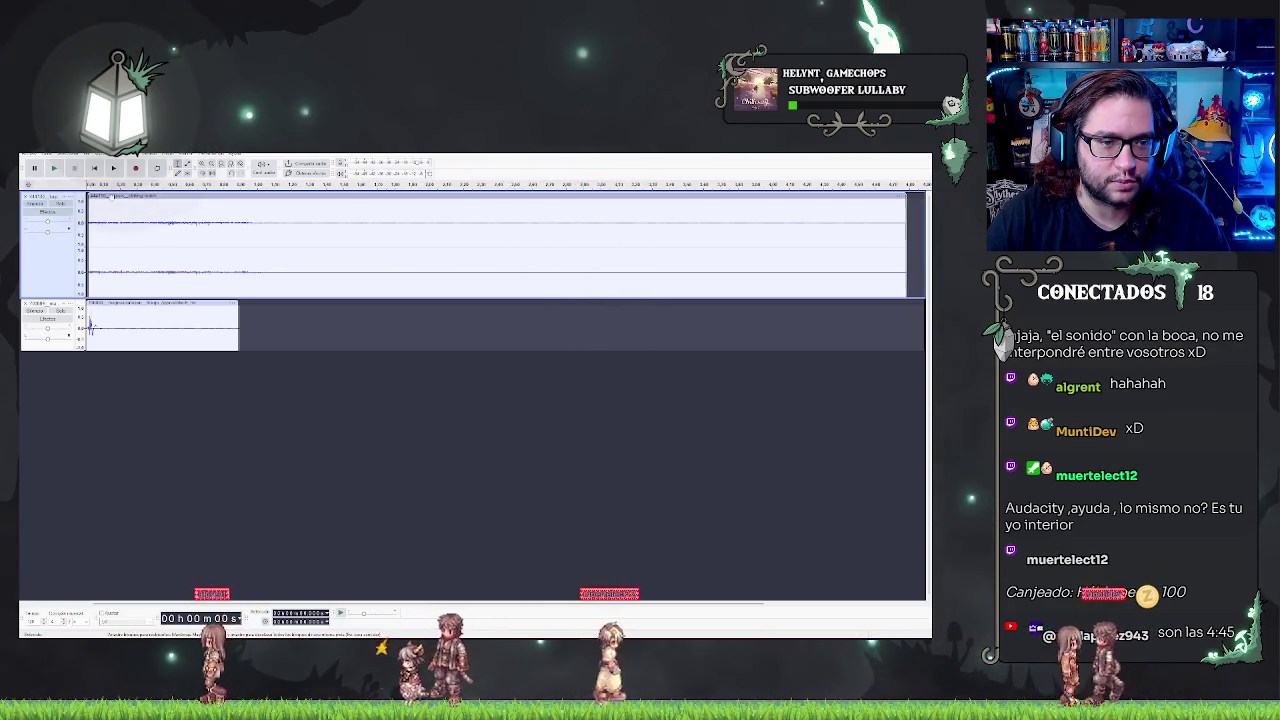
pyautogui.press('space')
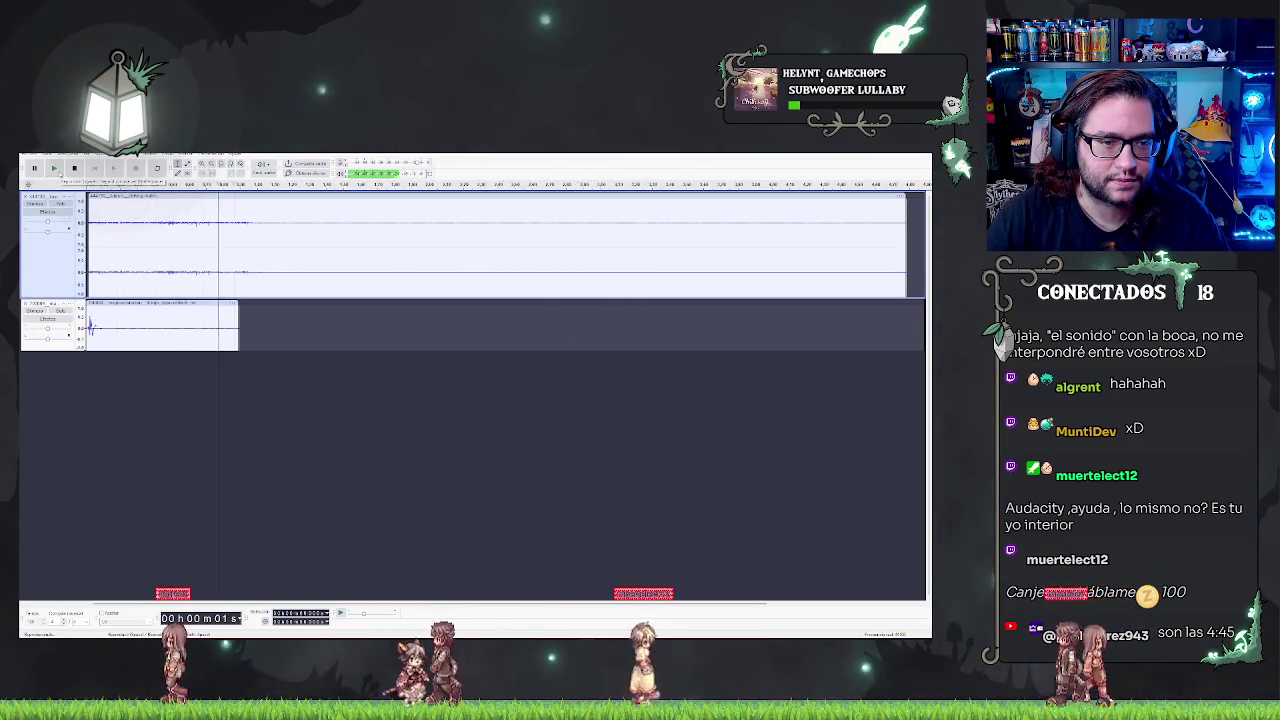
pyautogui.press('space')
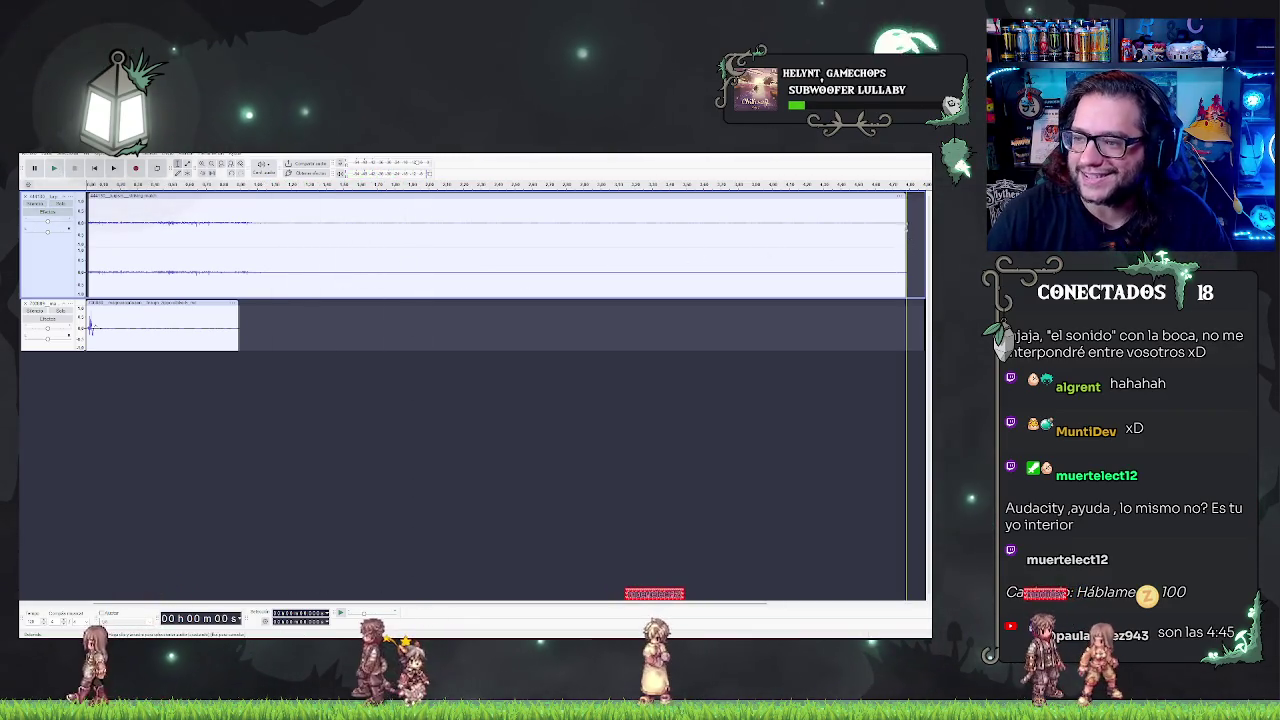
# Trim the first clip's empty tail and shift its position, previewing both tracks' timing
pyautogui.moveTo(900, 196); pyautogui.dragTo(270, 196)
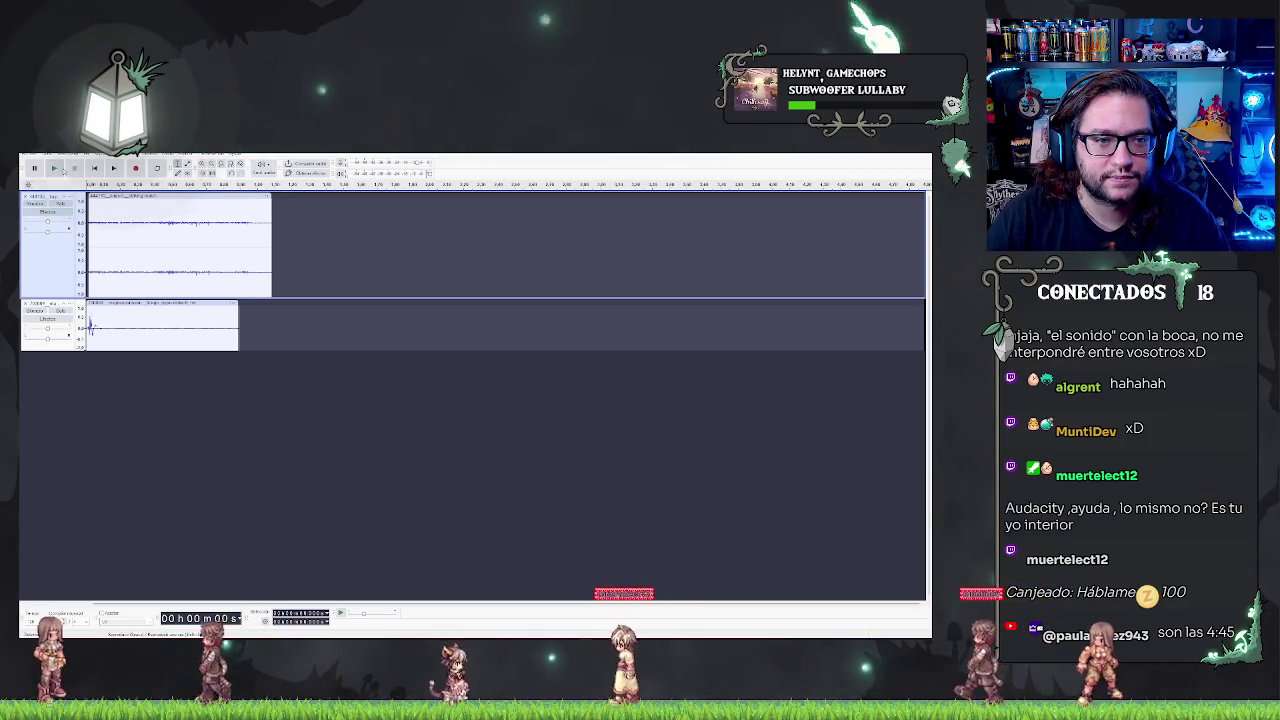
pyautogui.click(55, 168)
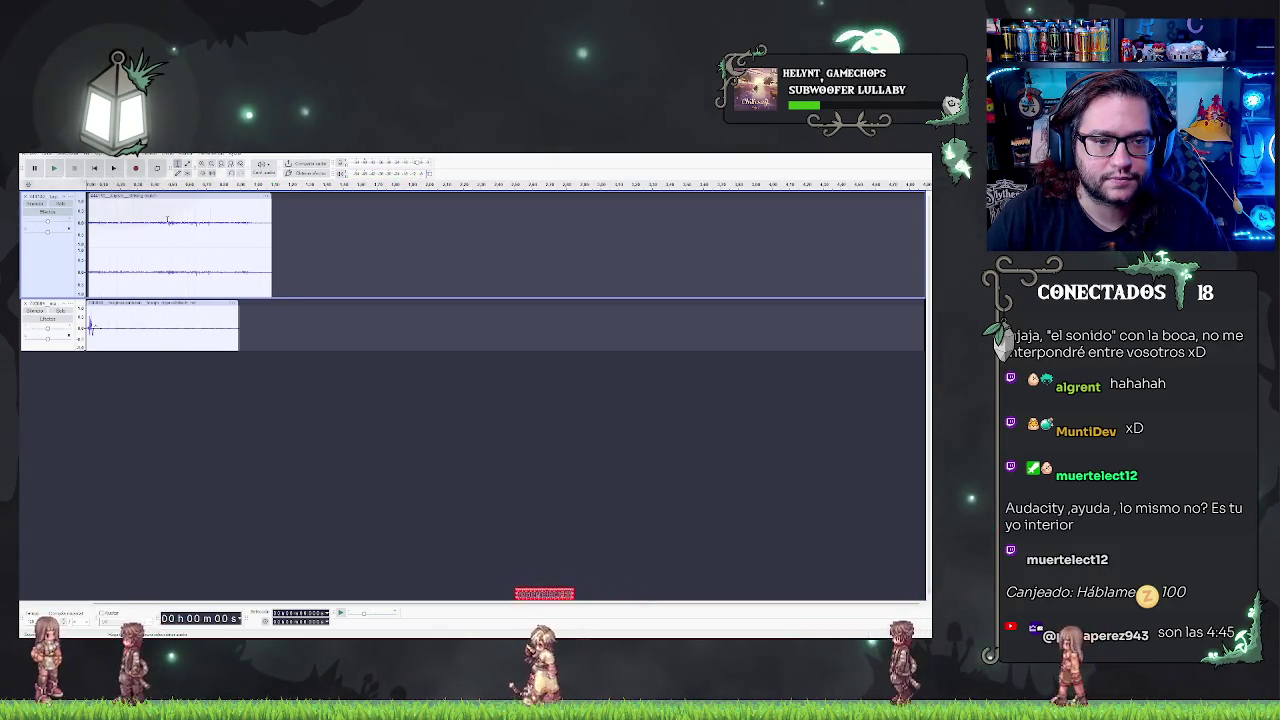
pyautogui.moveTo(160, 196); pyautogui.dragTo(213, 196)
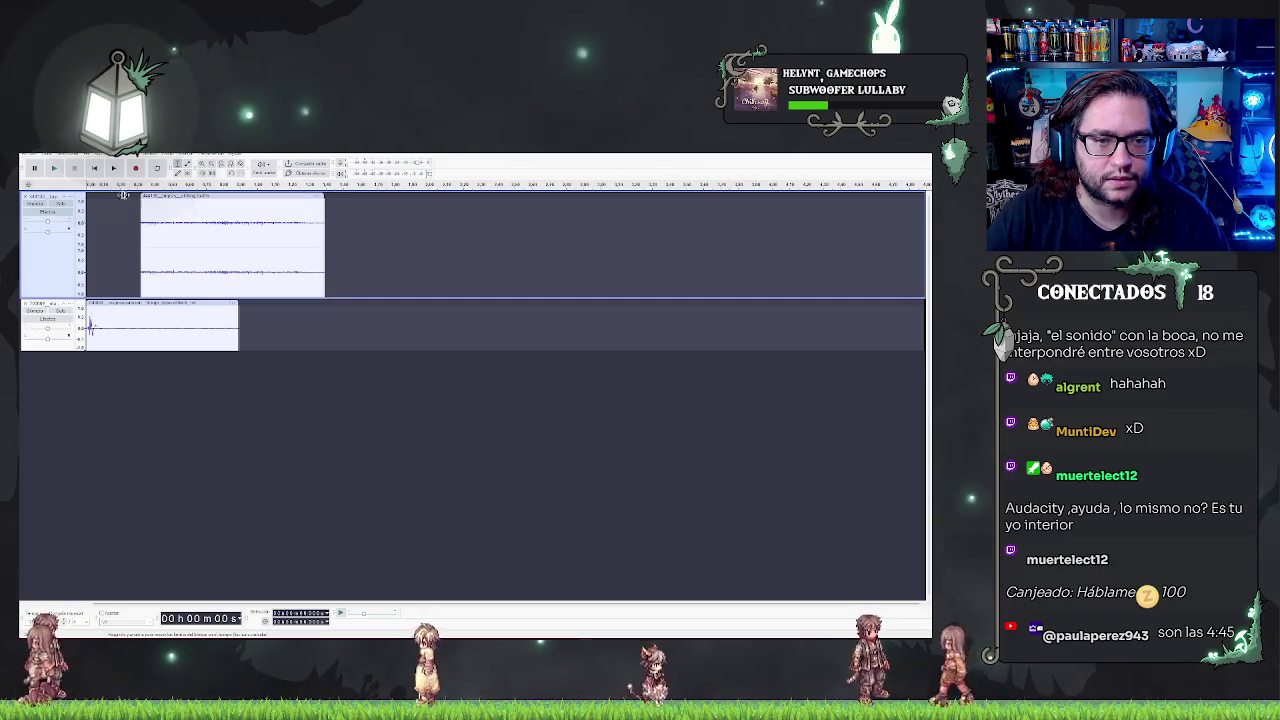
pyautogui.moveTo(333, 201); pyautogui.dragTo(395, 198)
pyautogui.press('space')
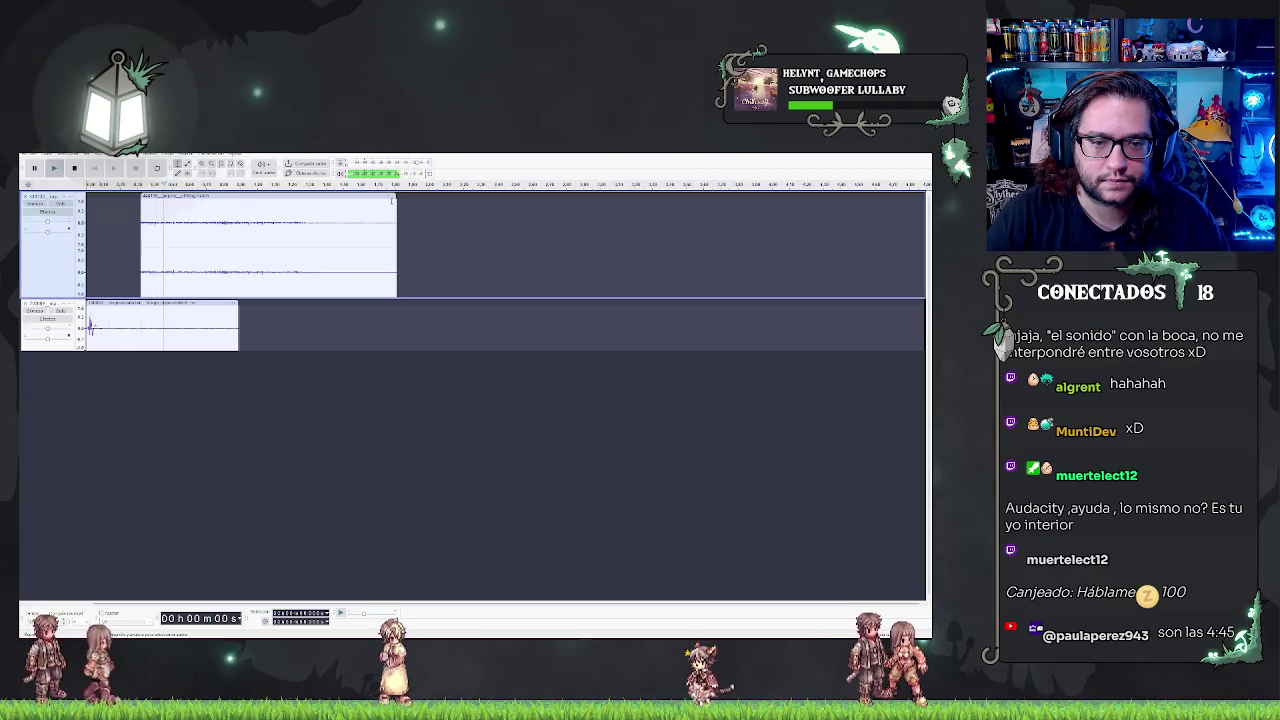
pyautogui.moveTo(166, 196); pyautogui.dragTo(123, 198)
pyautogui.press('space')
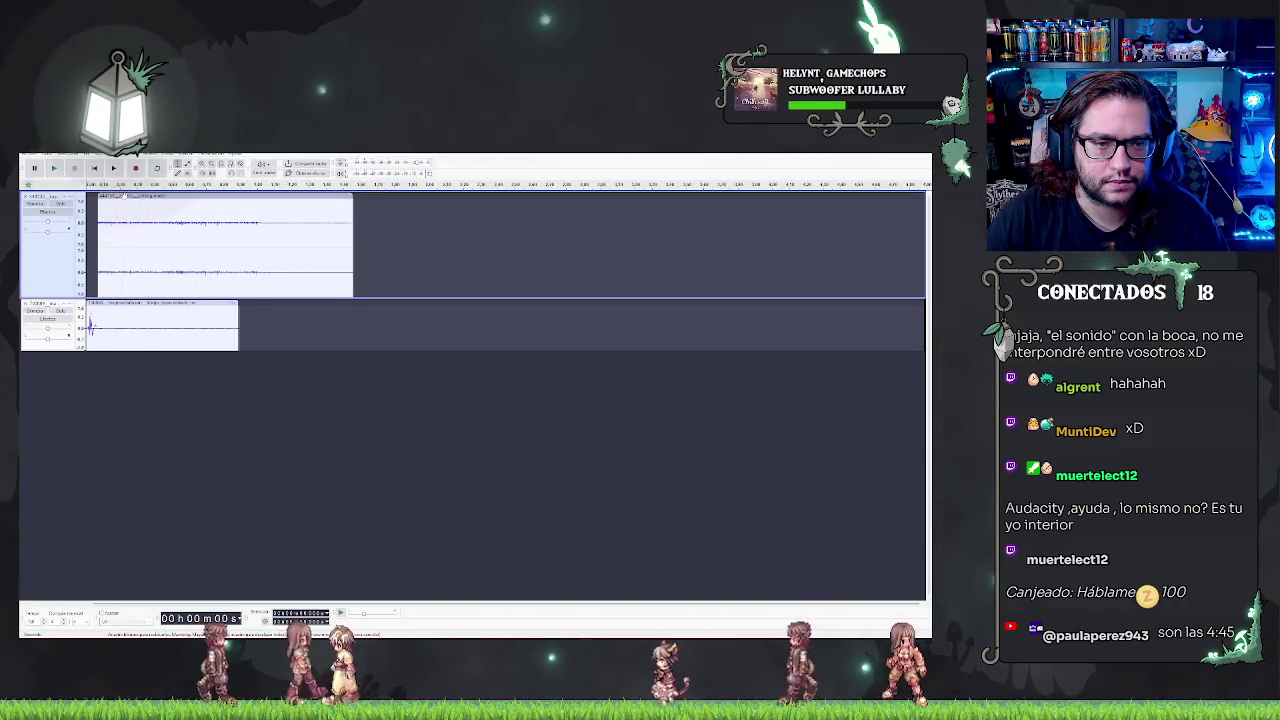
pyautogui.press('space')
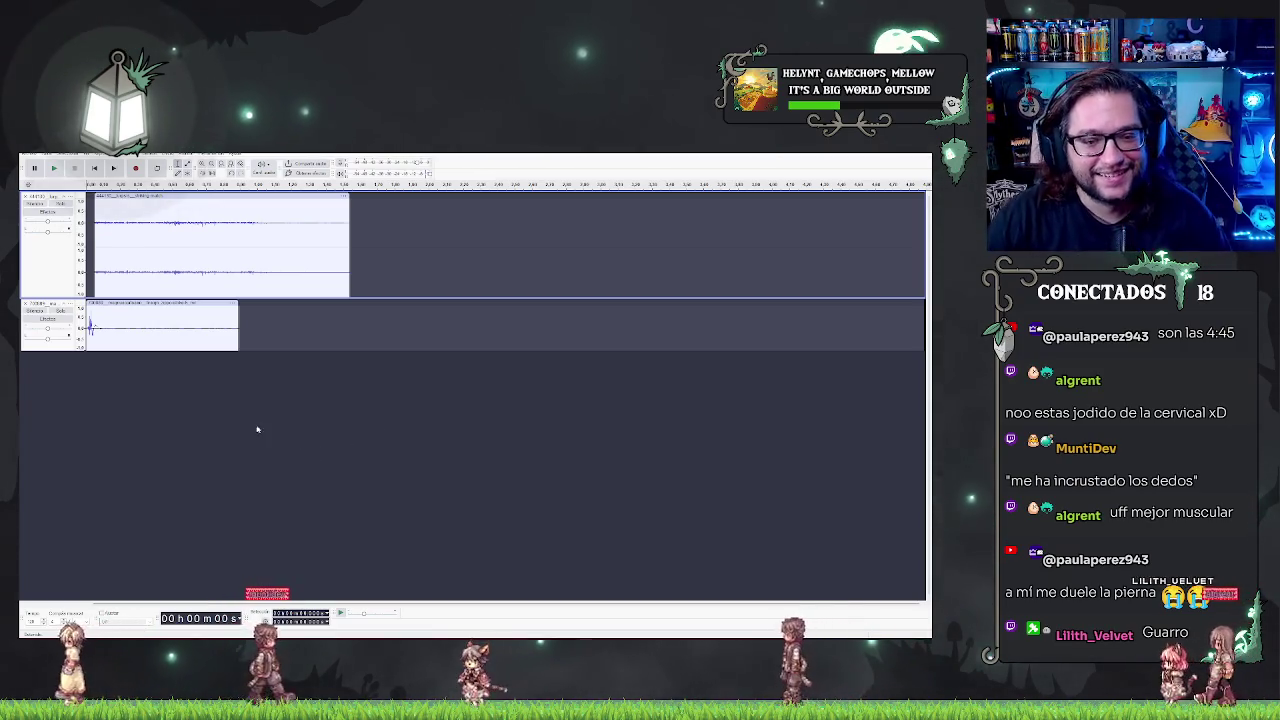
pyautogui.click(28, 156)
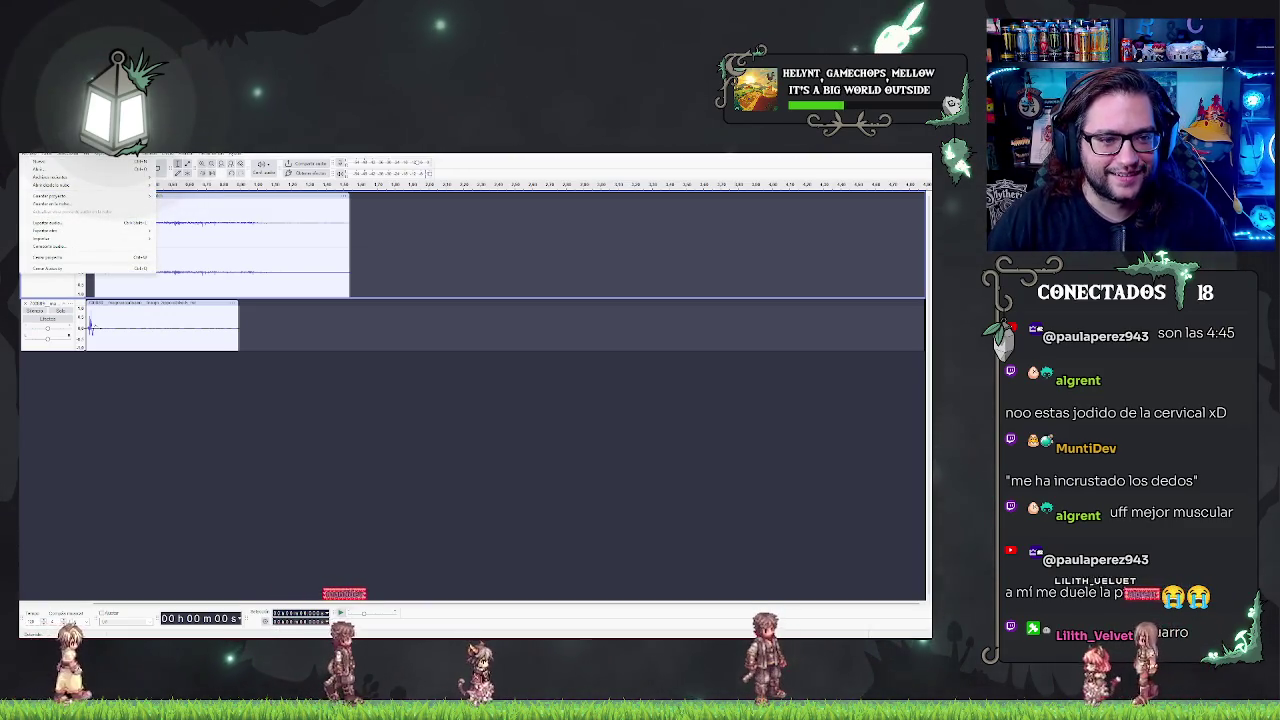
# Choose the export command from File > Exportar otro
pyautogui.moveTo(66, 156)
pyautogui.moveTo(45, 230)
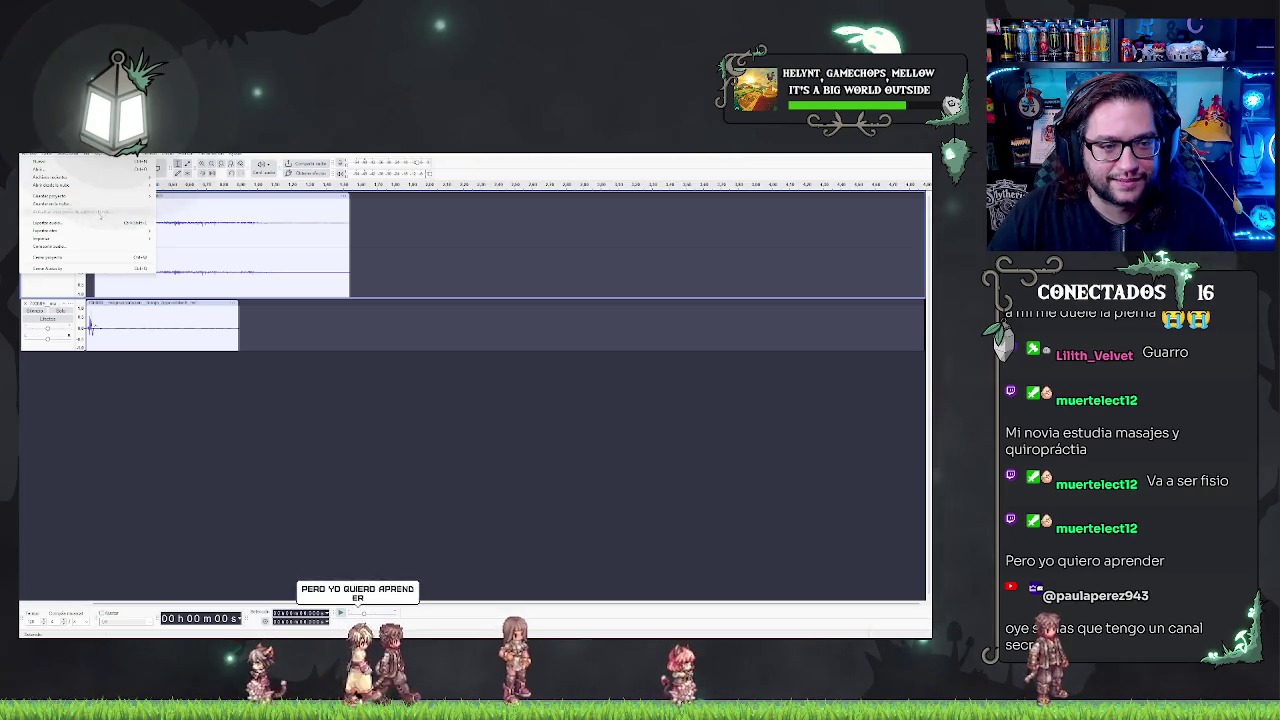
pyautogui.click(87, 223)
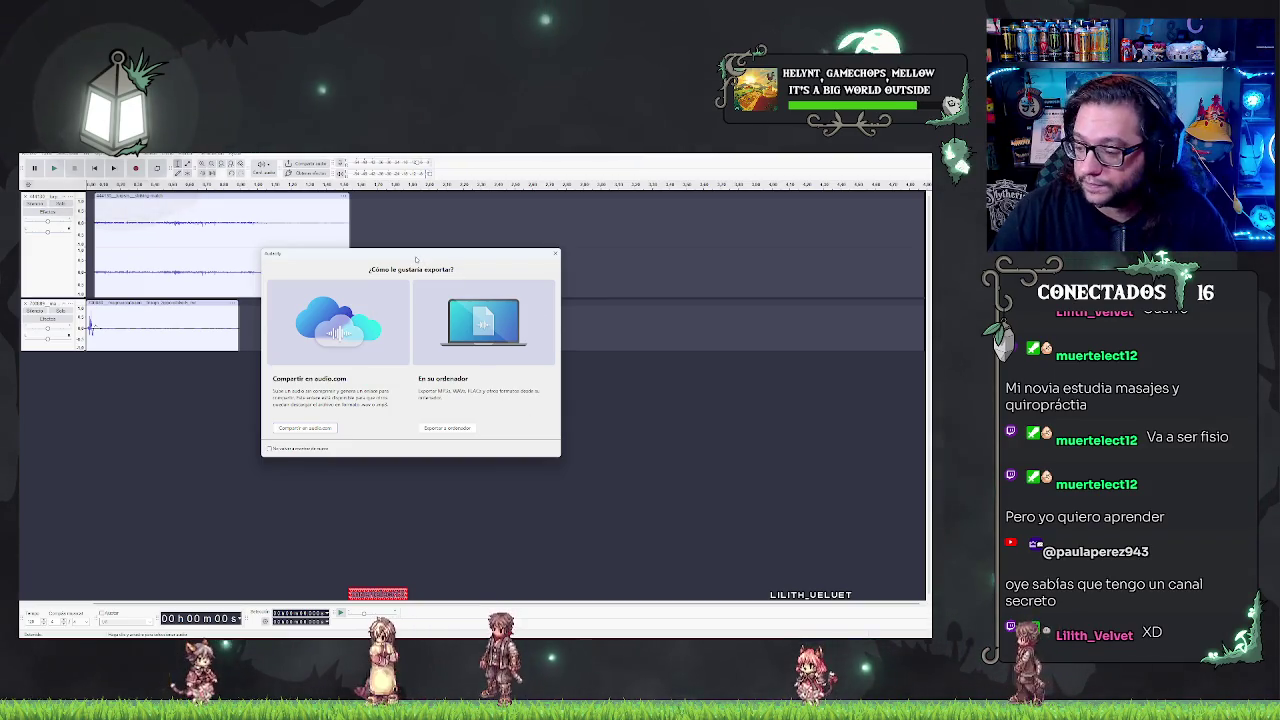
# Export the trimmed audio file to the computer and switch back to Unreal Engine
pyautogui.moveTo(416, 259); pyautogui.dragTo(396, 258)
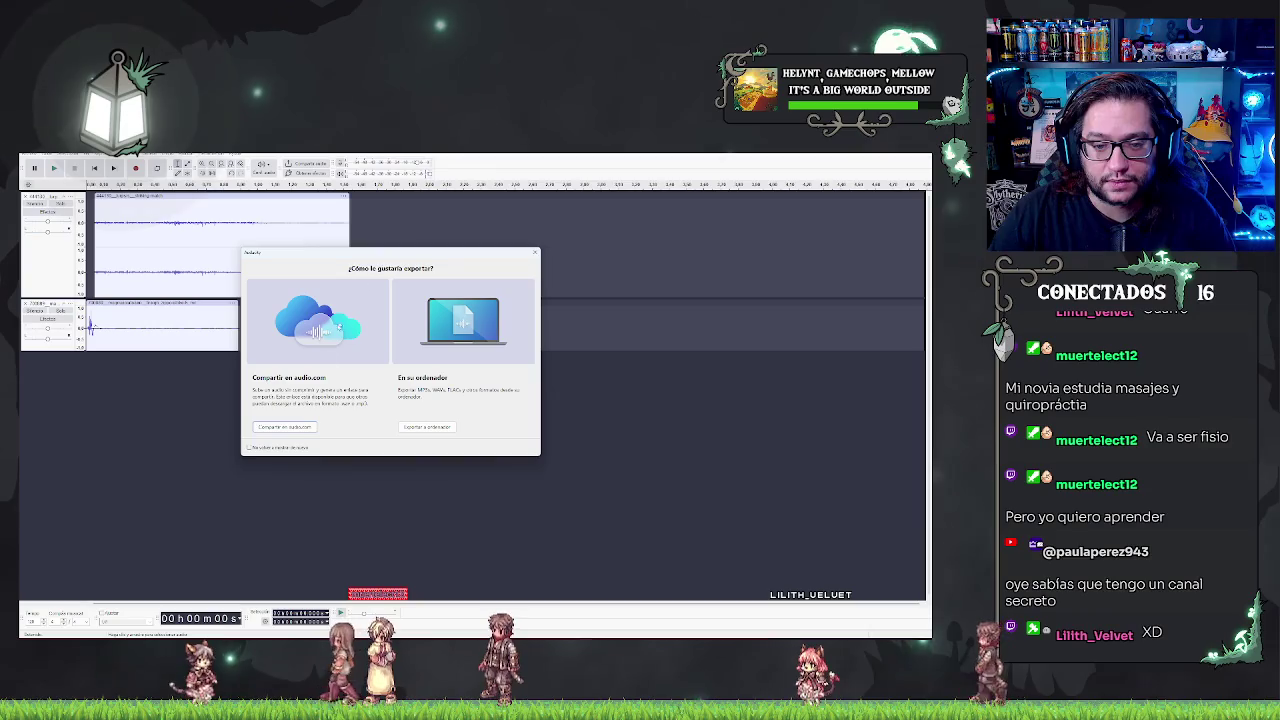
pyautogui.click(429, 427)
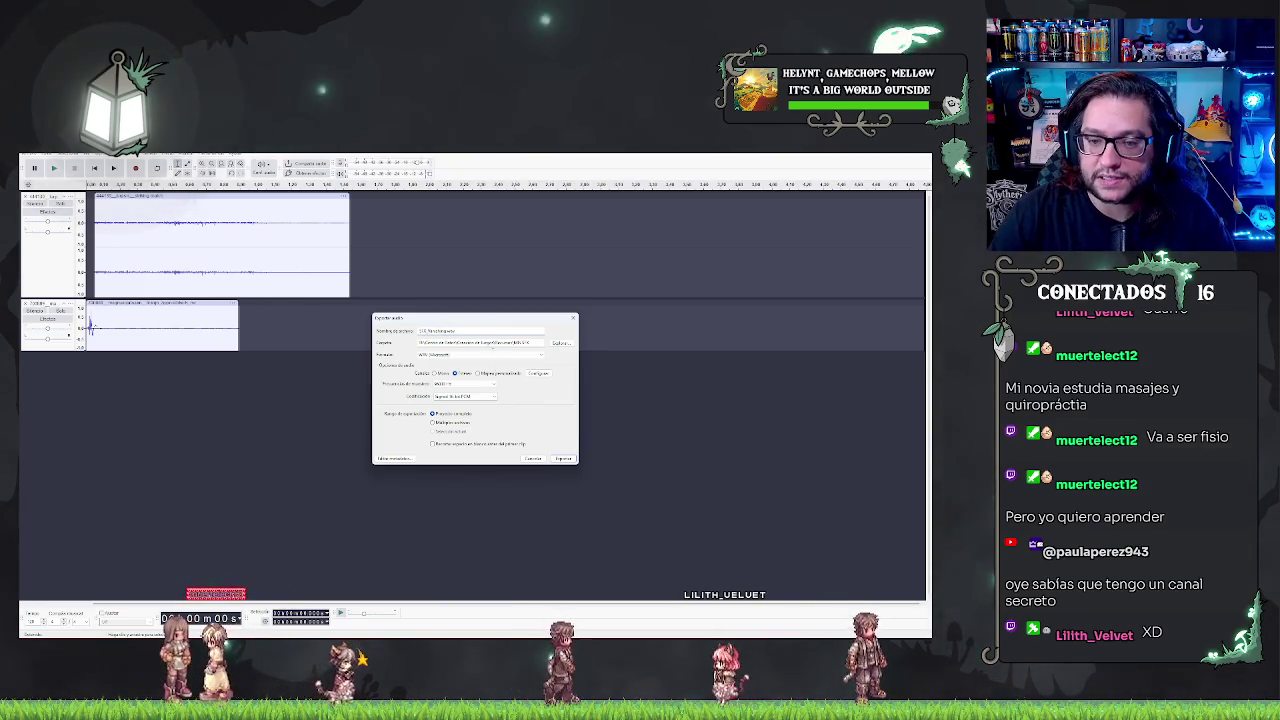
pyautogui.click(563, 459)
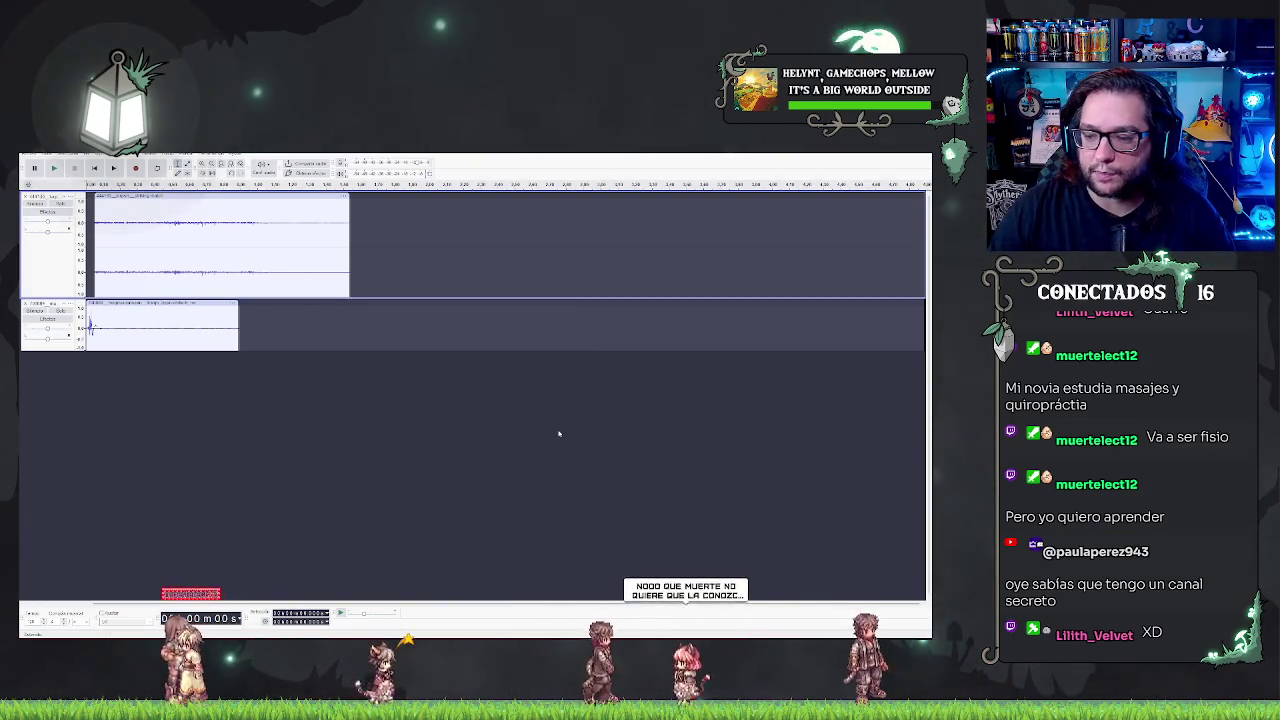
pyautogui.hotkey('alt', 'Tab')
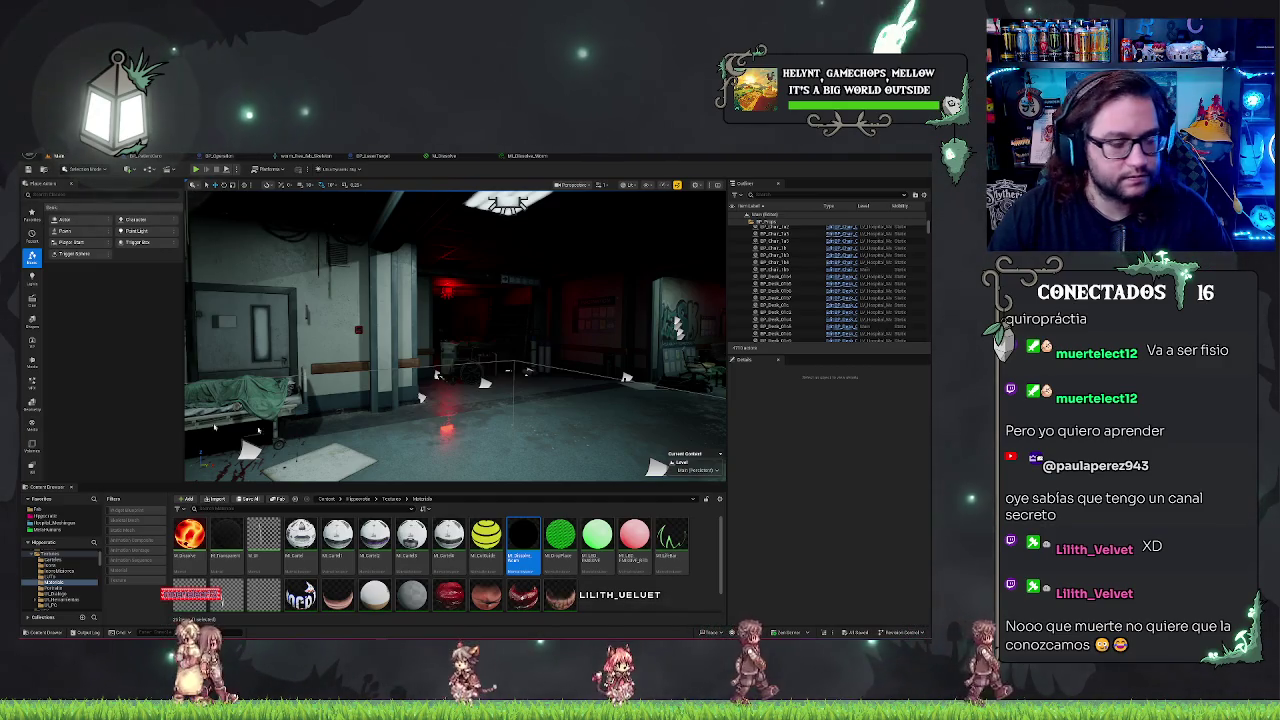
# Import the trimmed sound into Sounds > SFX > Bungee and bring up the dissolve material instance editor
pyautogui.click(366, 498)
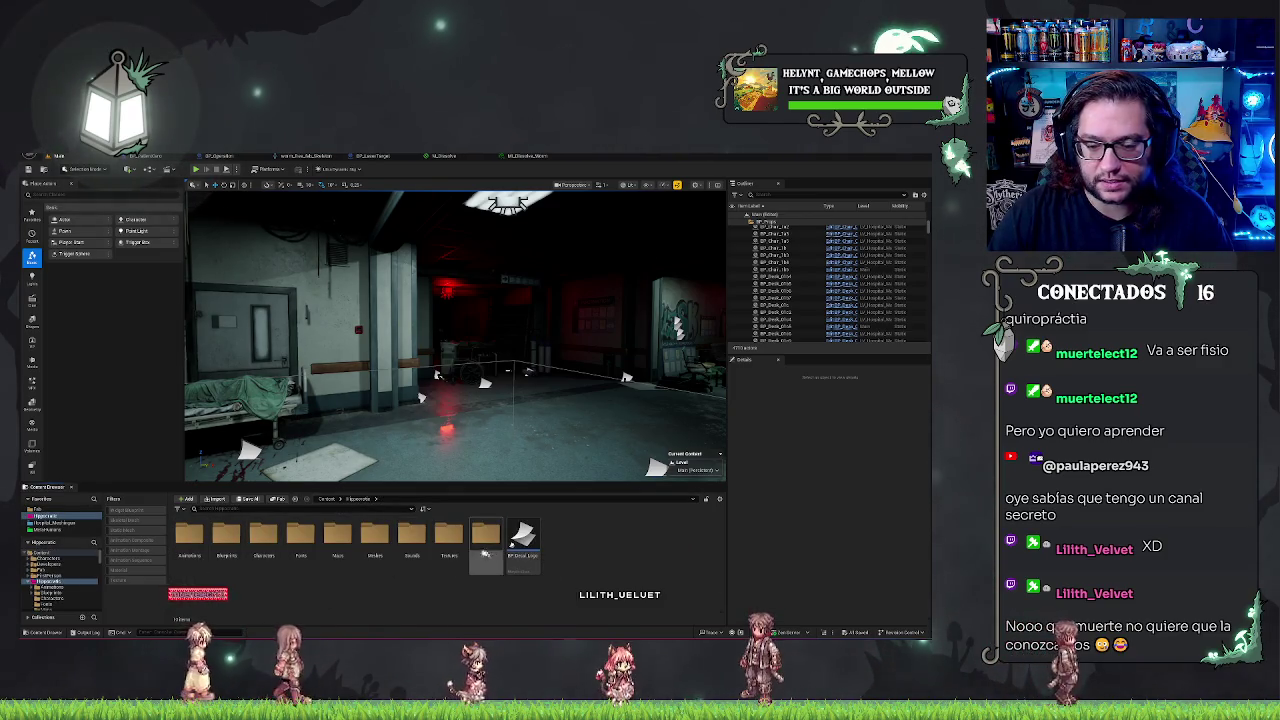
pyautogui.doubleClick(411, 535)
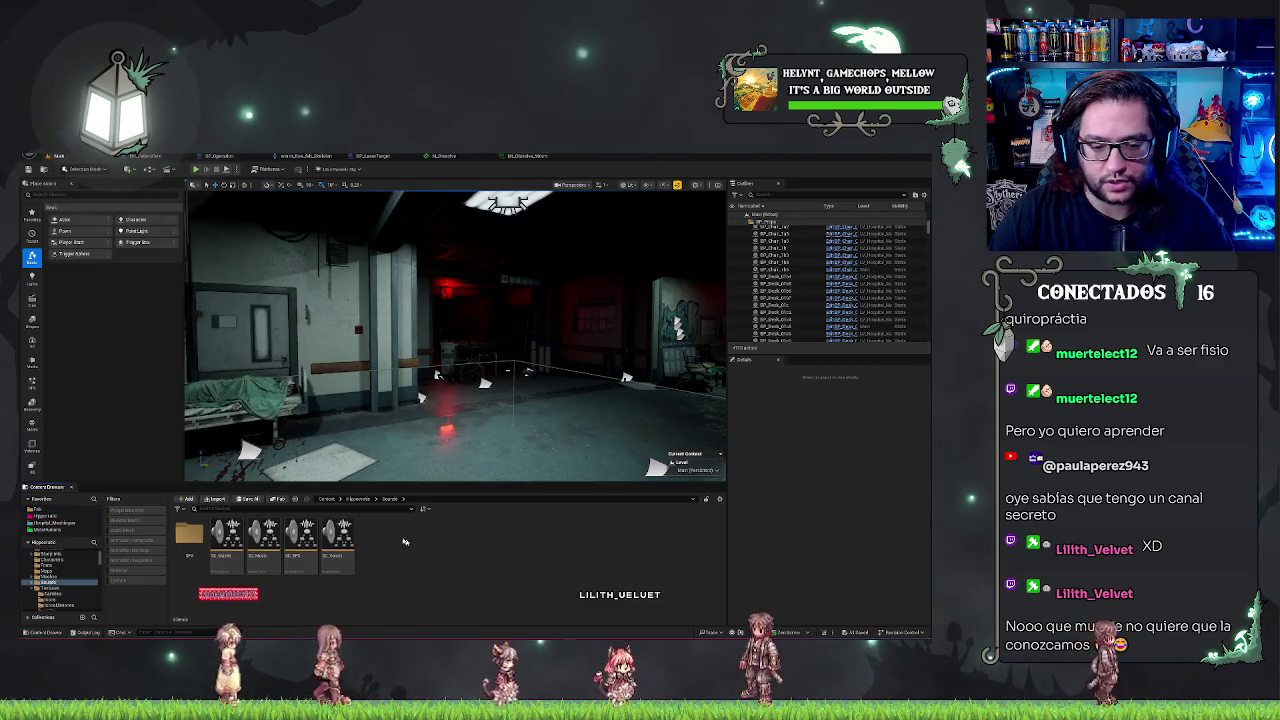
pyautogui.doubleClick(200, 530)
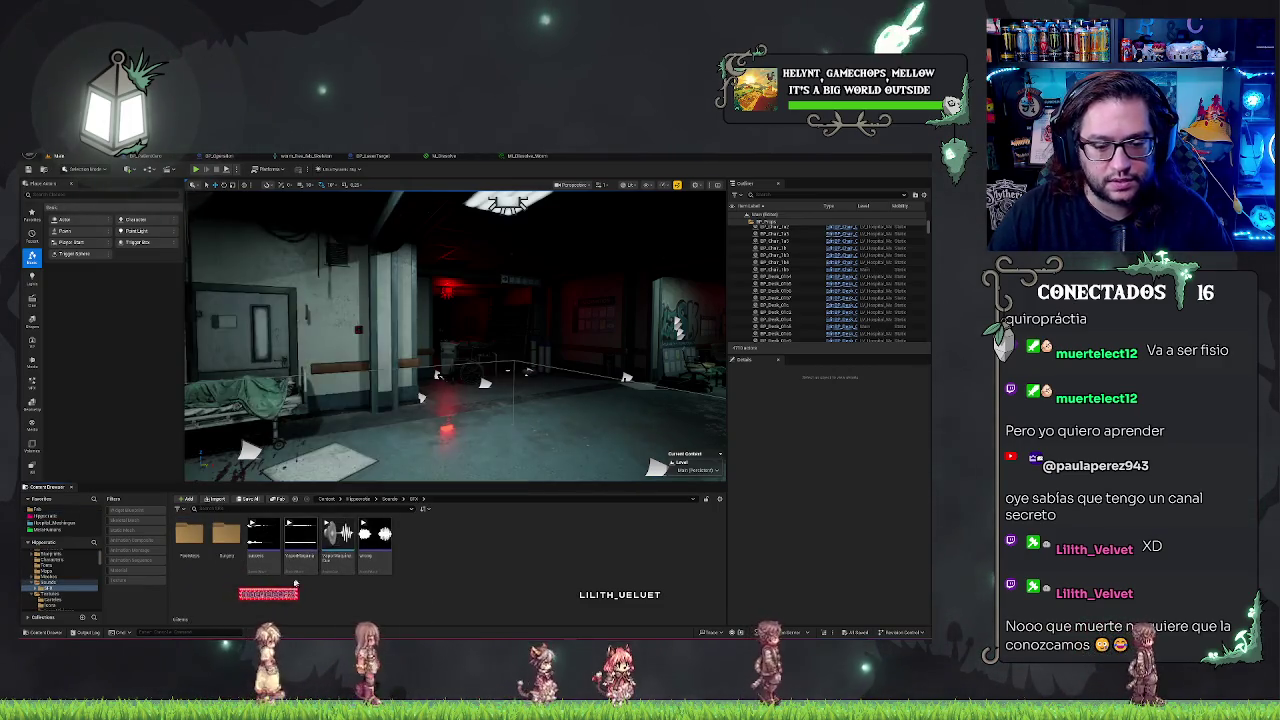
pyautogui.click(261, 560)
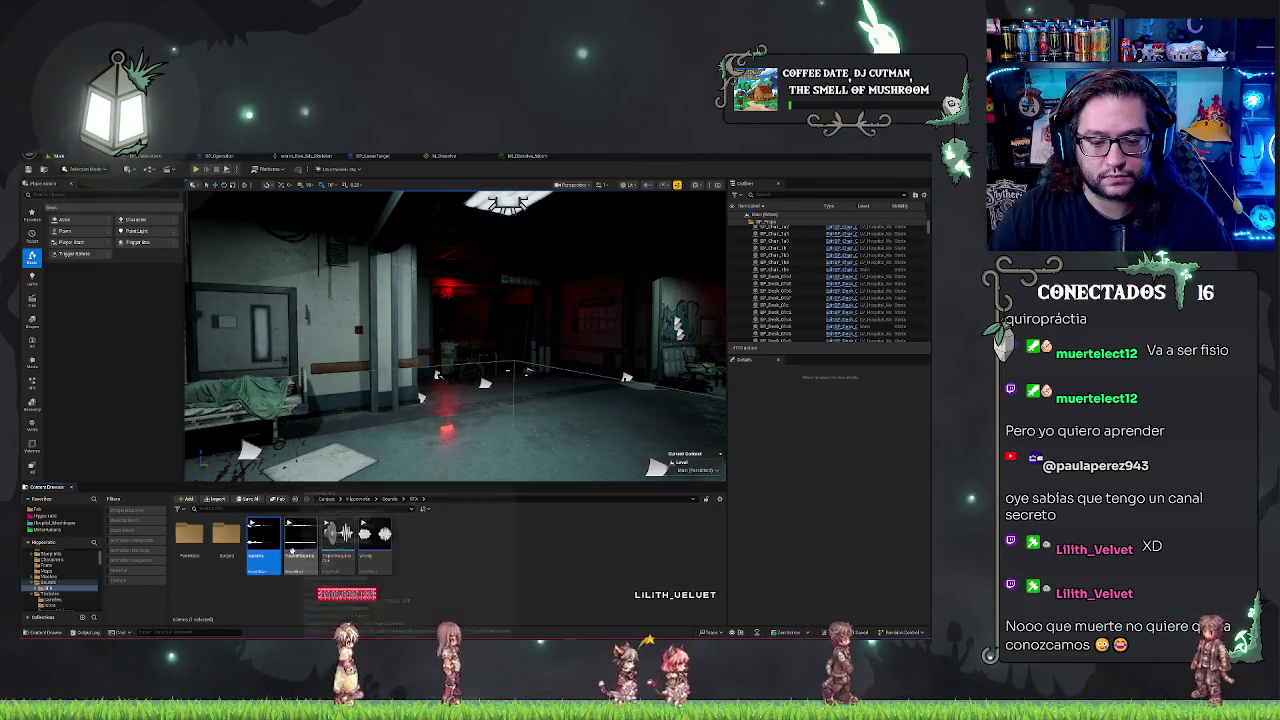
pyautogui.click(296, 548)
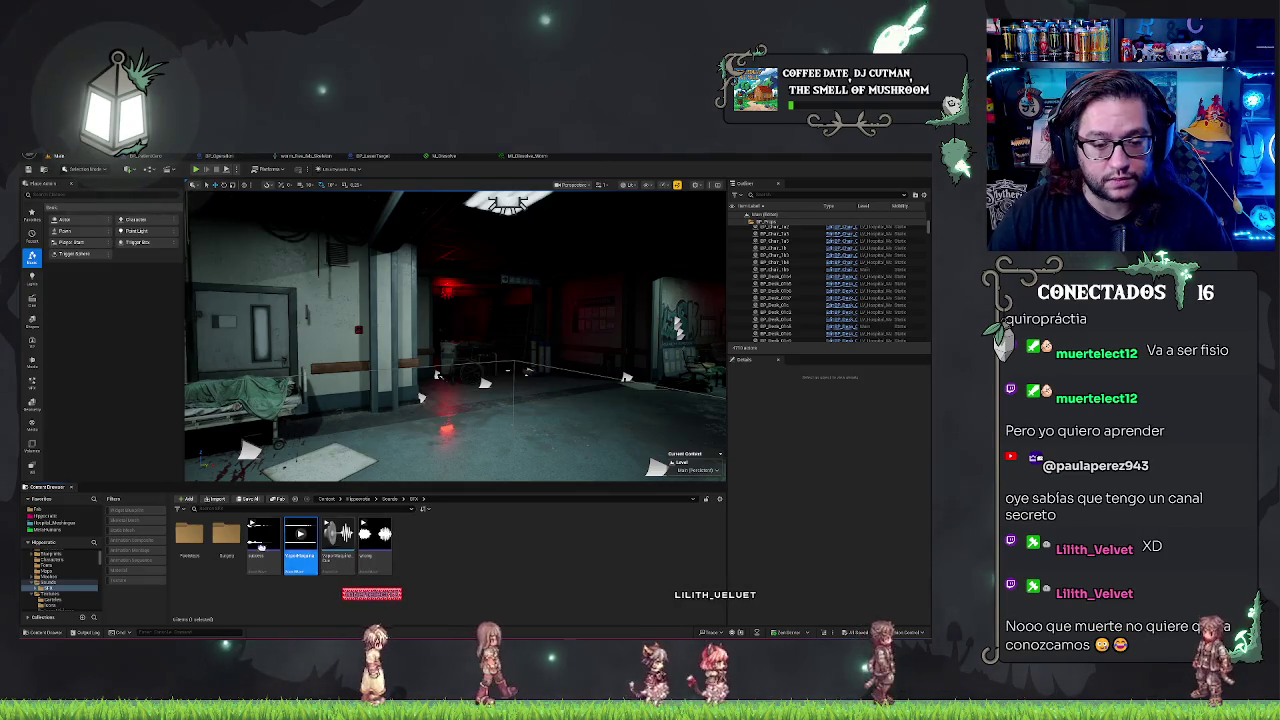
pyautogui.doubleClick(226, 537)
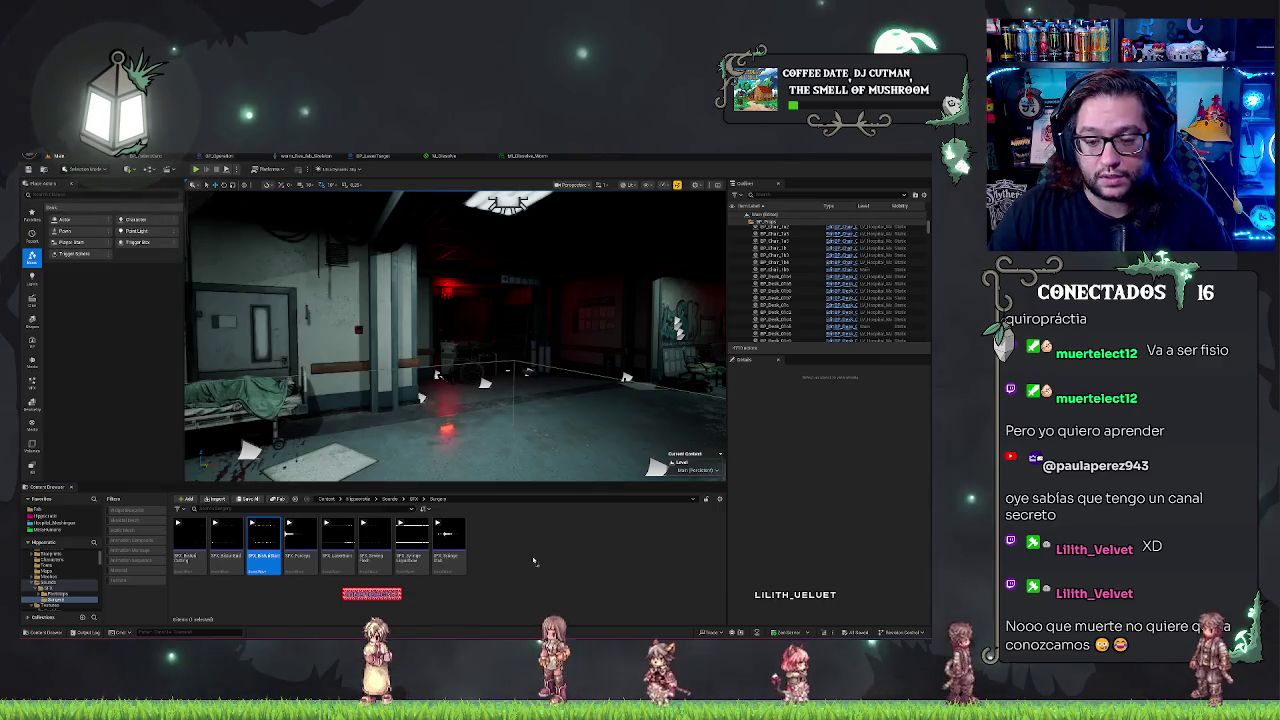
pyautogui.moveTo(534, 558); pyautogui.dragTo(538, 561)
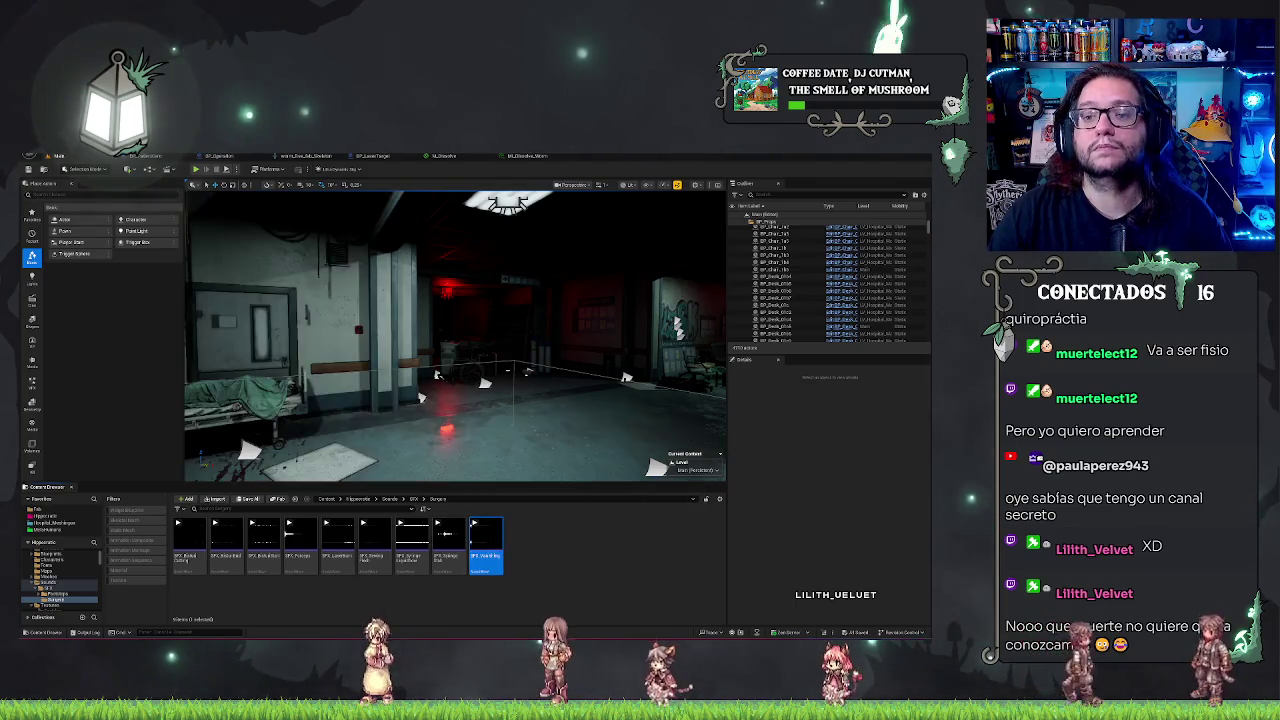
pyautogui.click(530, 157)
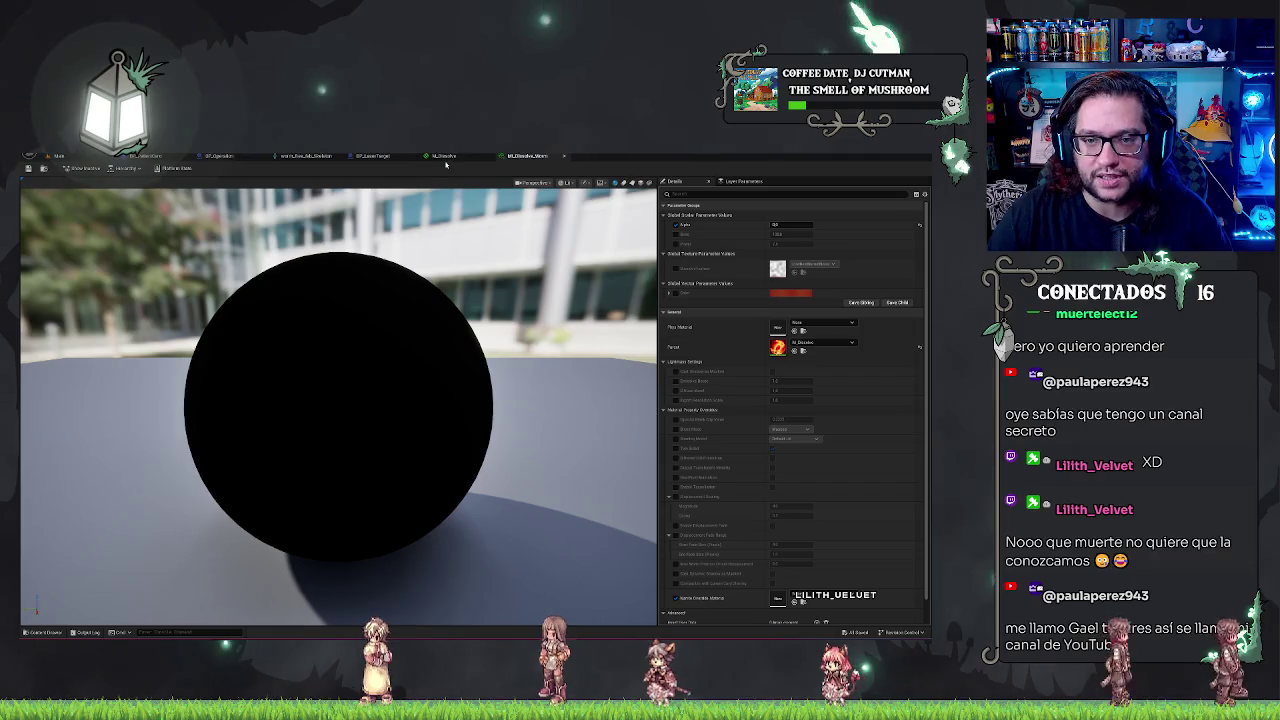
# Open BP_LaserTarget's event graph, deleting the Set Float Parameter node and then undoing it
pyautogui.click(450, 157)
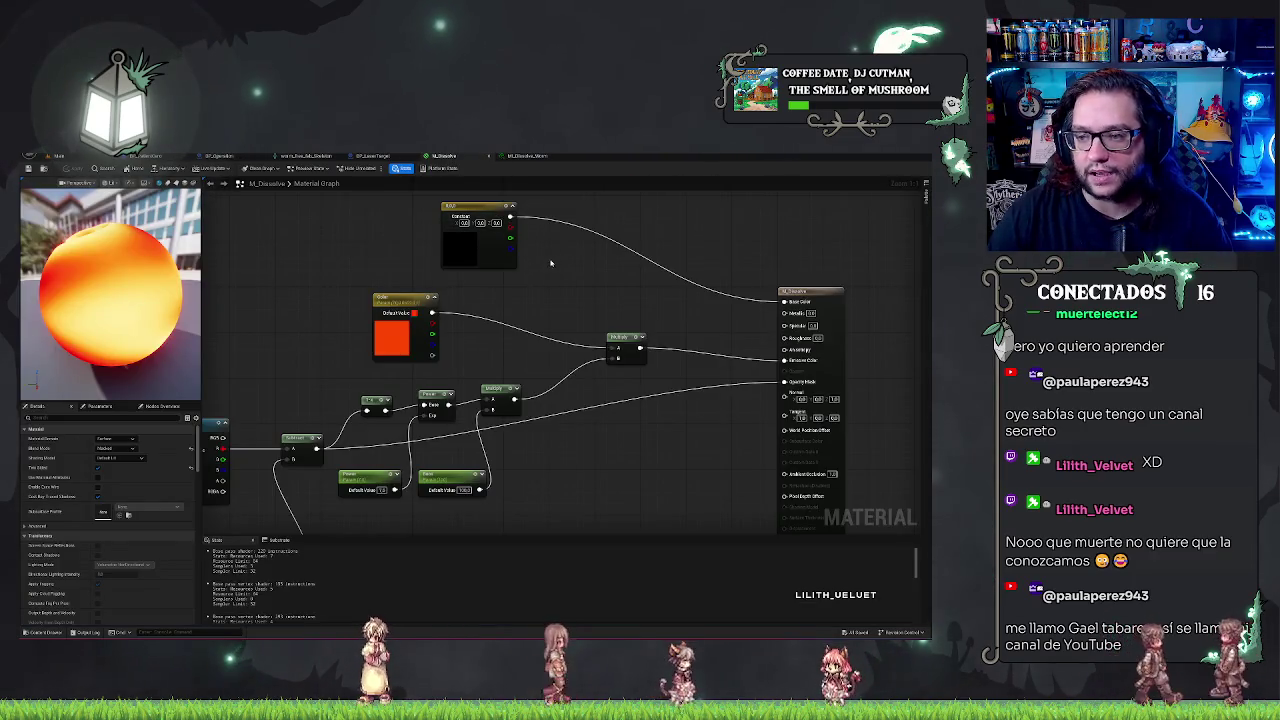
pyautogui.click(360, 156)
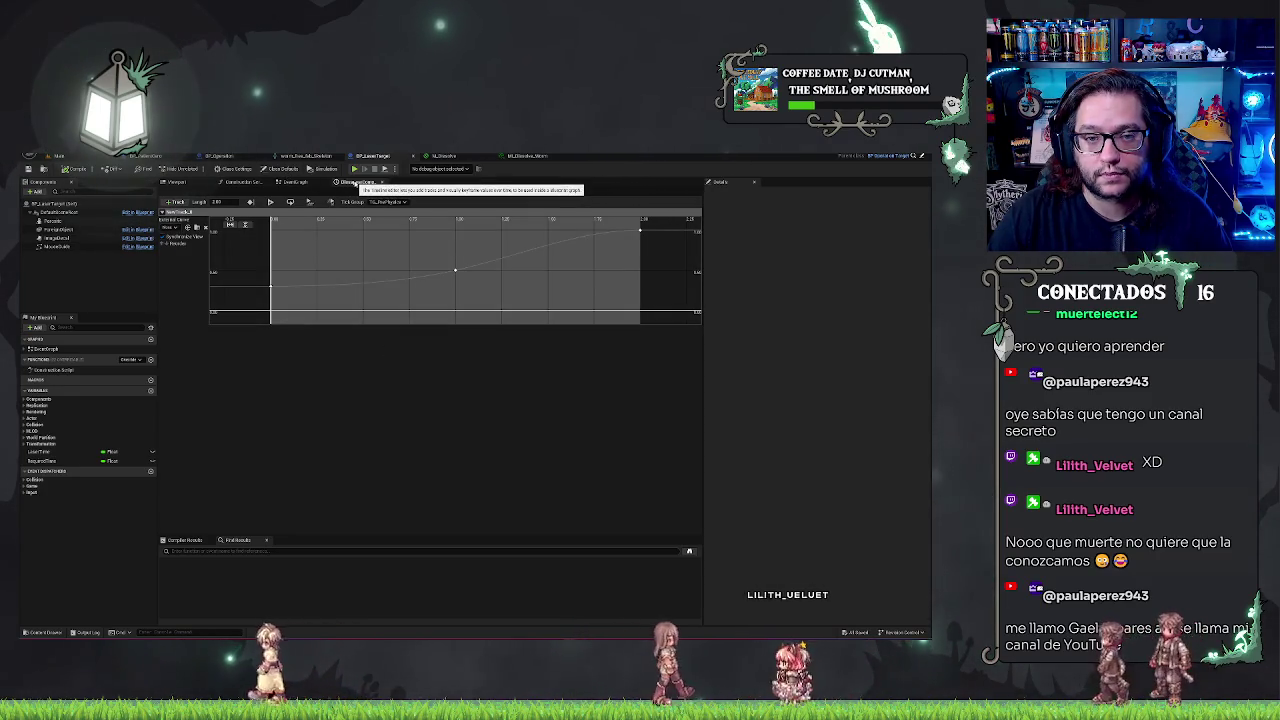
pyautogui.click(293, 182)
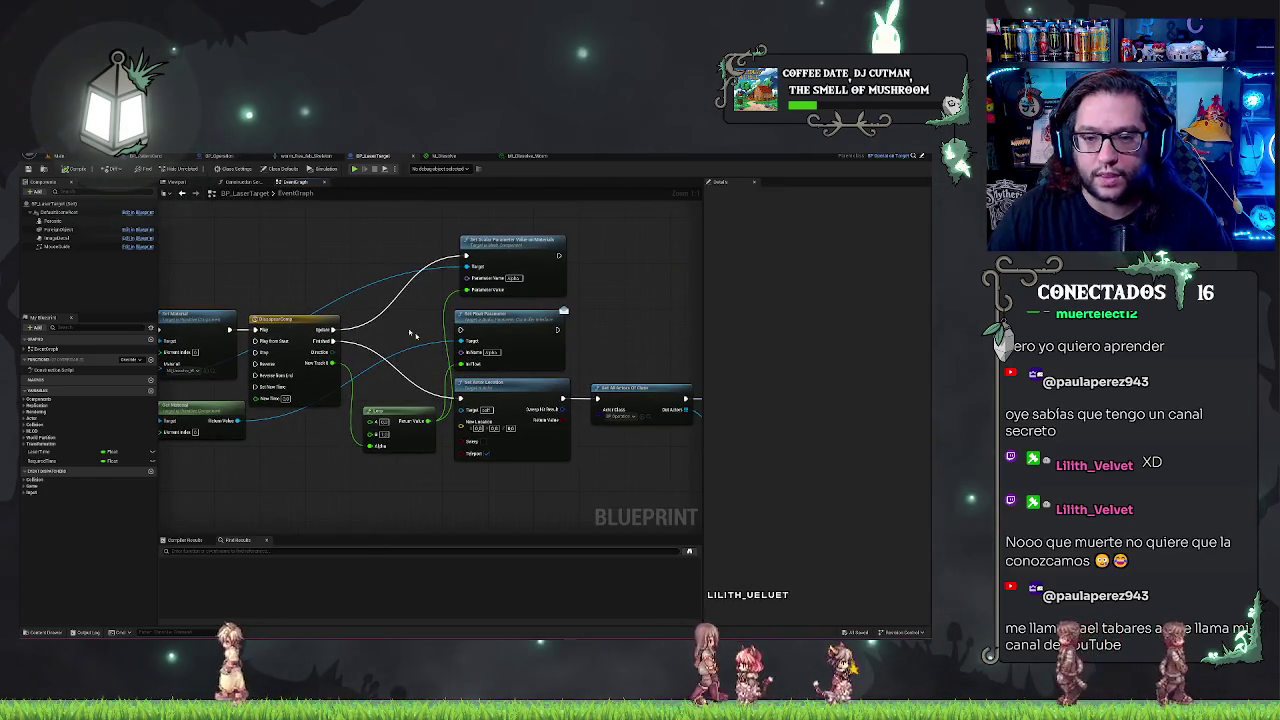
pyautogui.click(546, 334)
pyautogui.press('Delete')
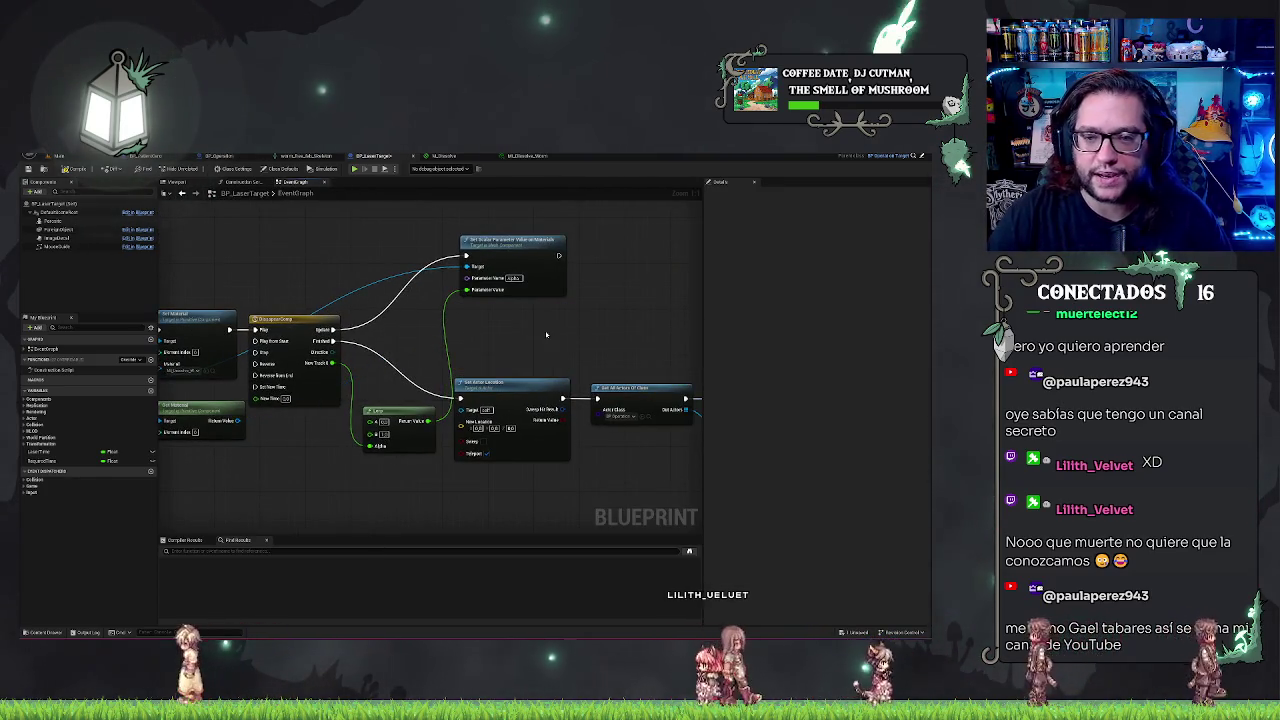
pyautogui.hotkey('ctrl', 'z')
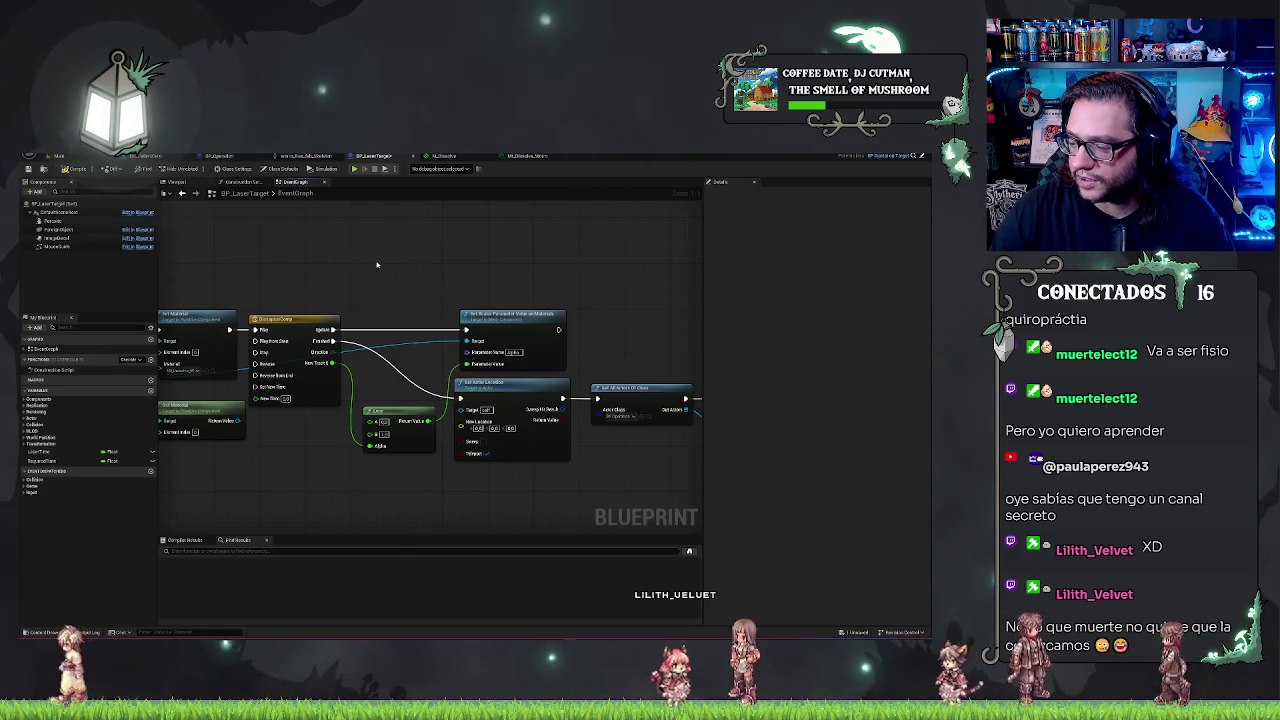
# Shift the Timeline, Lerp, Set Scalar and Set Actor Location nodes right, clearing space after Set Material
pyautogui.click(524, 316)
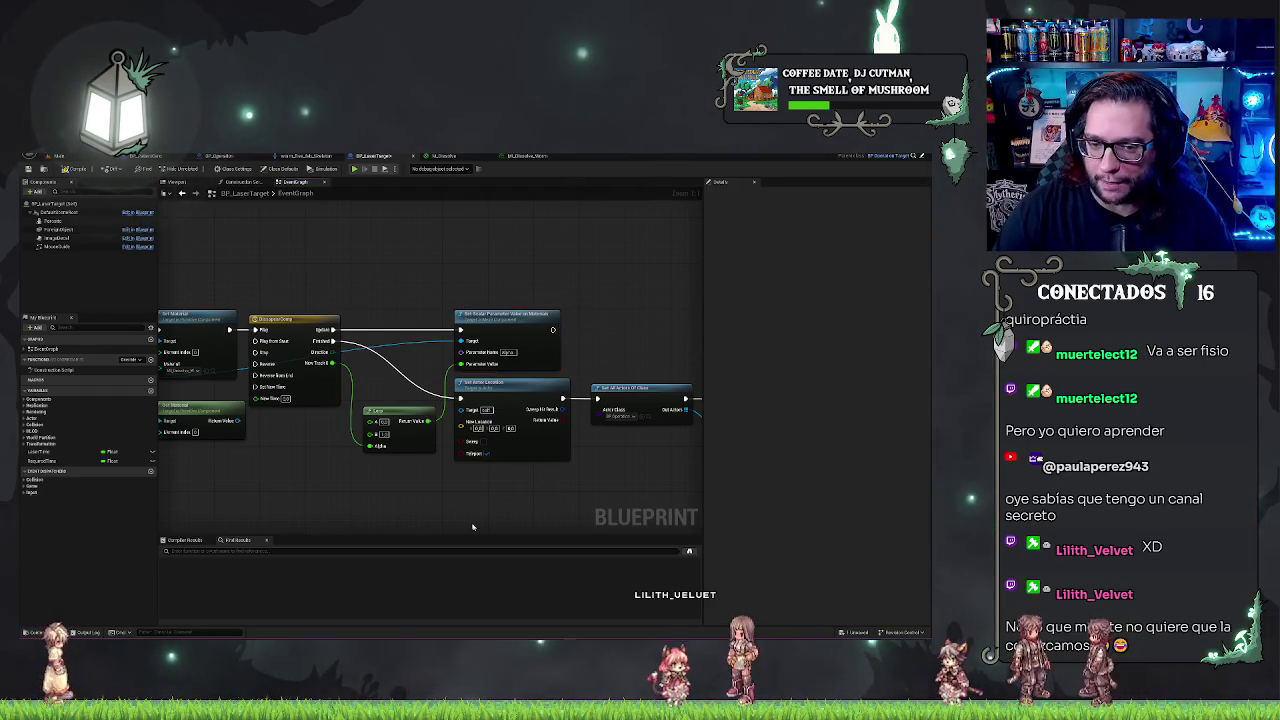
pyautogui.moveTo(470, 270); pyautogui.dragTo(535, 536)
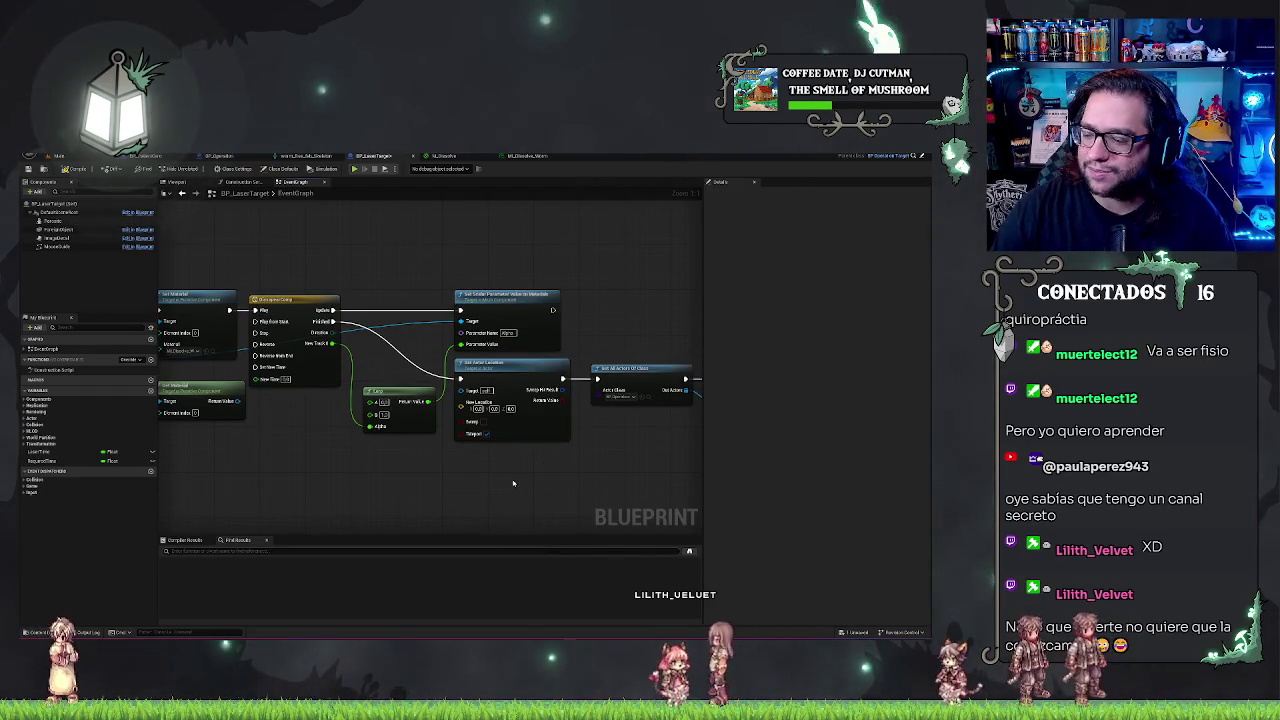
pyautogui.moveTo(499, 455); pyautogui.dragTo(455, 445)
pyautogui.moveTo(405, 313)
pyautogui.mouseDown()
pyautogui.moveTo(671, 528)
pyautogui.moveTo(760, 515)
pyautogui.mouseUp()
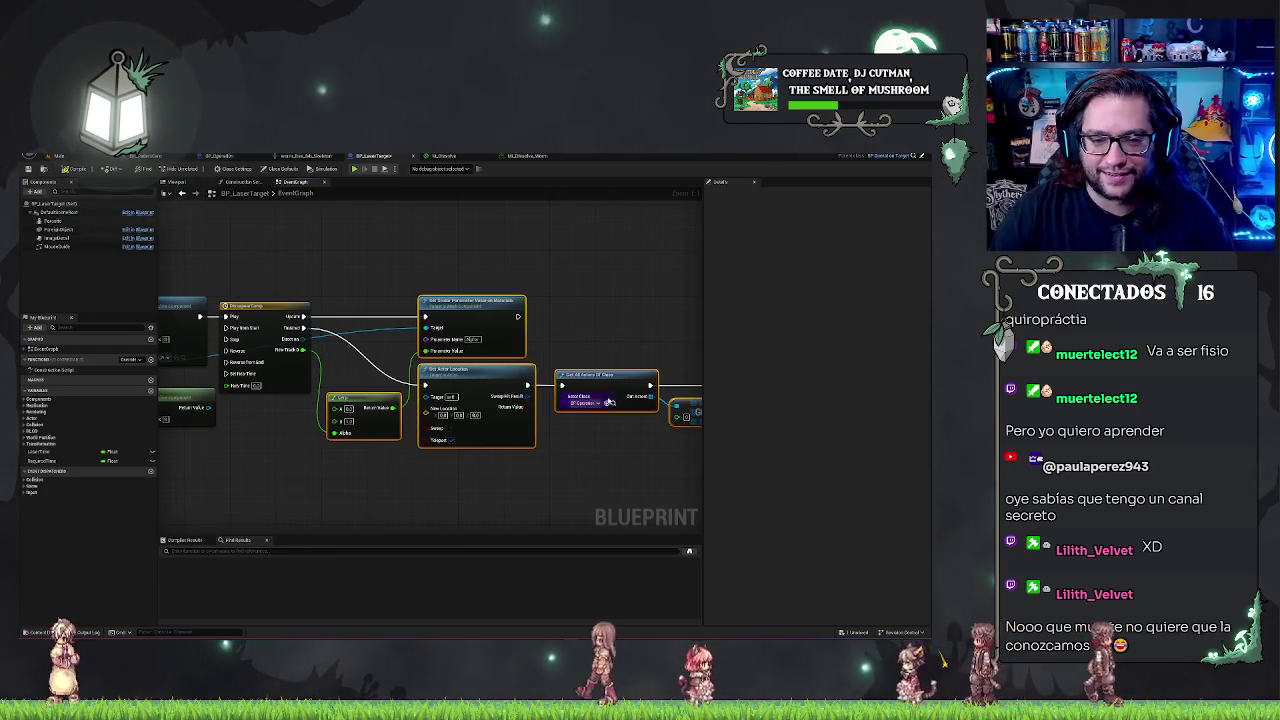
pyautogui.click(512, 500)
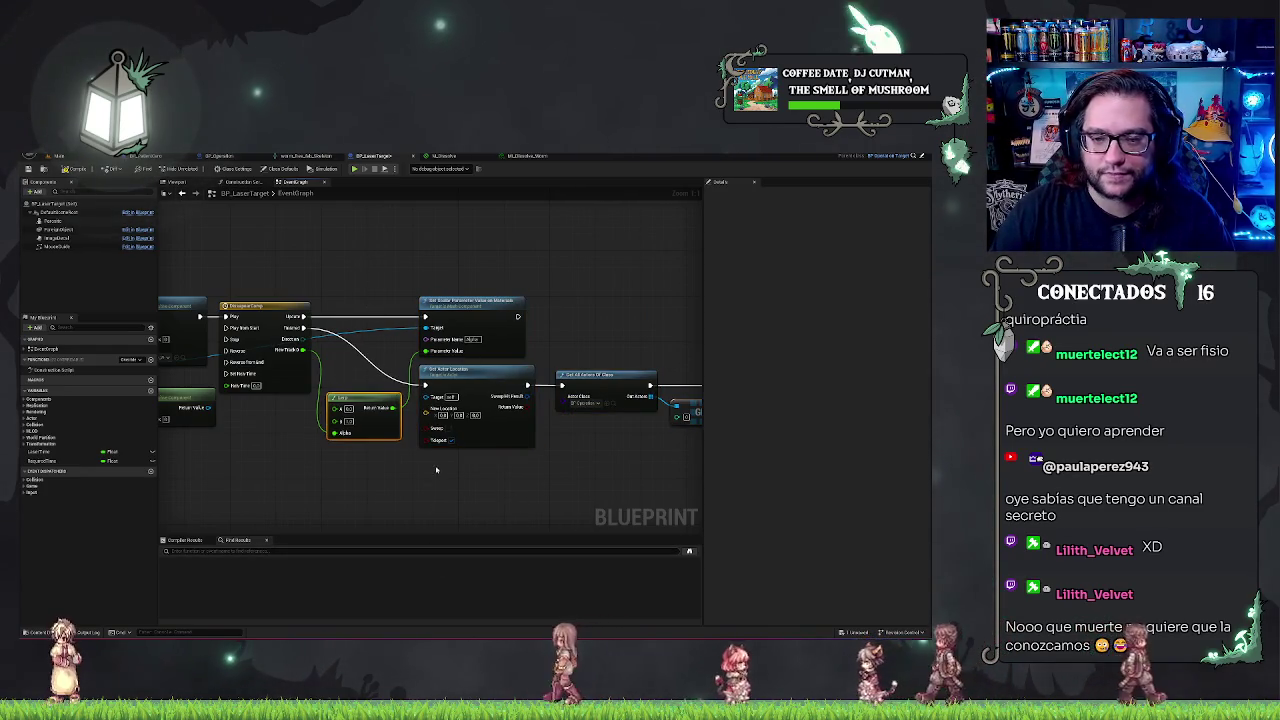
pyautogui.moveTo(526, 485)
pyautogui.mouseDown()
pyautogui.moveTo(455, 459)
pyautogui.moveTo(491, 280)
pyautogui.moveTo(506, 284)
pyautogui.mouseUp()
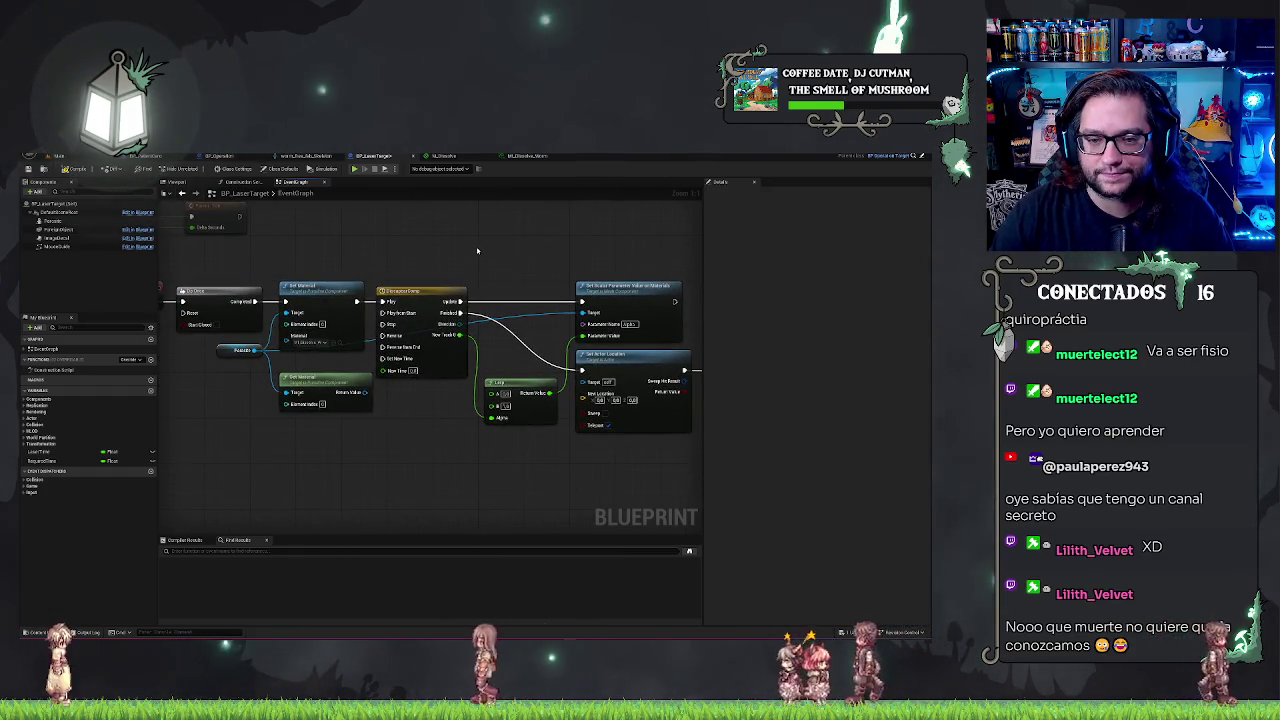
pyautogui.scroll(1, 489, 246)
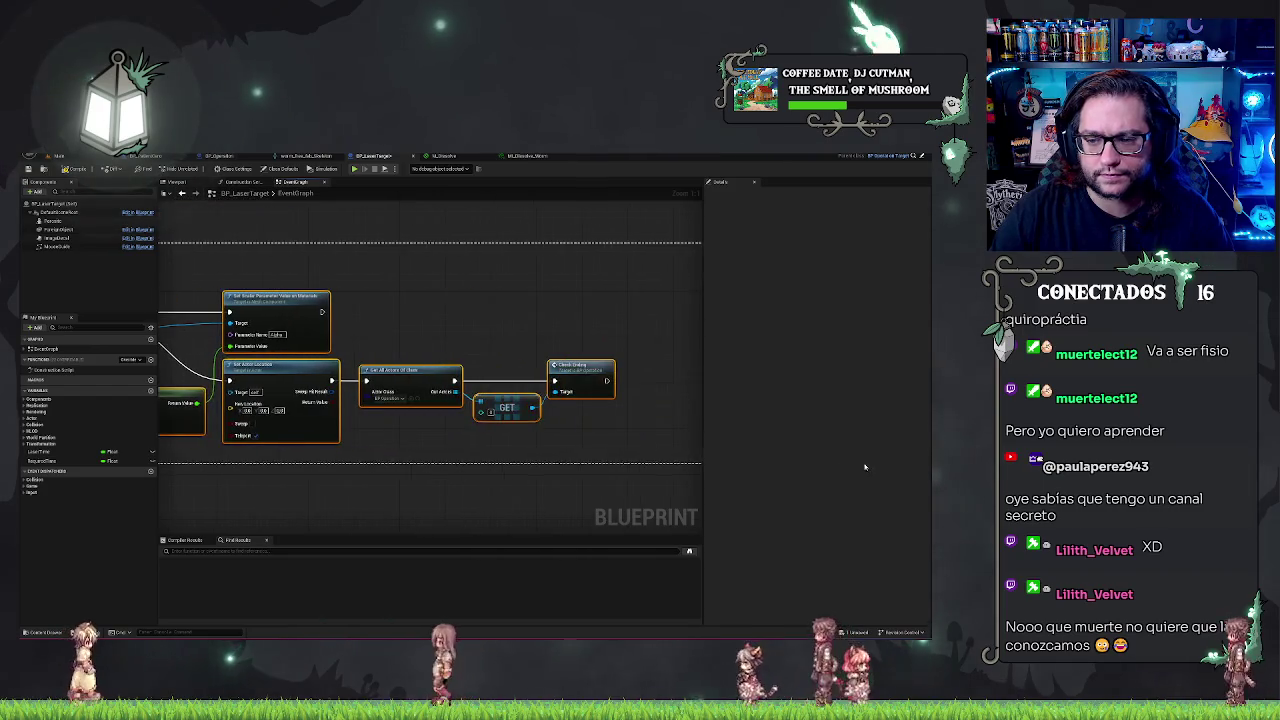
pyautogui.moveTo(398, 338); pyautogui.dragTo(723, 491)
pyautogui.moveTo(448, 352); pyautogui.dragTo(545, 352)
# Add a Play Sound 2D node after Set Material and assign it the imported sound
pyautogui.moveTo(384, 362); pyautogui.dragTo(397, 367)
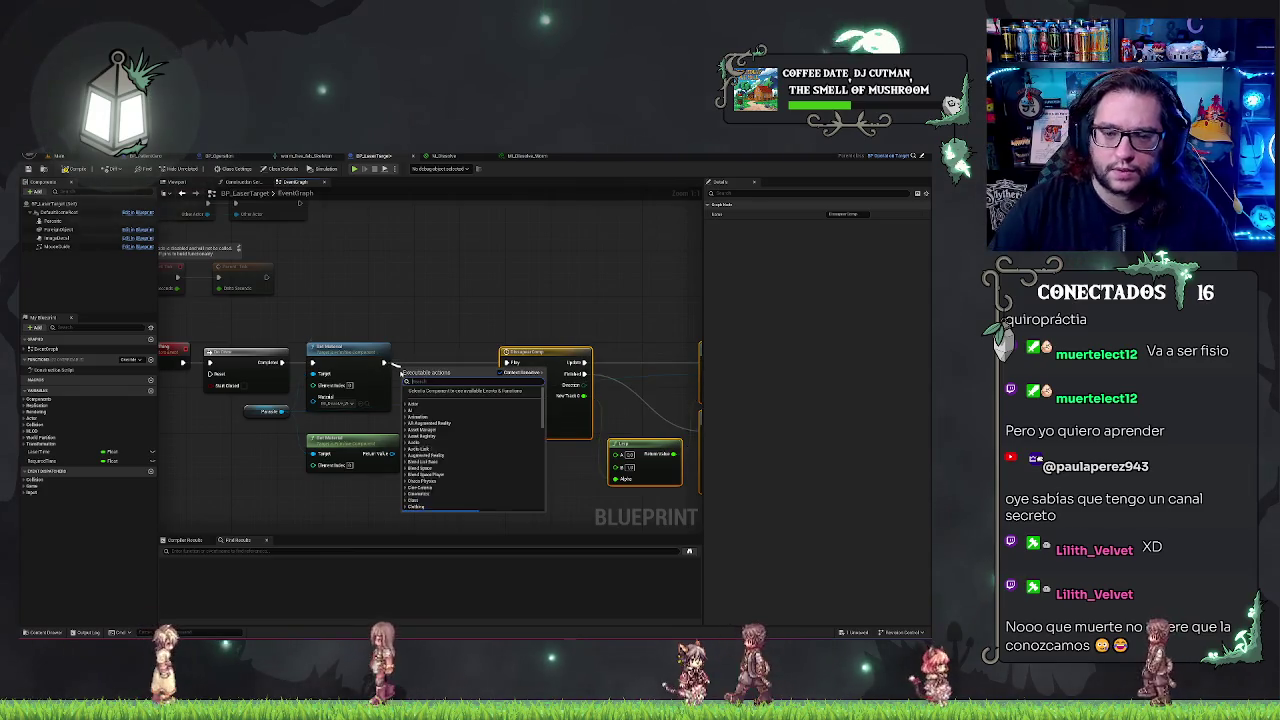
pyautogui.write('play sou')
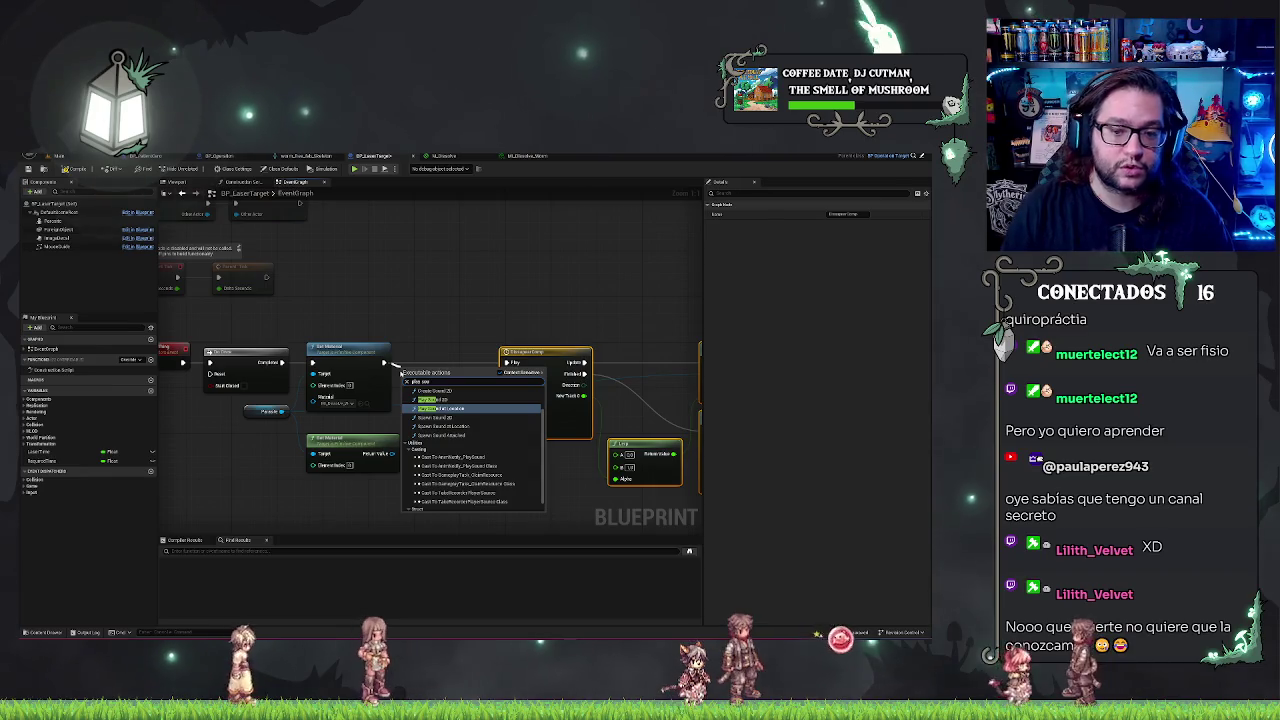
pyautogui.press('Up')
pyautogui.press('Return')
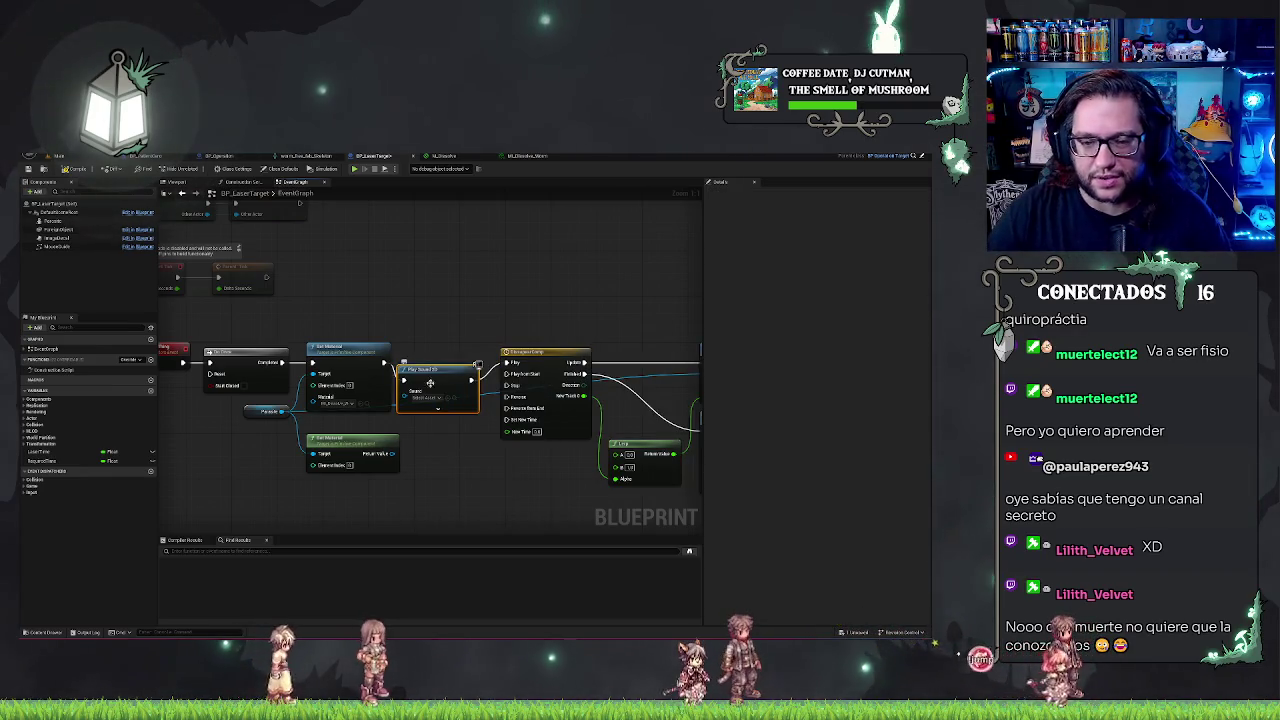
pyautogui.moveTo(426, 364); pyautogui.dragTo(434, 354)
pyautogui.click(432, 380)
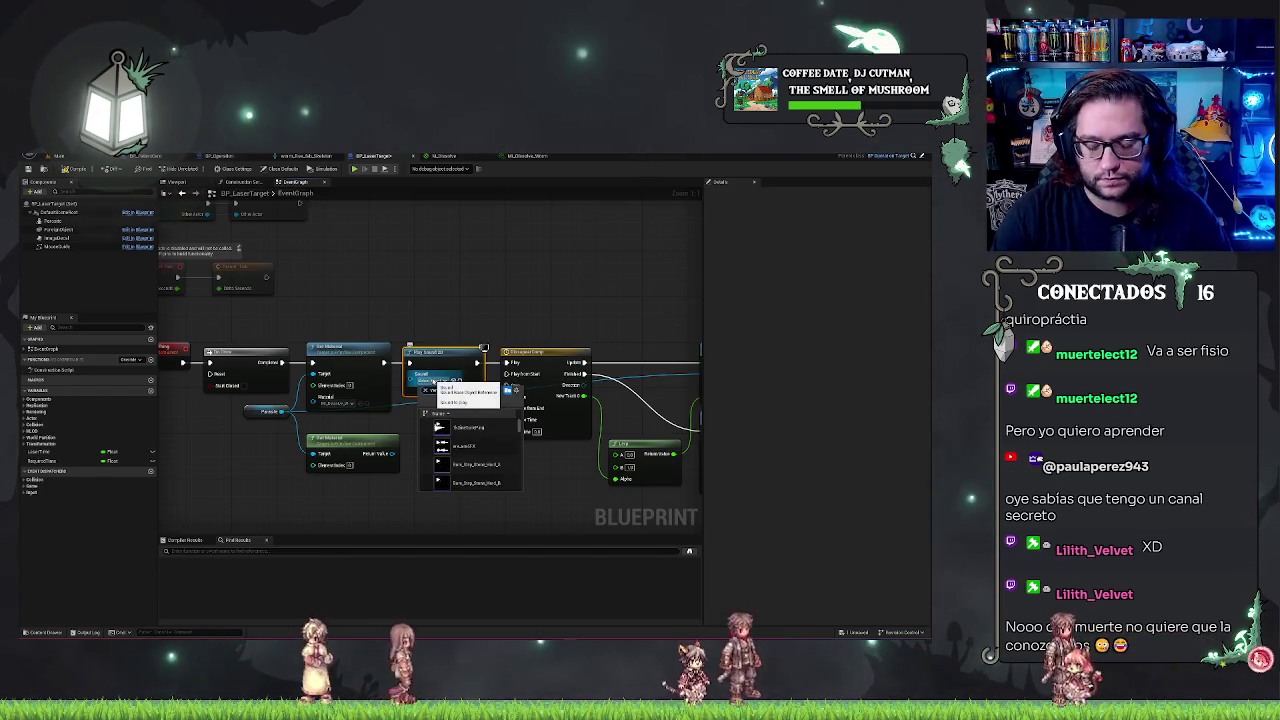
pyautogui.click(462, 431)
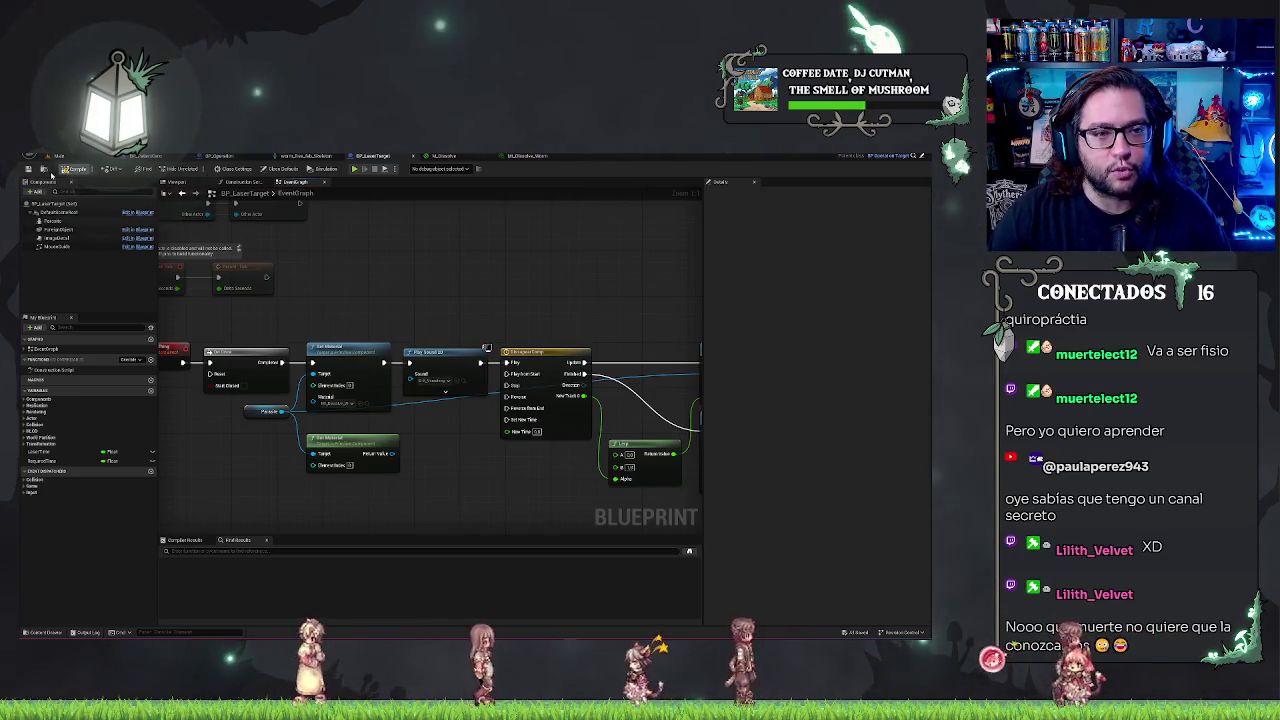
# Cycle through the level, material instance, M_Dissolve and worm skeleton tabs back to BP_LaserTarget
pyautogui.click(55, 156)
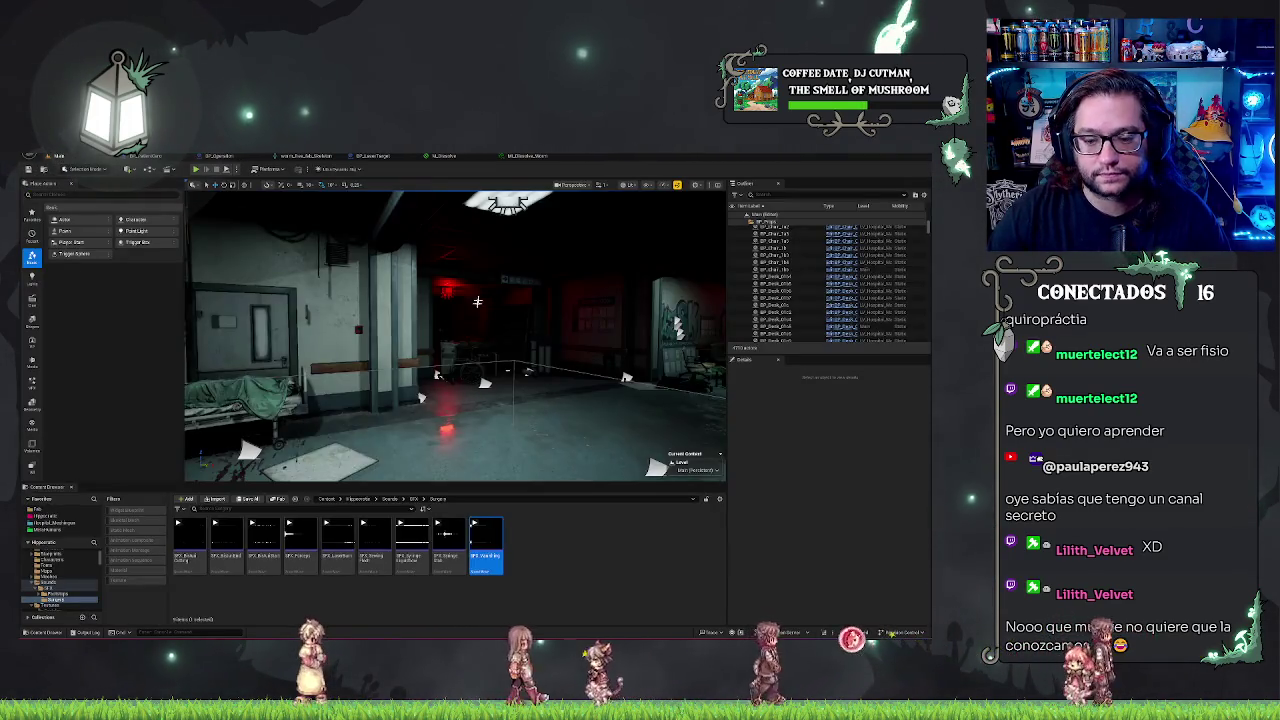
pyautogui.click(528, 156)
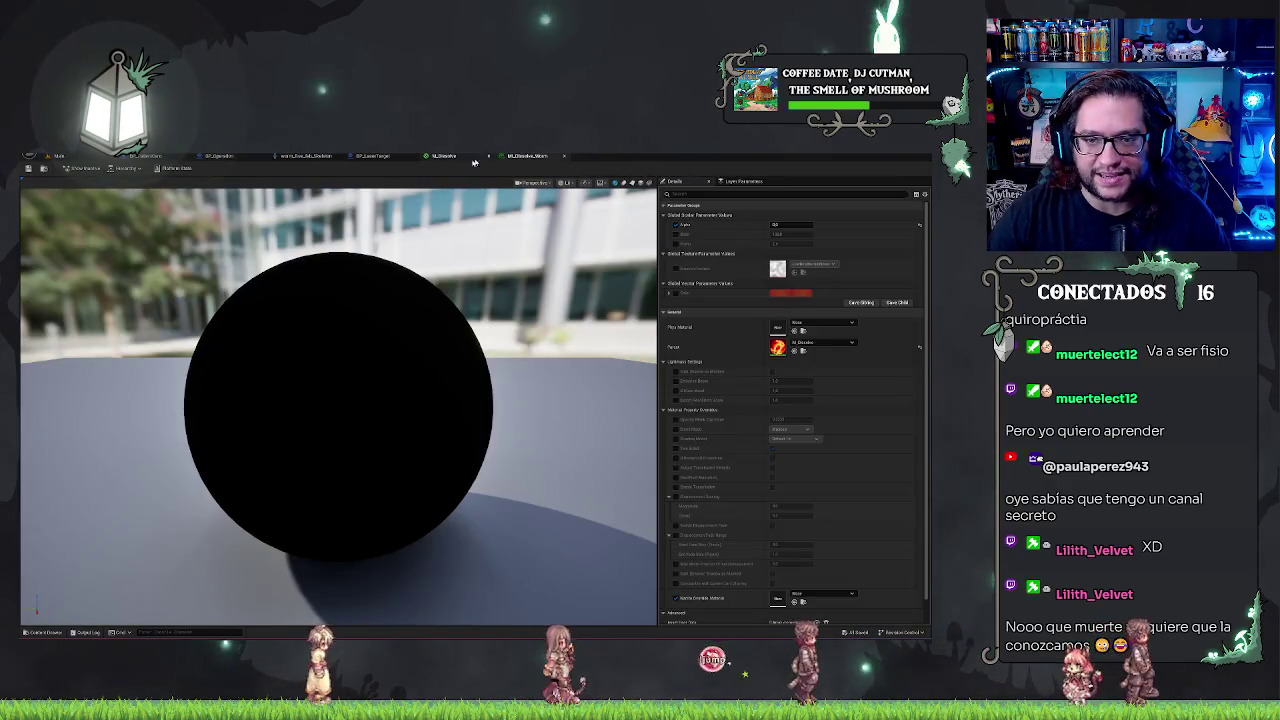
pyautogui.click(370, 158)
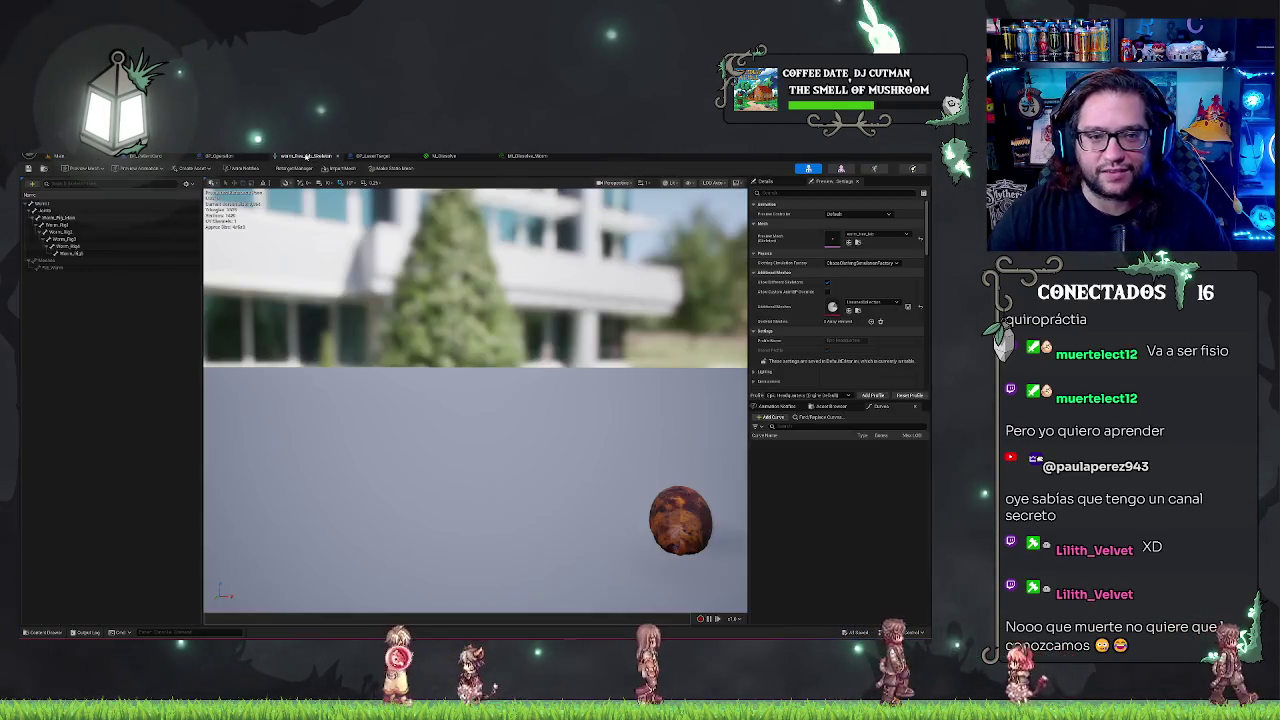
pyautogui.click(300, 156)
pyautogui.click(363, 158)
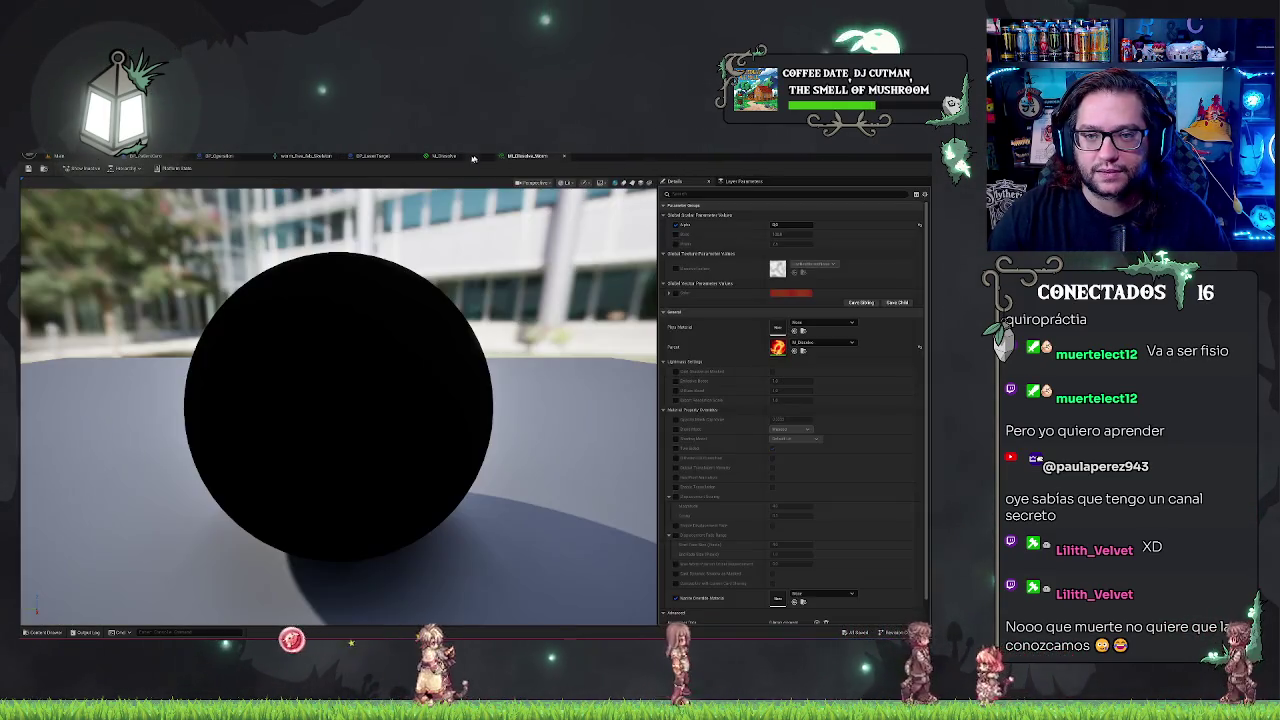
pyautogui.click(363, 157)
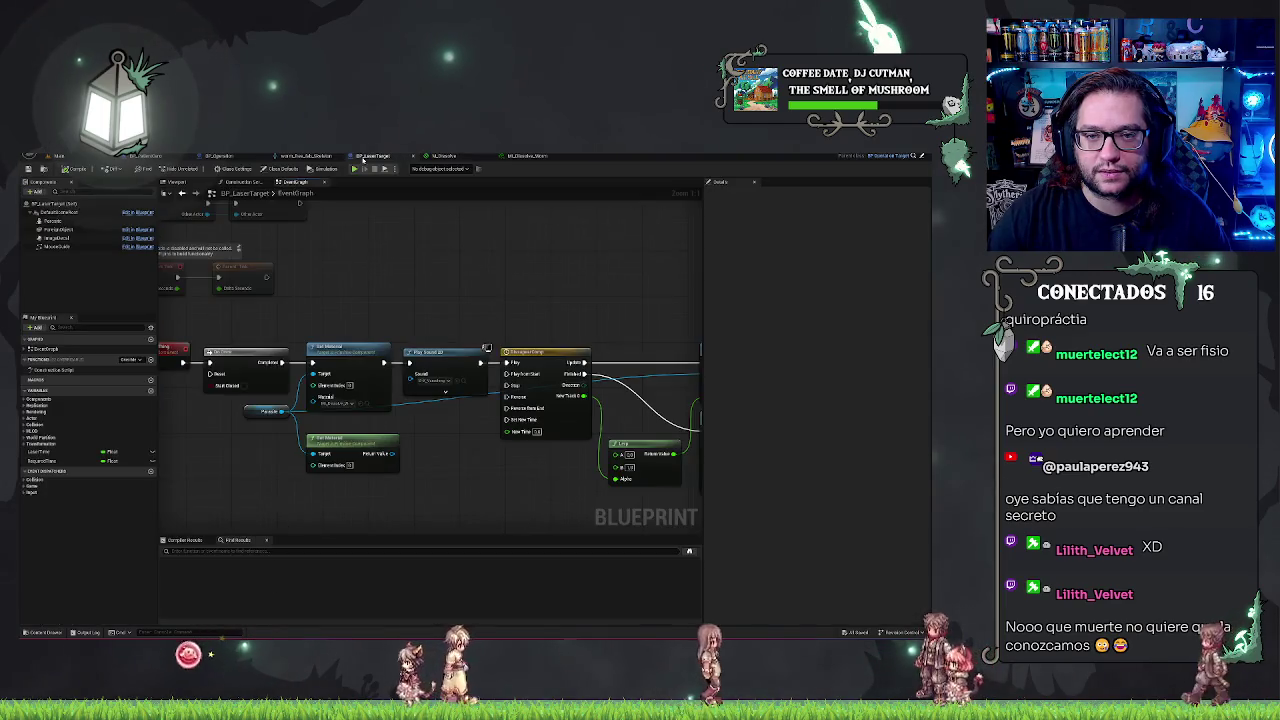
# Set the particle component to Use Animation Asset with a chosen Anim to Play, then play the level
pyautogui.click(50, 220)
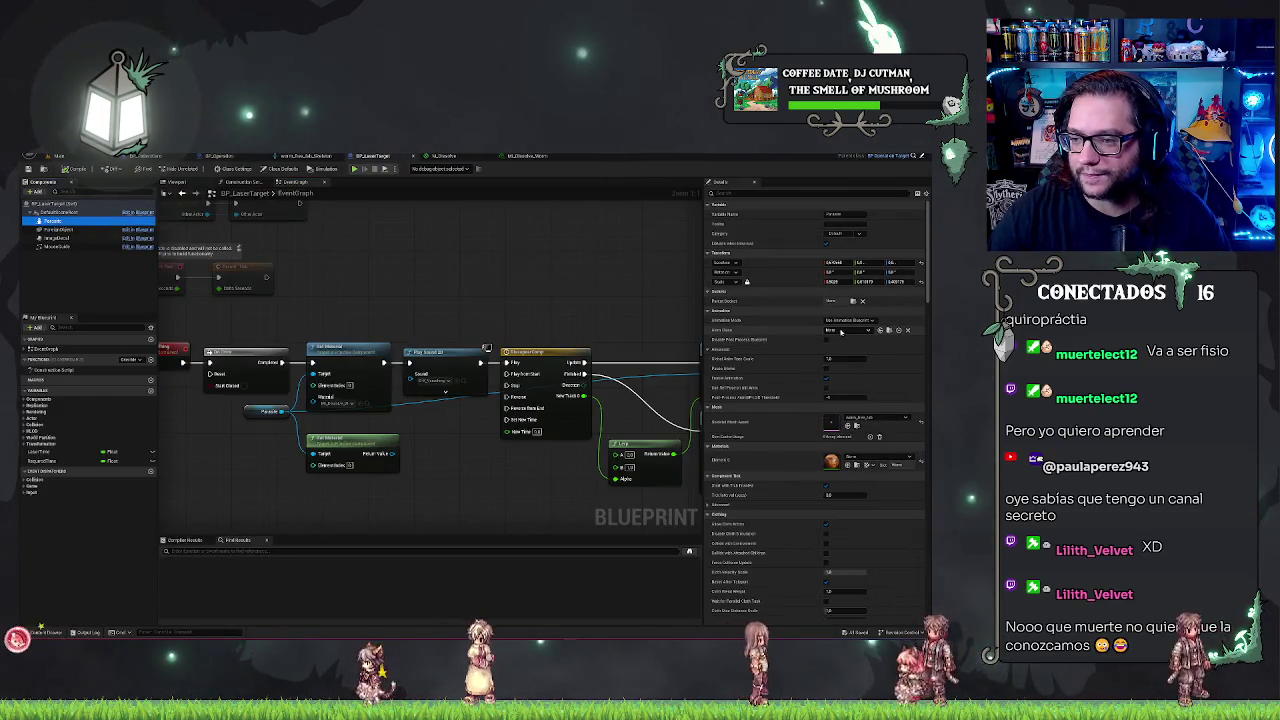
pyautogui.click(846, 334)
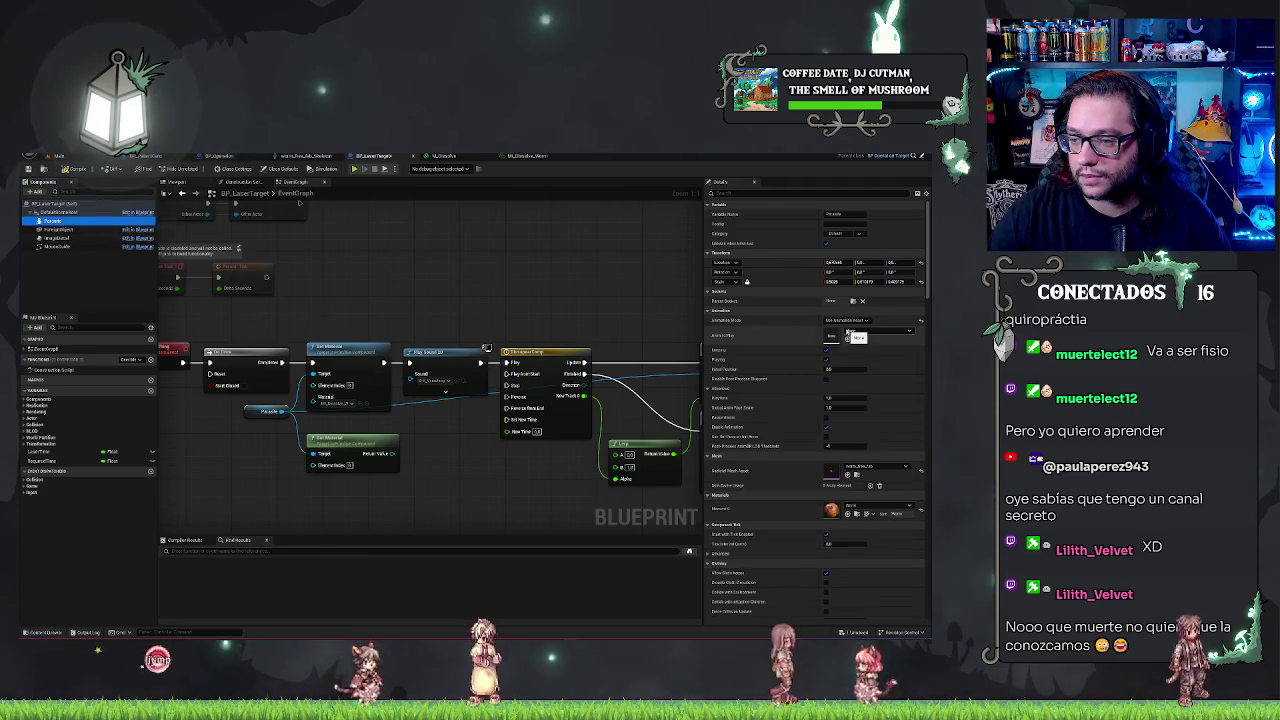
pyautogui.click(866, 330)
pyautogui.click(855, 404)
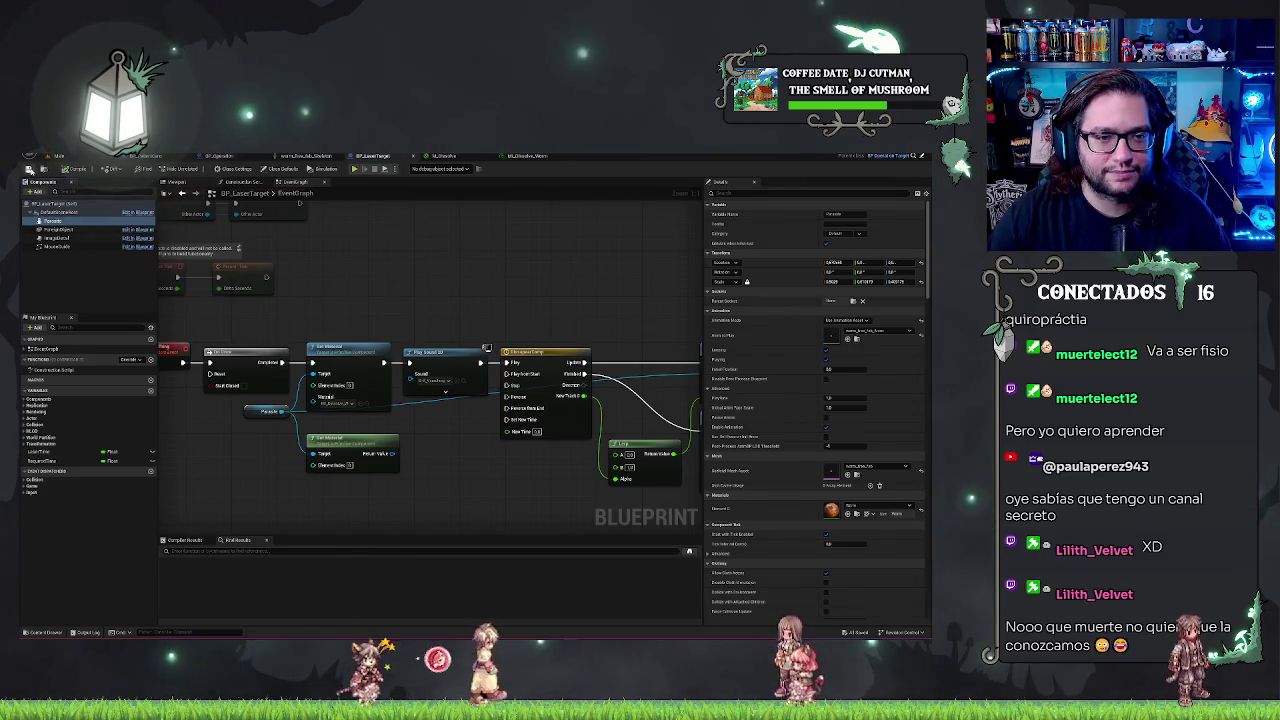
pyautogui.click(66, 157)
pyautogui.click(196, 172)
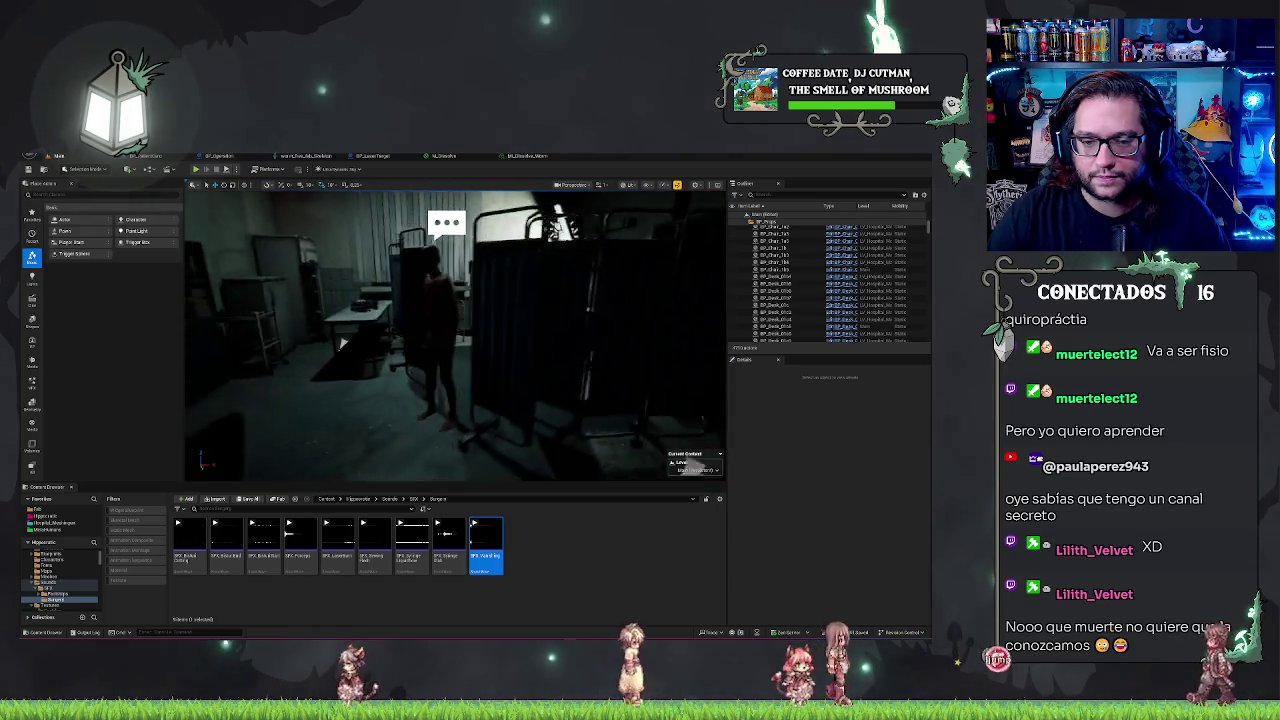
# Stop the play session and restart the level in play mode with Alt+P
pyautogui.press('Escape')
pyautogui.rightClick(403, 227)
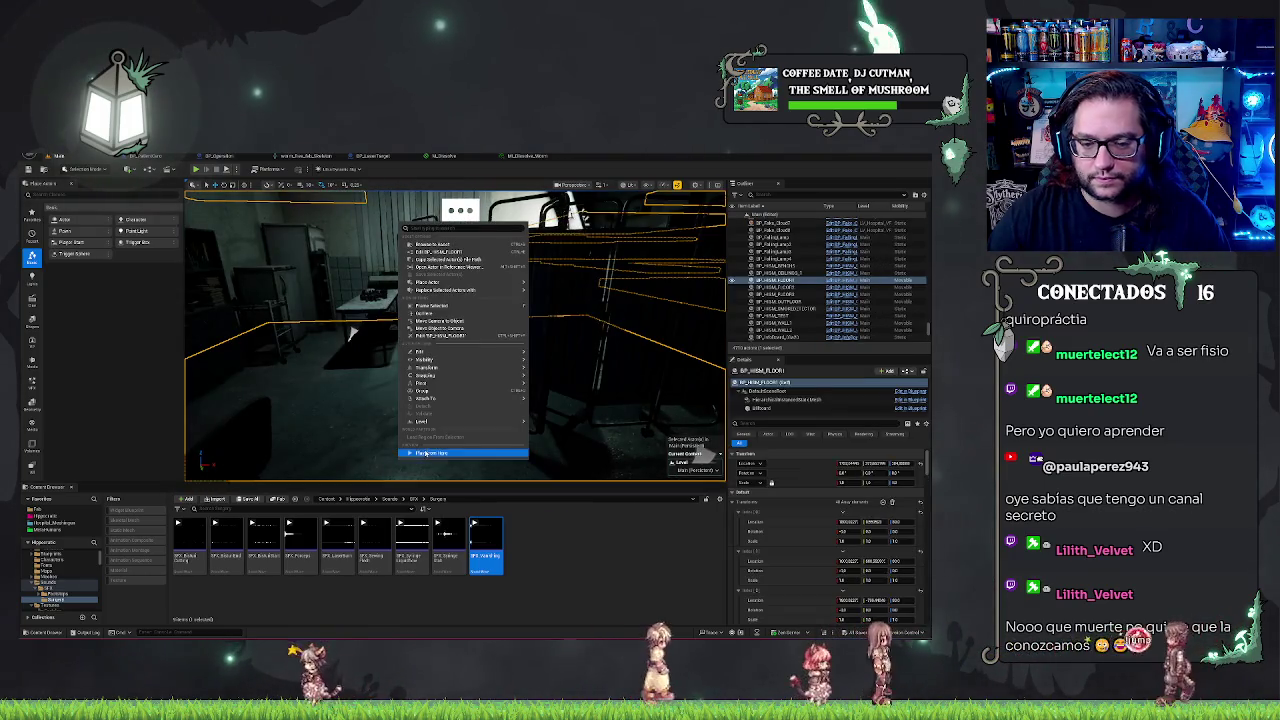
pyautogui.click(422, 459)
pyautogui.hotkey('alt', 'p')
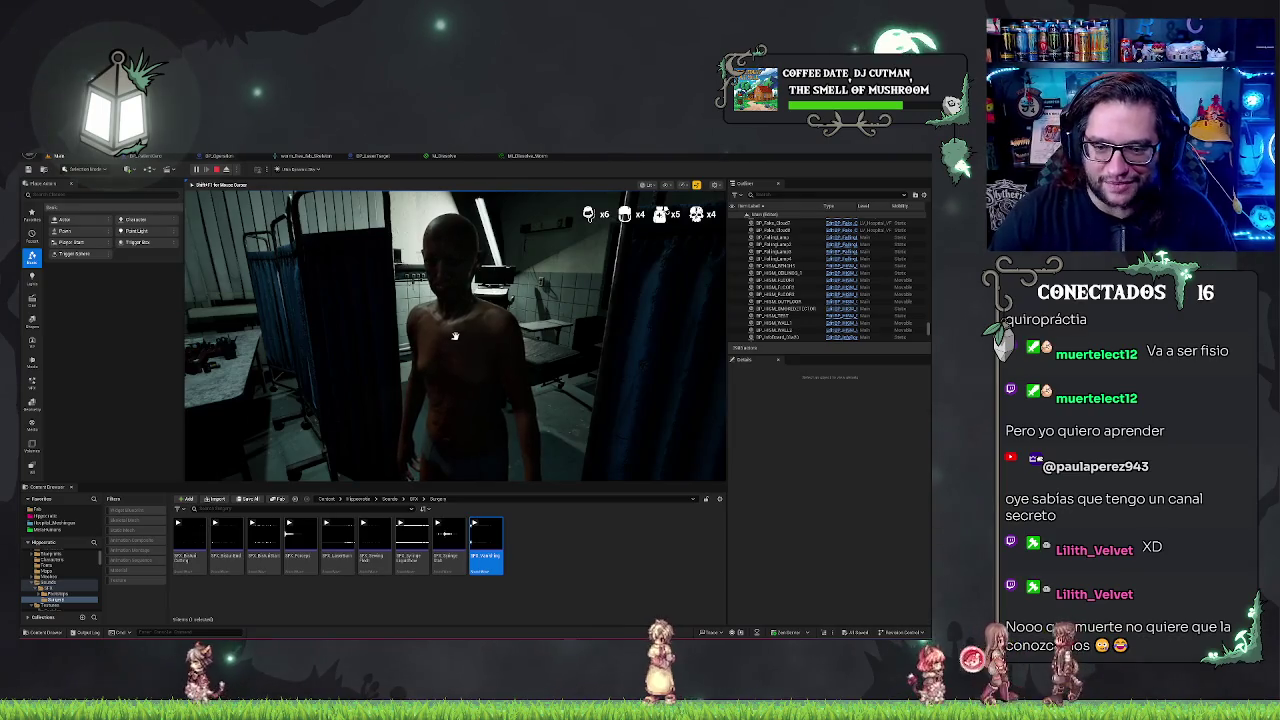
# Talk to the patient, accept them, and select the laser tool for surgery
pyautogui.click(454, 336)
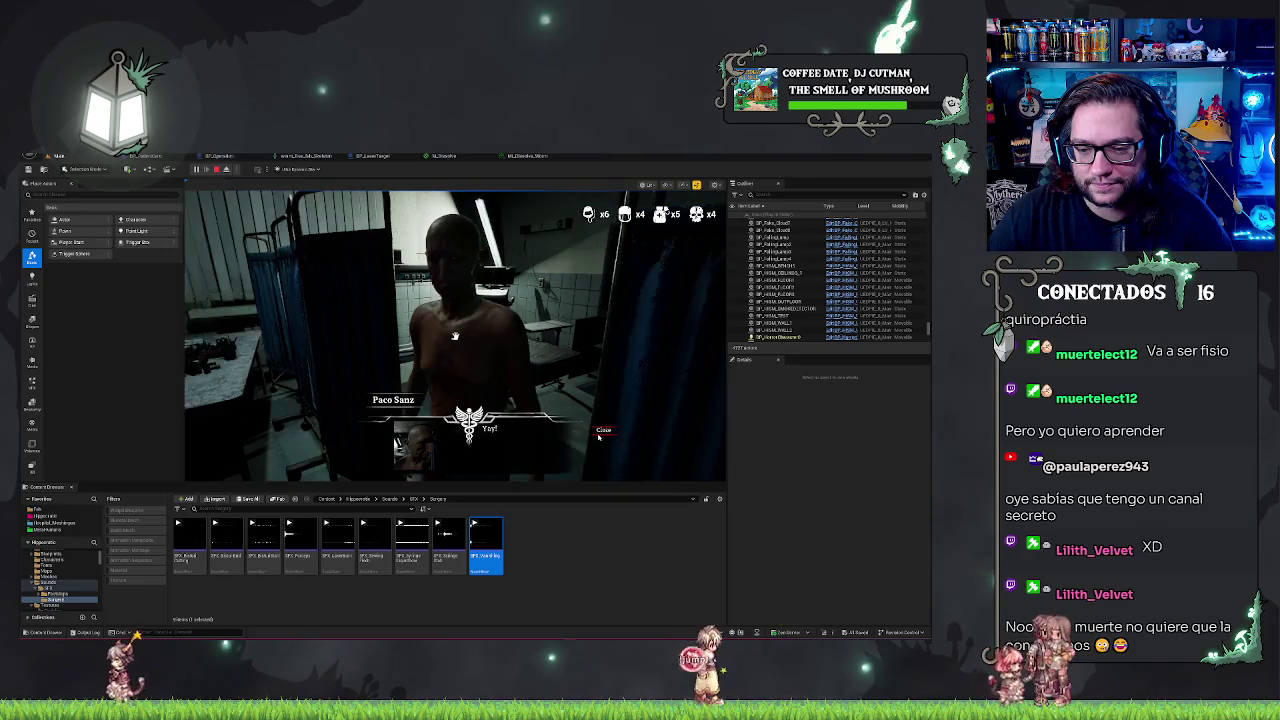
pyautogui.click(603, 444)
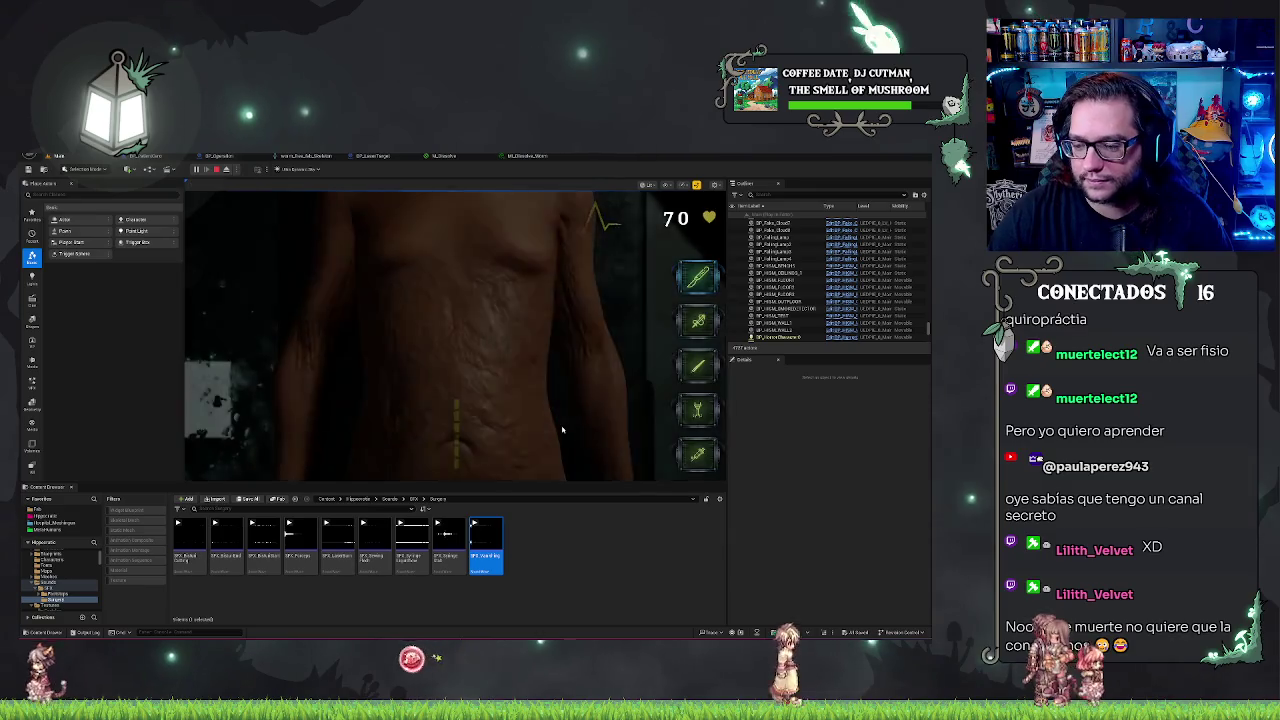
pyautogui.click(560, 429)
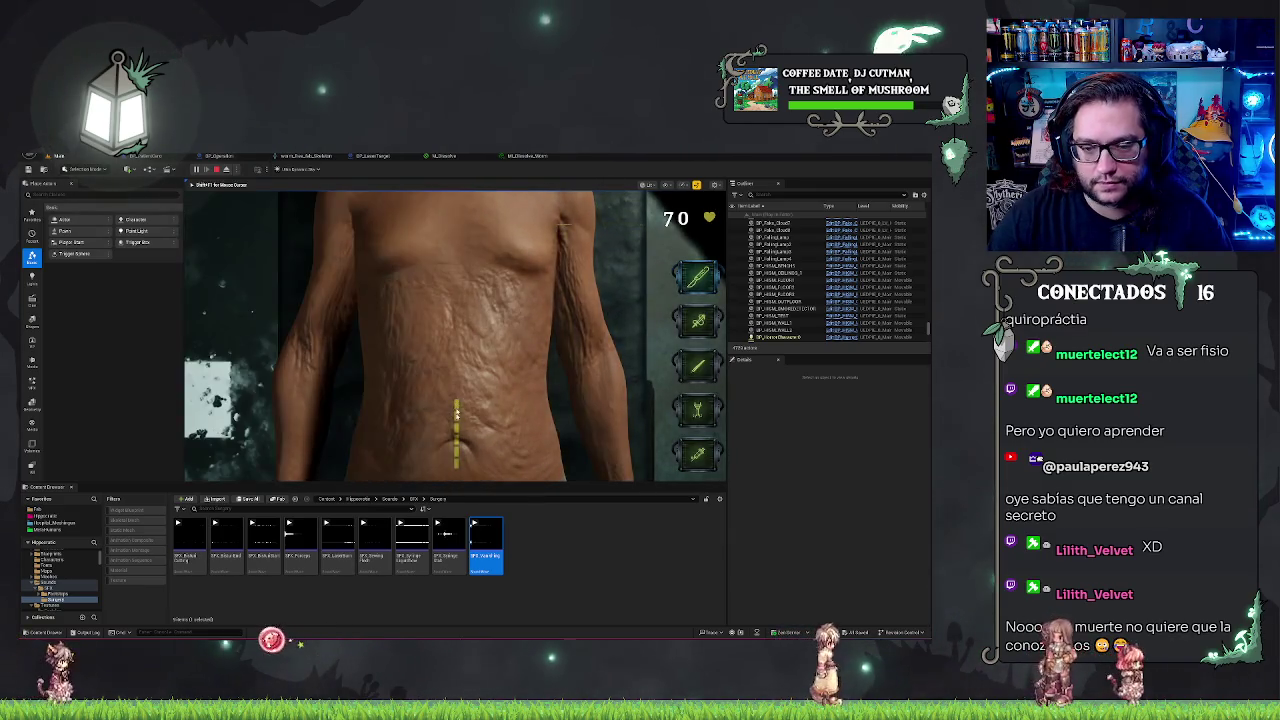
pyautogui.click(690, 417)
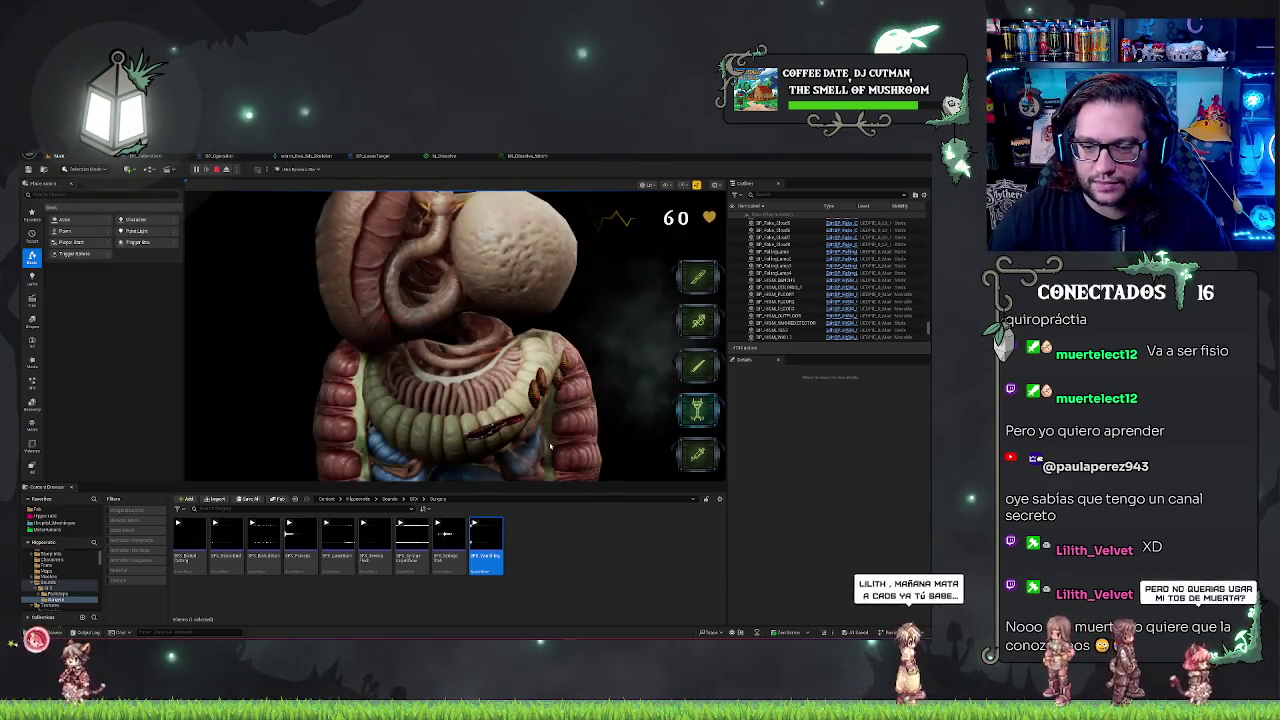
# Fire and sweep the laser across the organ targets several times, then switch surgery tools
pyautogui.click(545, 397)
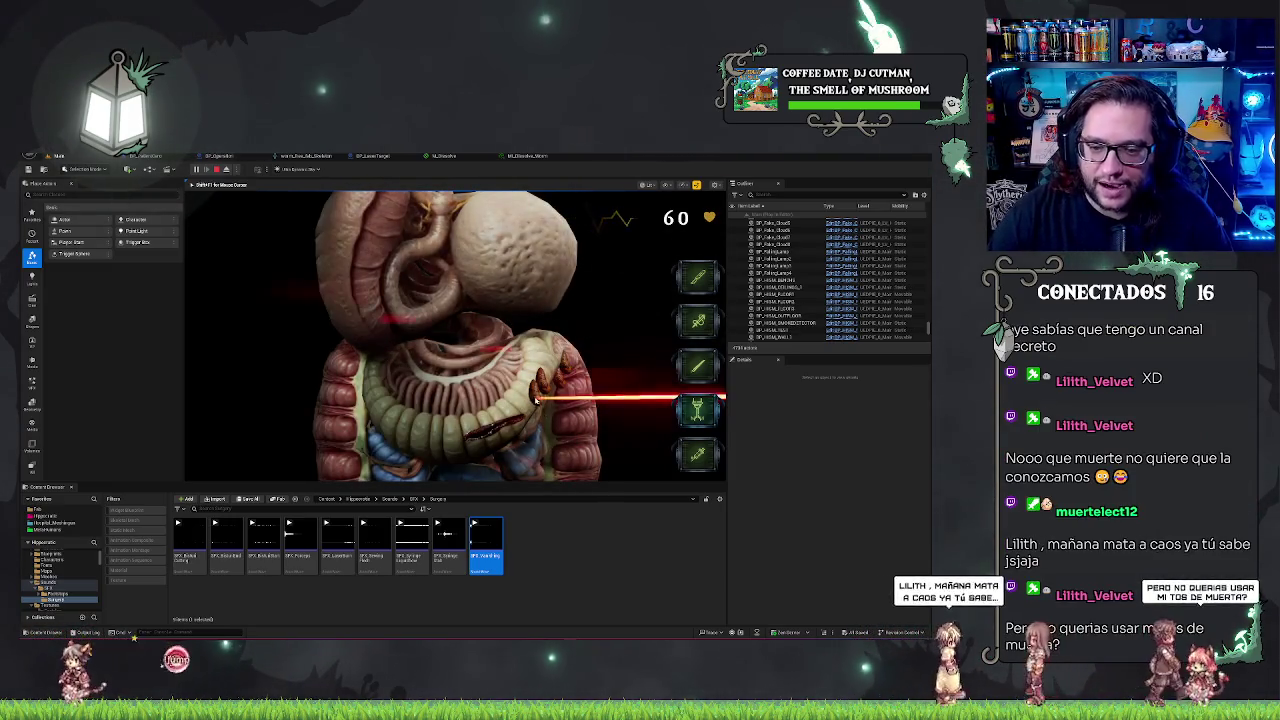
pyautogui.moveTo(533, 403)
pyautogui.mouseDown()
pyautogui.moveTo(560, 400)
pyautogui.moveTo(590, 420)
pyautogui.mouseUp()
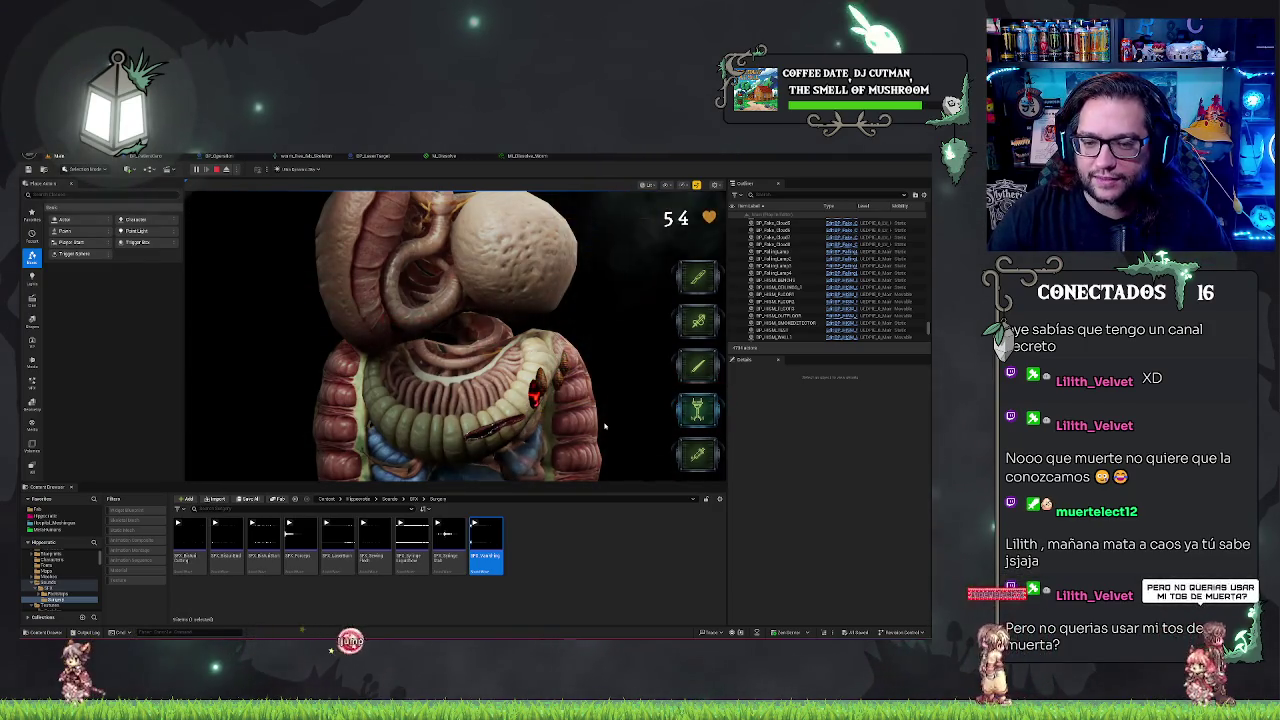
pyautogui.click(542, 388)
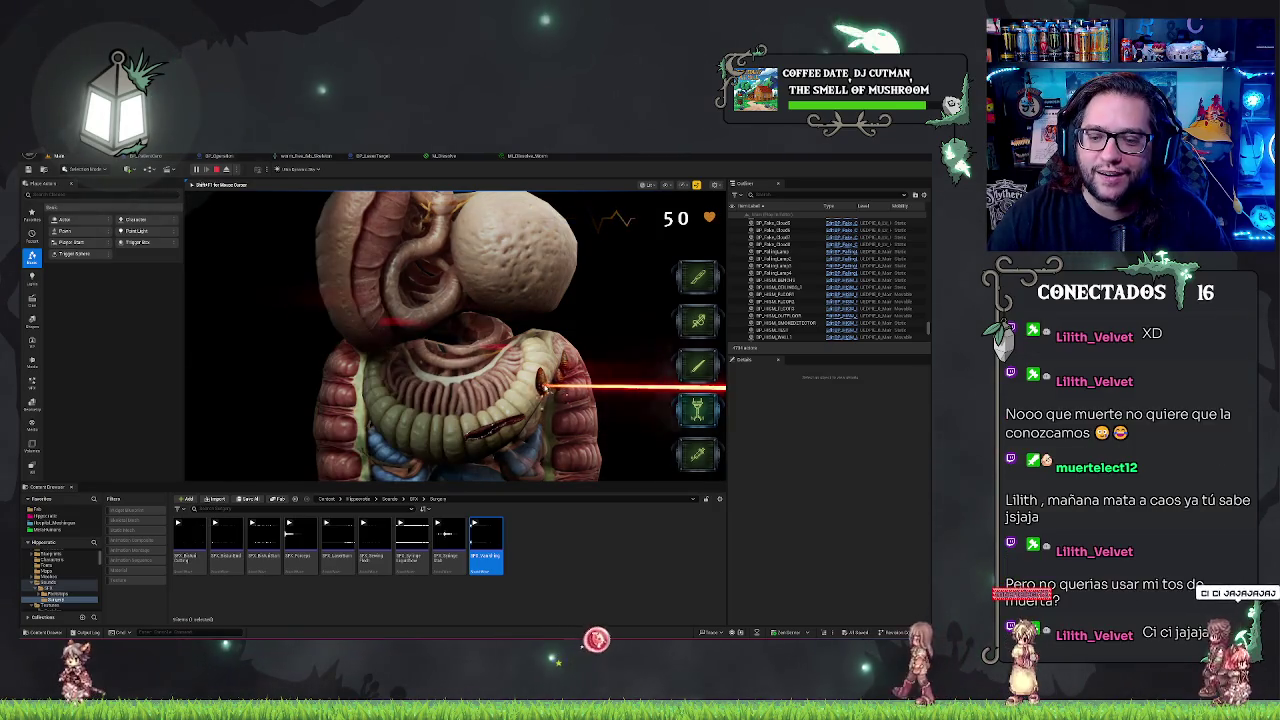
pyautogui.moveTo(542, 388); pyautogui.dragTo(590, 420)
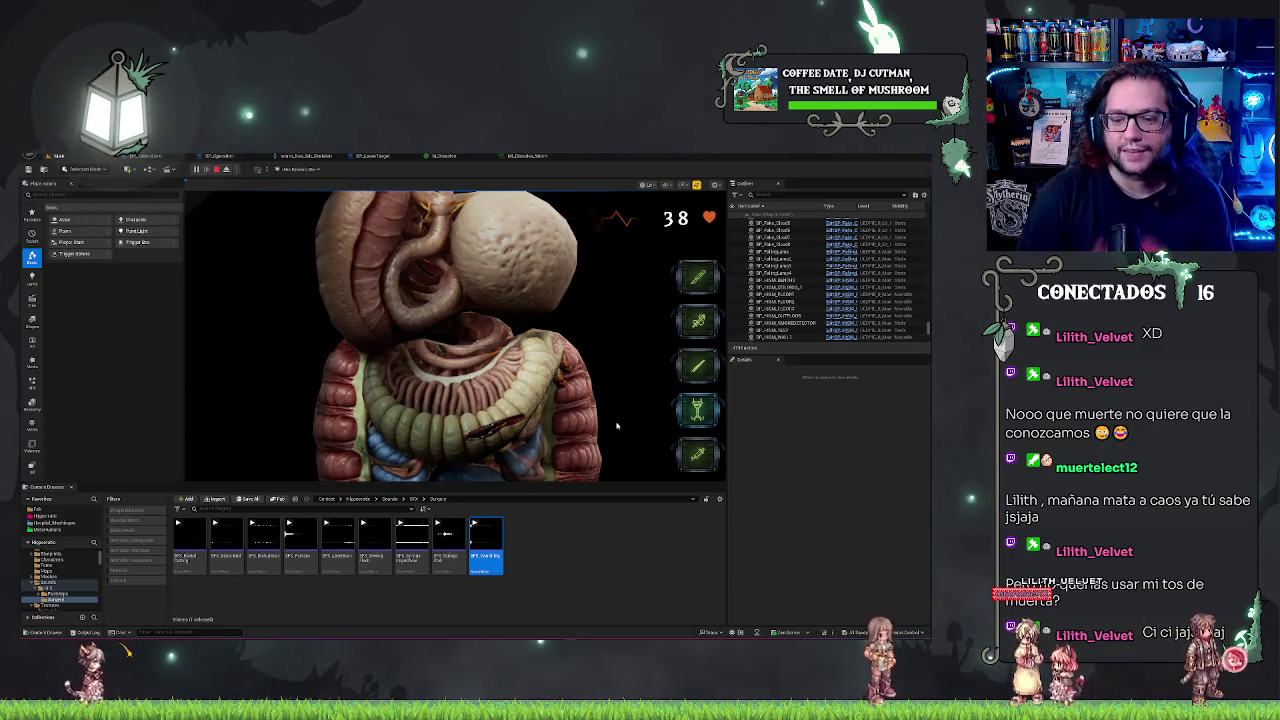
pyautogui.click(558, 376)
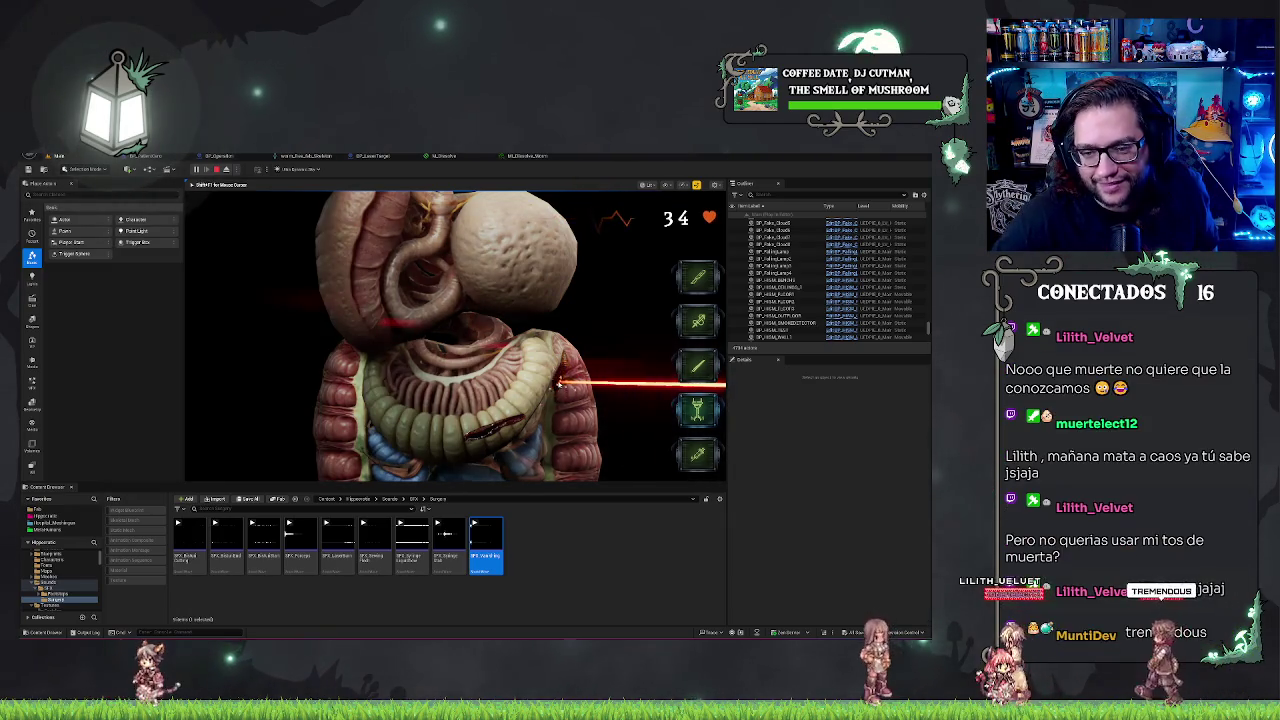
pyautogui.hotkey('shift', 'F1')
pyautogui.click(607, 354)
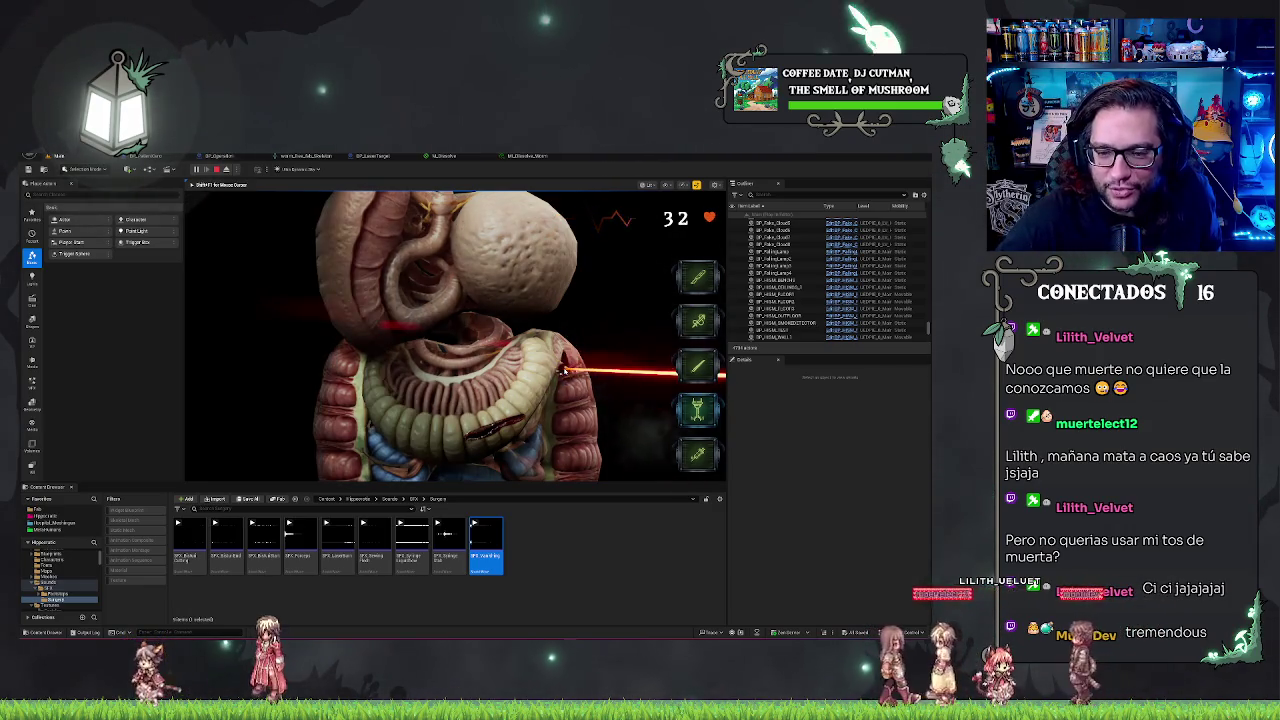
pyautogui.hotkey('shift', 'F1')
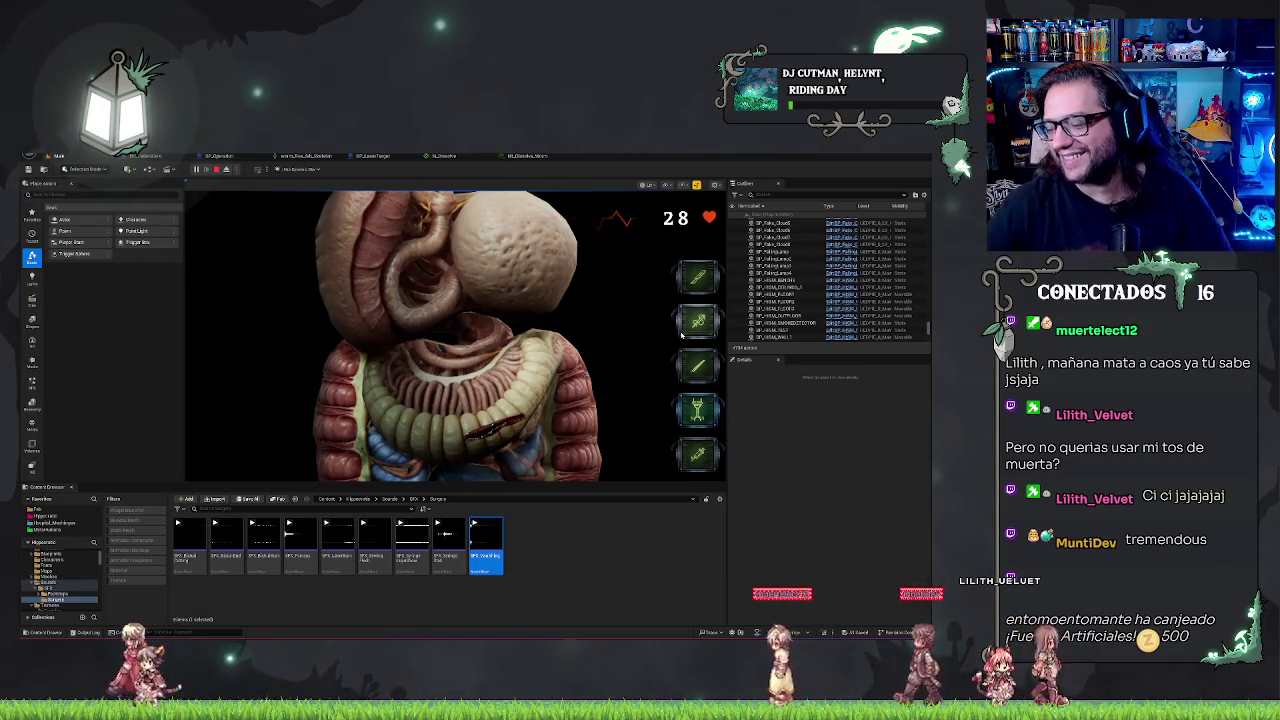
pyautogui.click(476, 380)
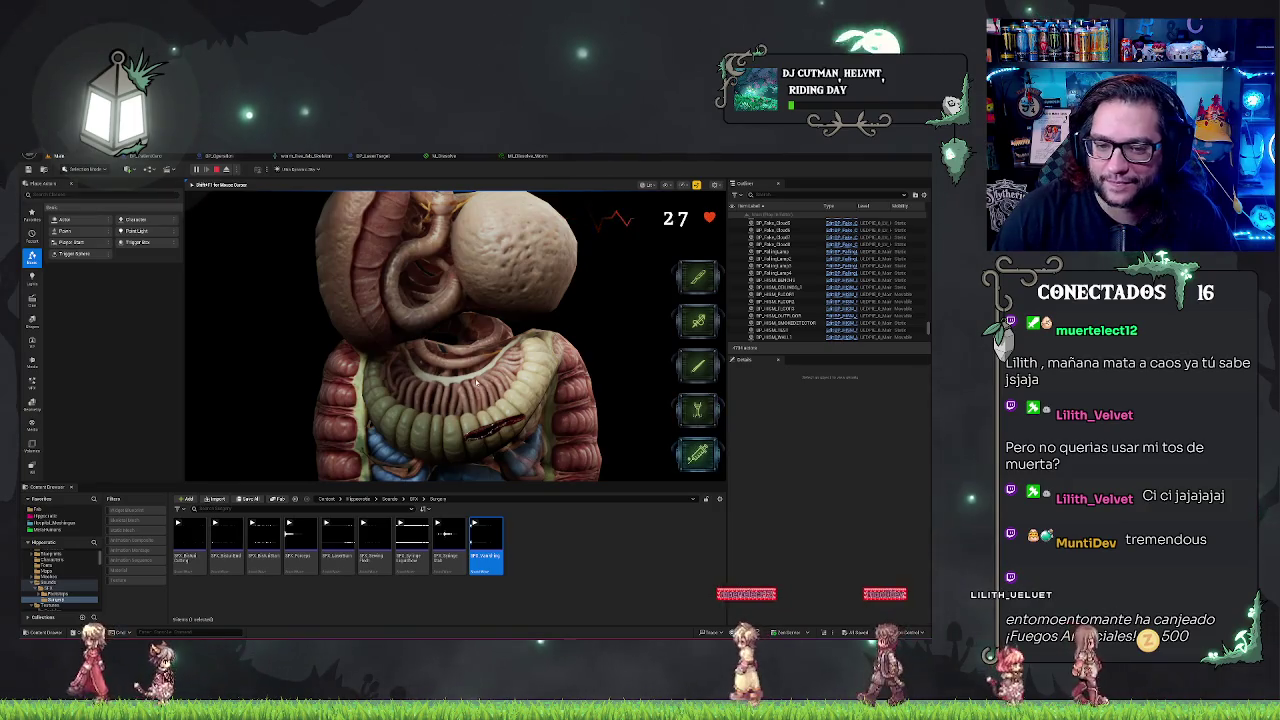
pyautogui.click(690, 464)
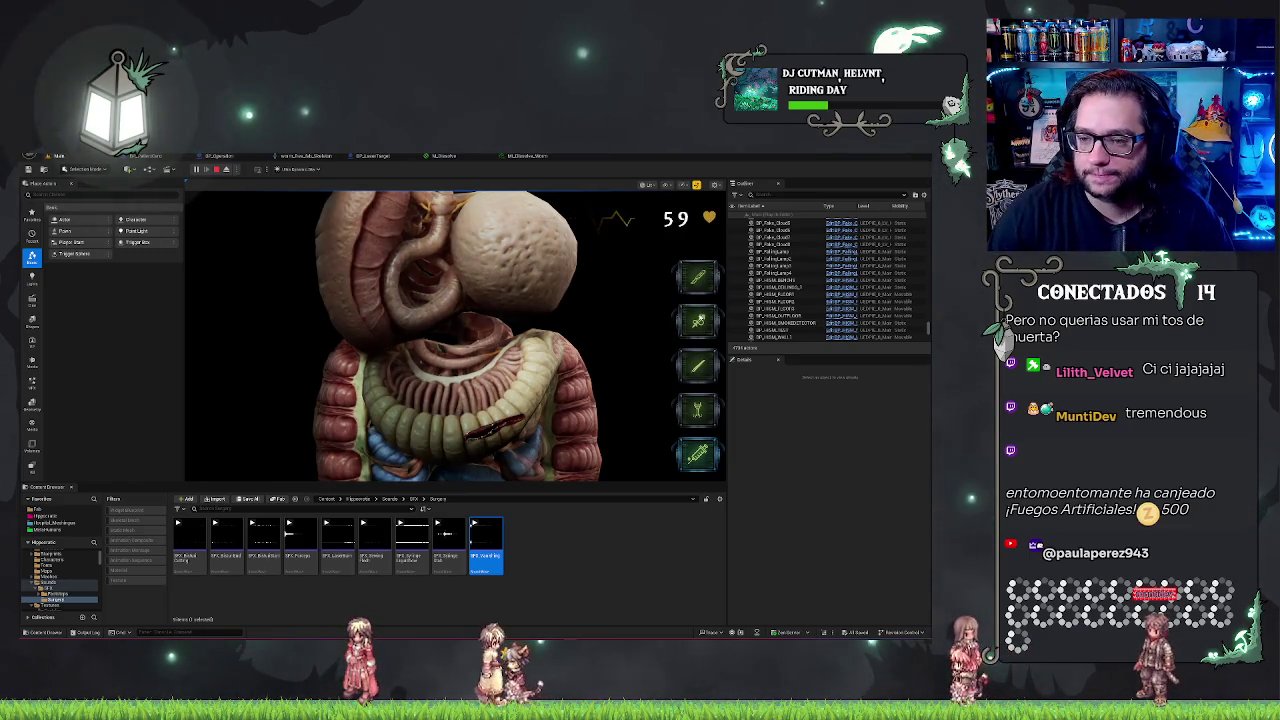
pyautogui.click(520, 414)
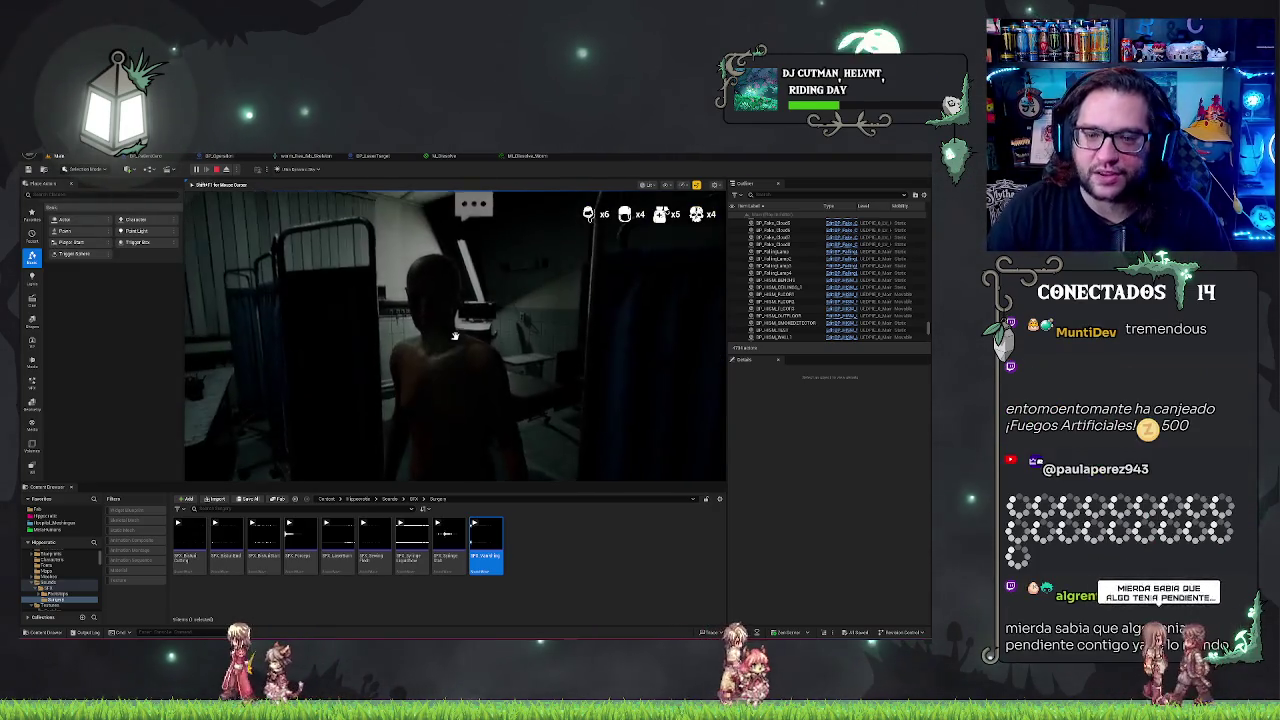
# End Play In Editor with Escape, returning to the desk monitor scene
pyautogui.press('Escape')
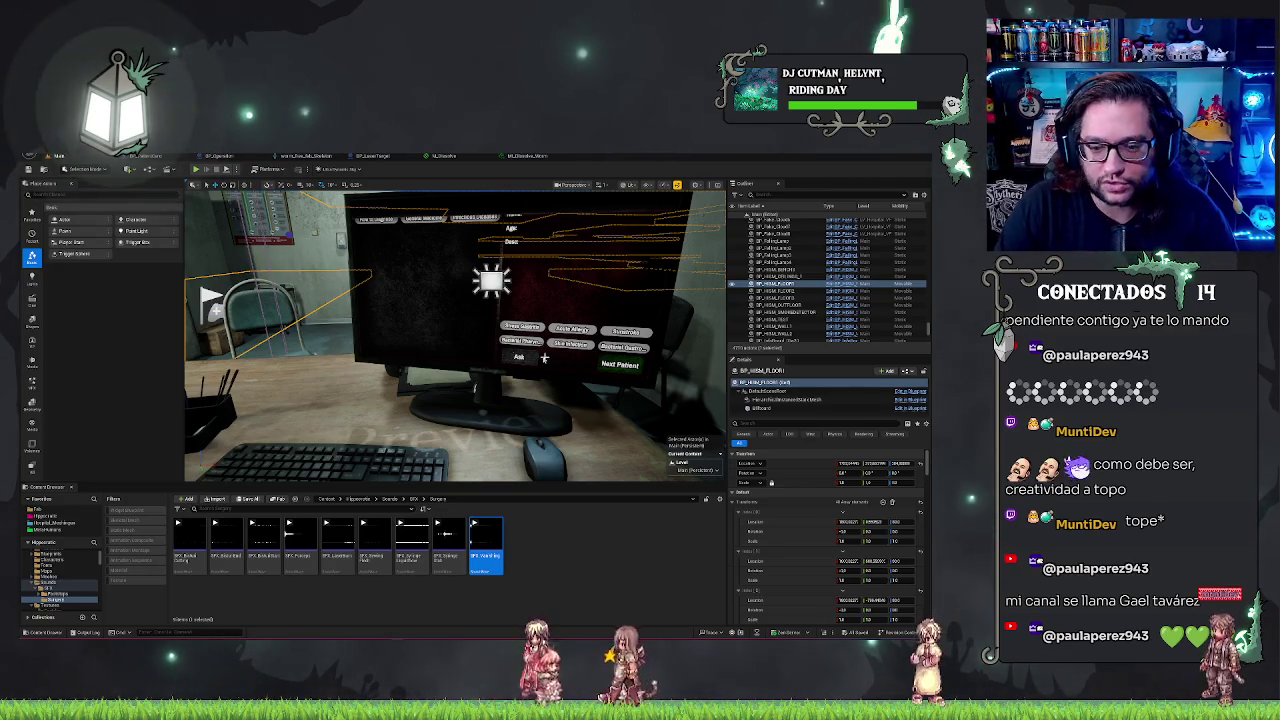
# Fly the editor camera toward the desk, then bring up the dissolve material instance's black sphere preview
pyautogui.moveTo(440, 335); pyautogui.dragTo(470, 335)
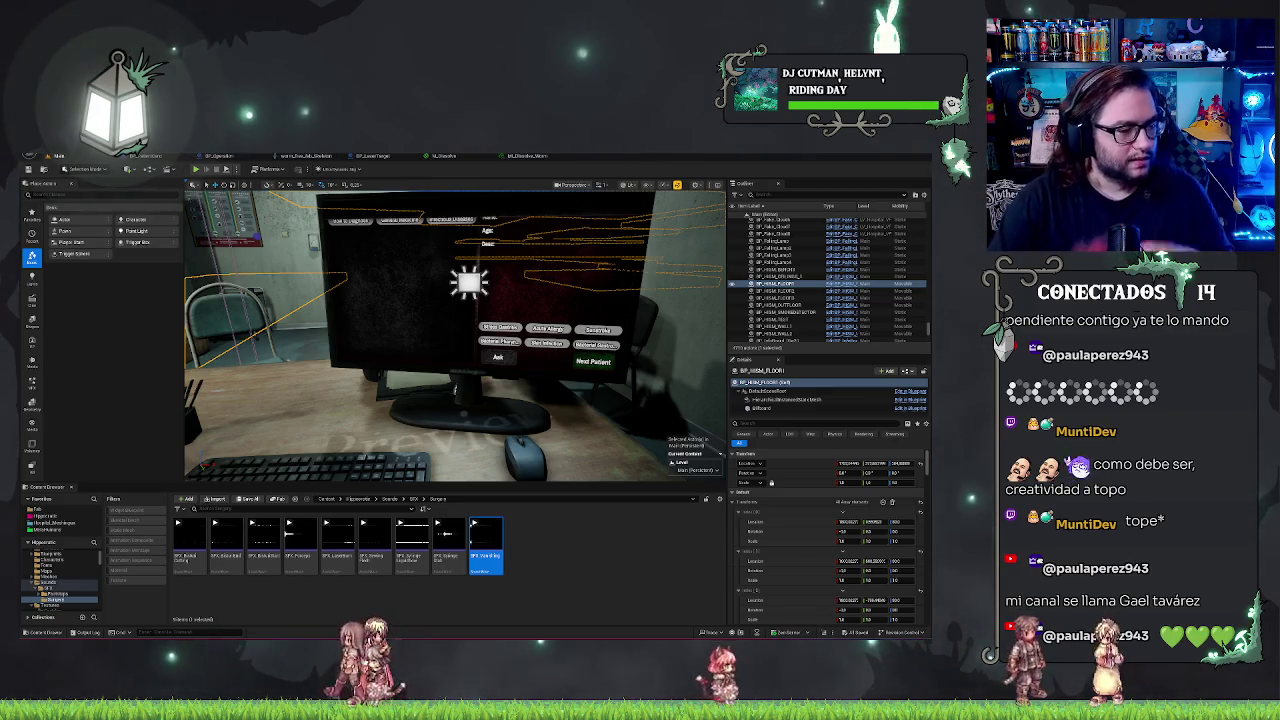
pyautogui.moveTo(455, 335); pyautogui.dragTo(430, 270)
pyautogui.click(522, 156)
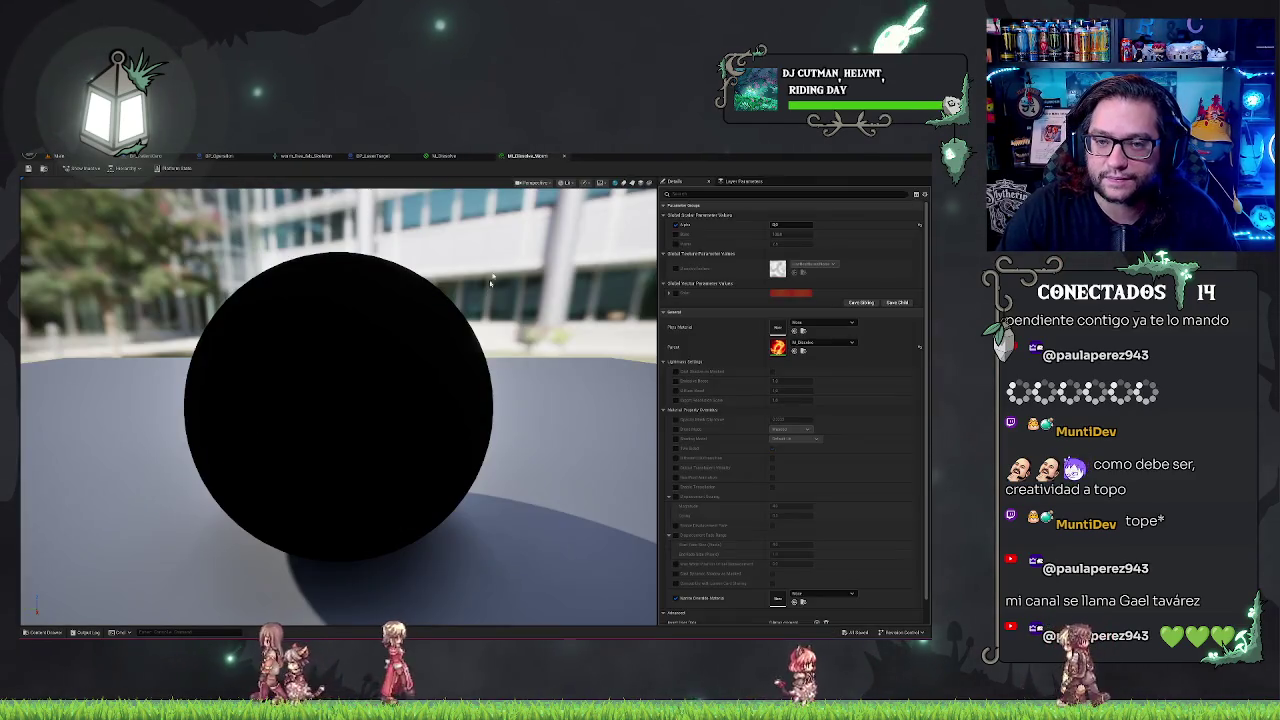
# Pass through the BP_LaserTarget and BP_Operation graphs, zooming out, then open the worm skeleton editor
pyautogui.click(372, 156)
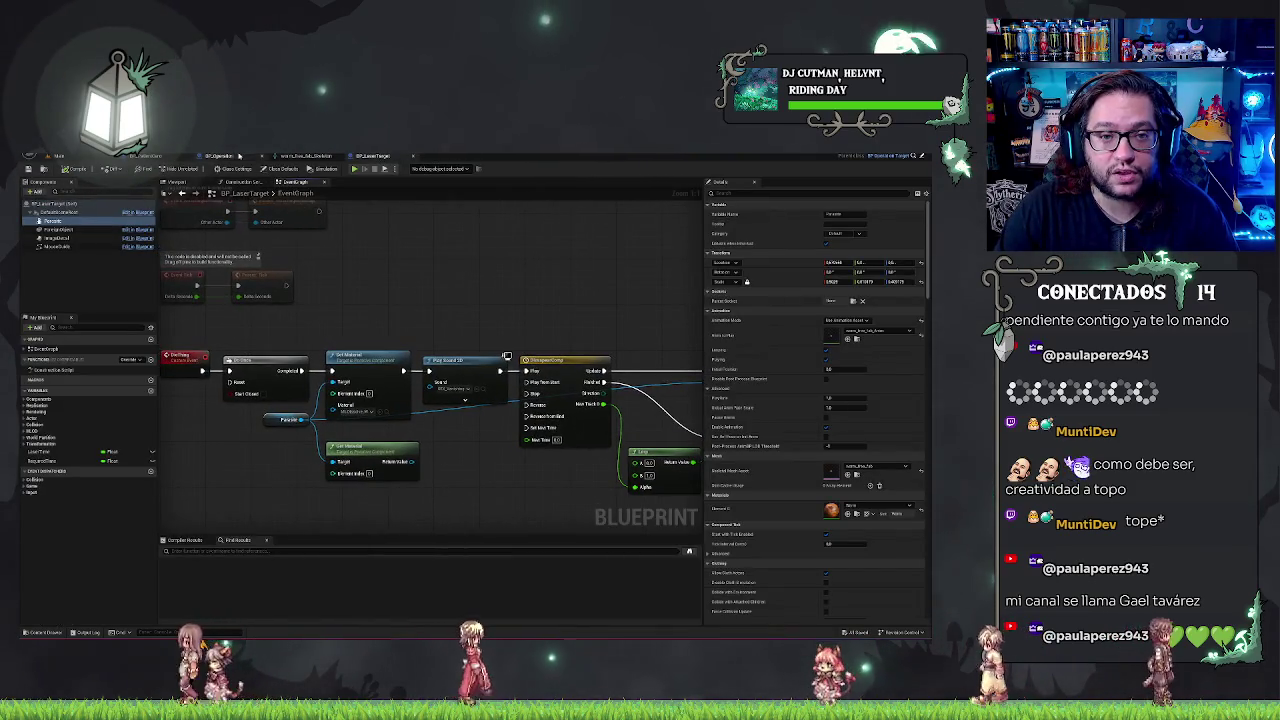
pyautogui.click(234, 156)
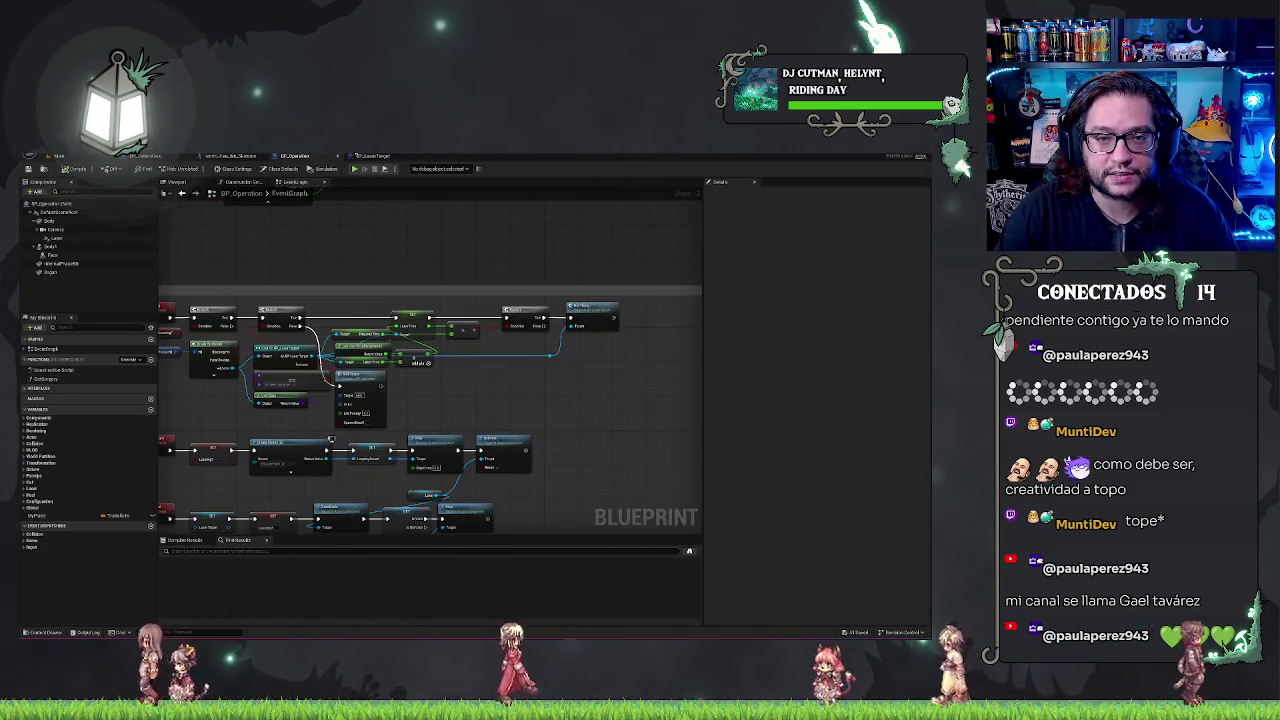
pyautogui.scroll(-3, 408, 269)
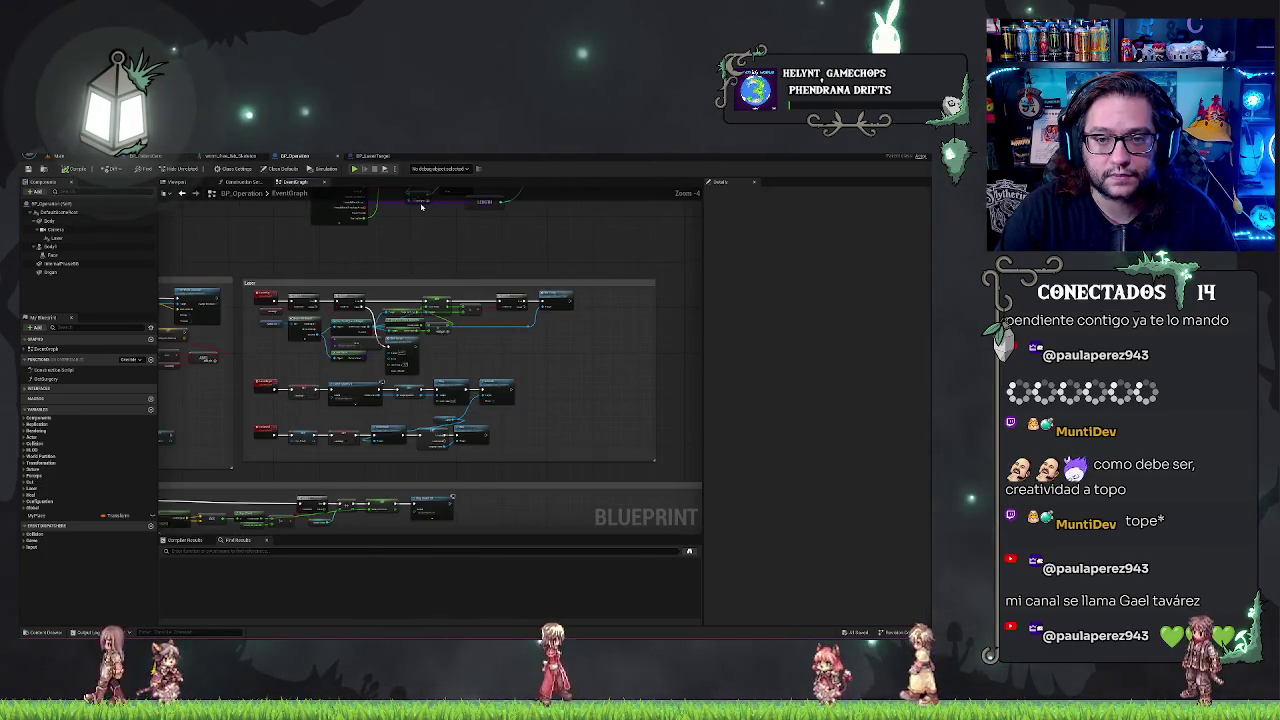
pyautogui.click(205, 156)
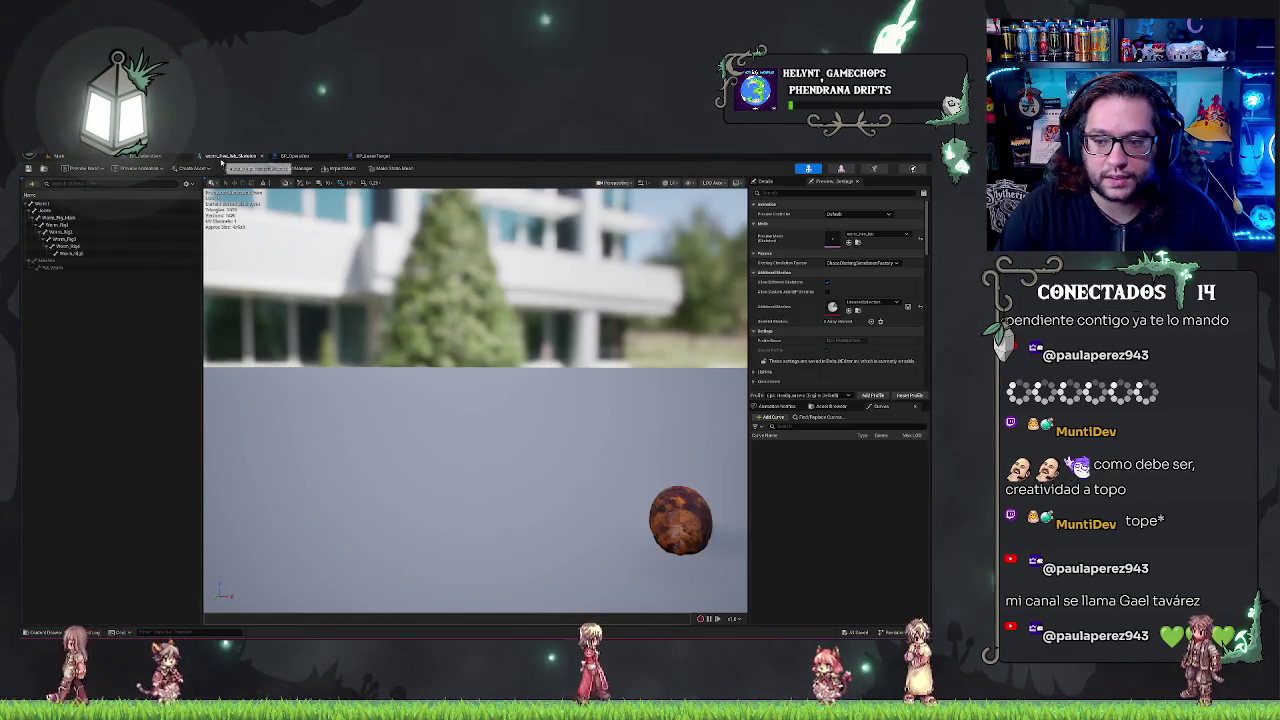
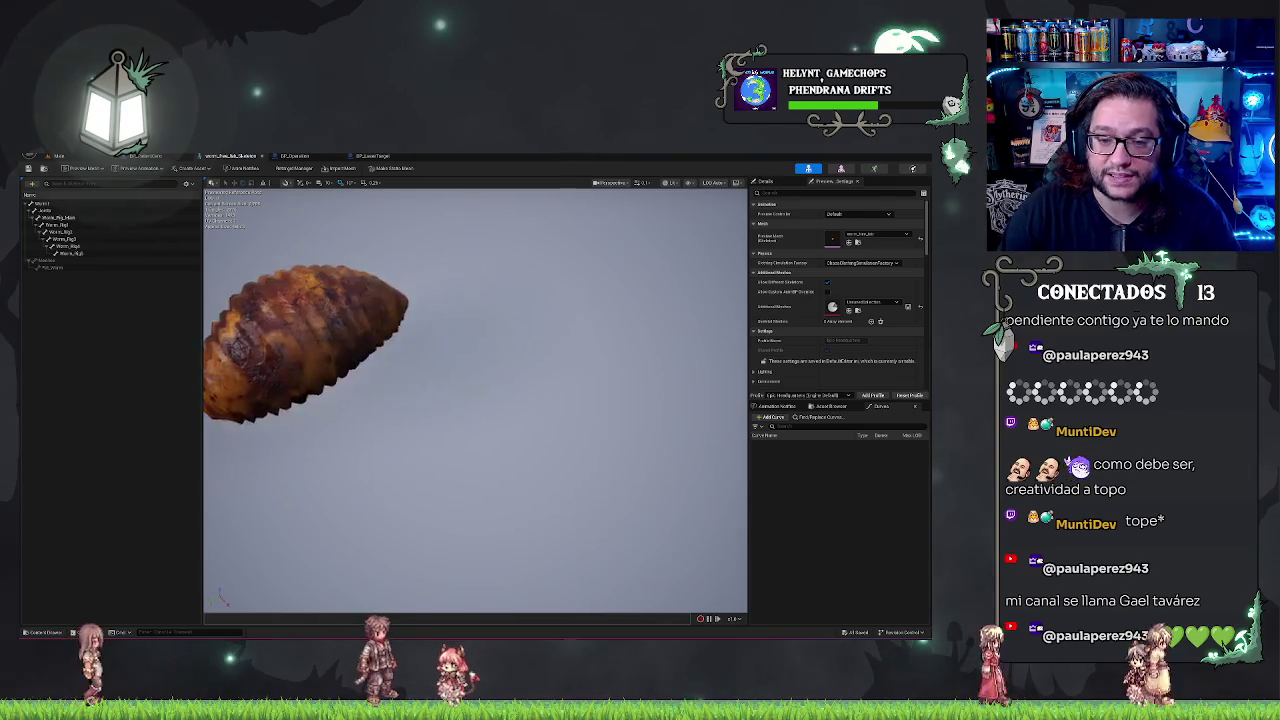
# Look through the BP_LaserTarget and BP_PatientCero Event Graphs, then go back to the main level
pyautogui.click(365, 156)
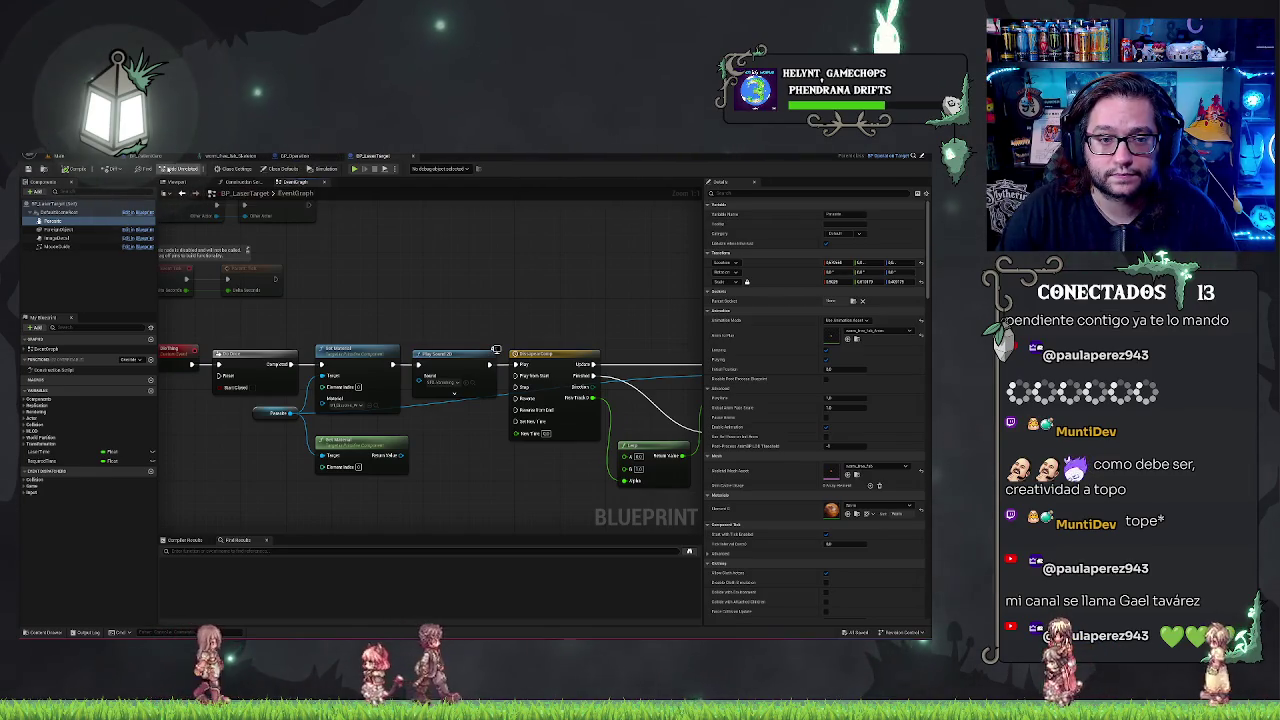
pyautogui.click(145, 157)
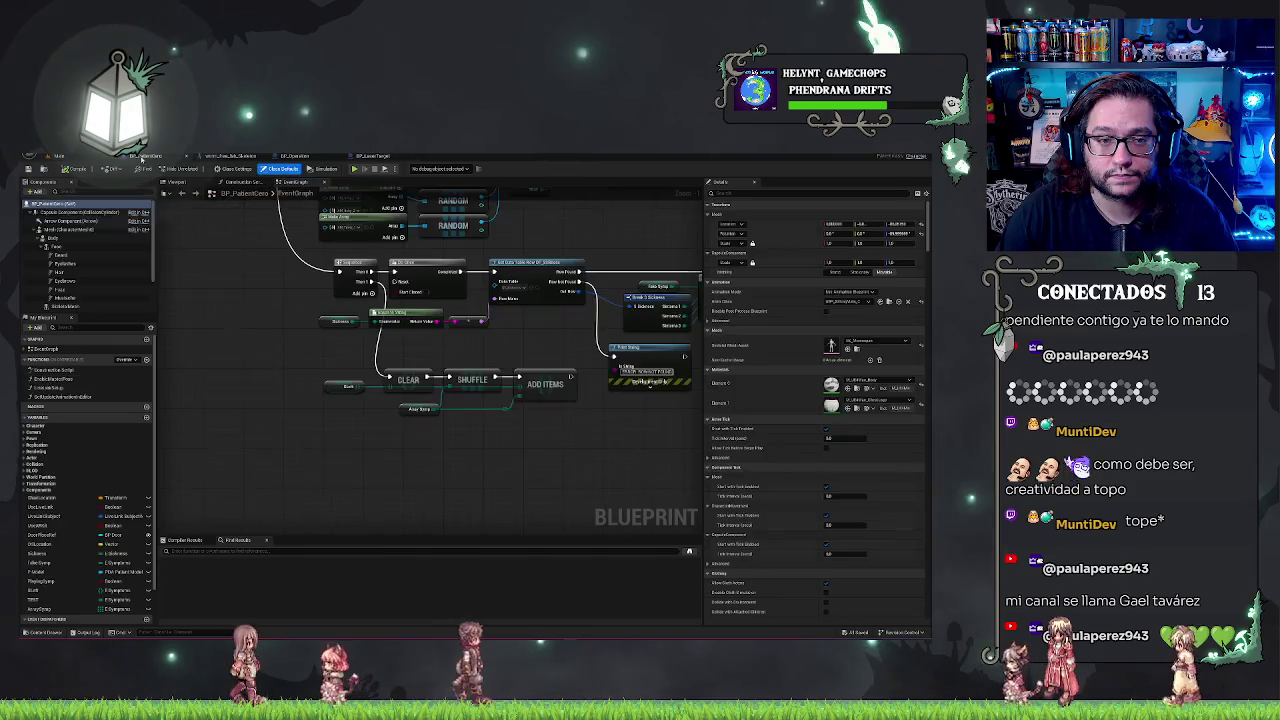
pyautogui.scroll(-5, 278, 408)
pyautogui.scroll(-2, 278, 408)
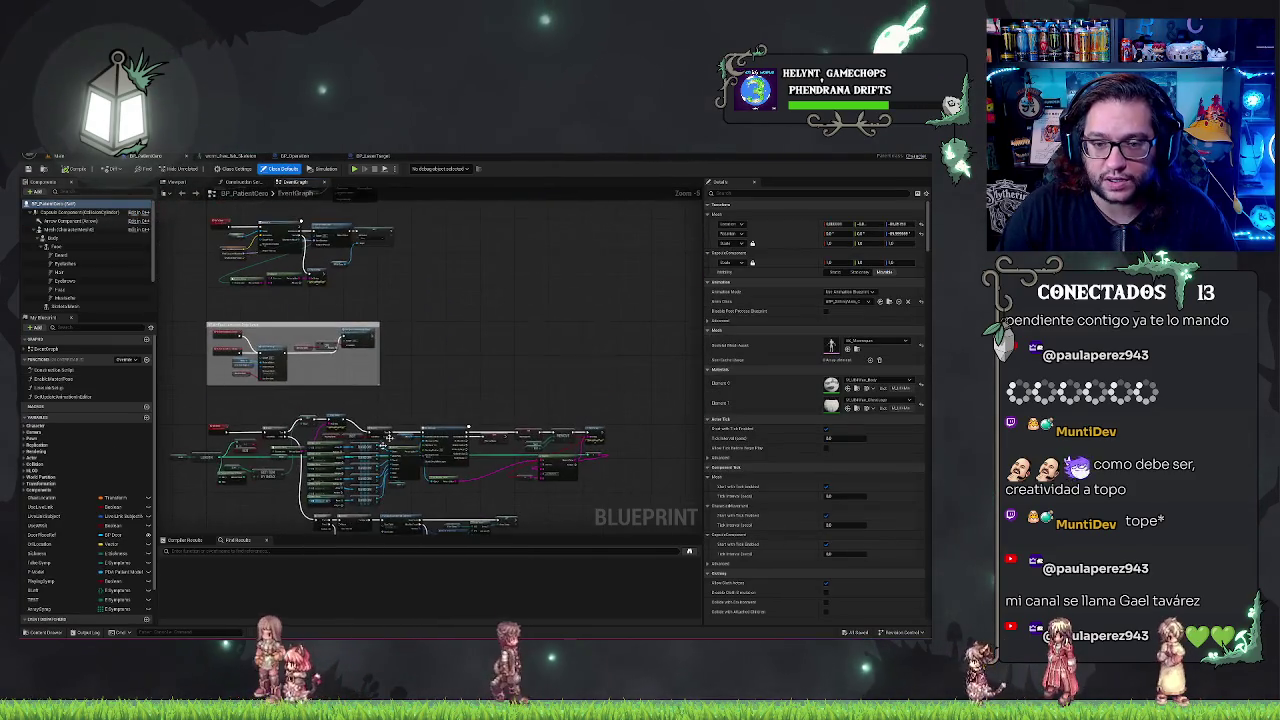
pyautogui.scroll(2, 488, 341)
pyautogui.moveTo(479, 340); pyautogui.dragTo(513, 303)
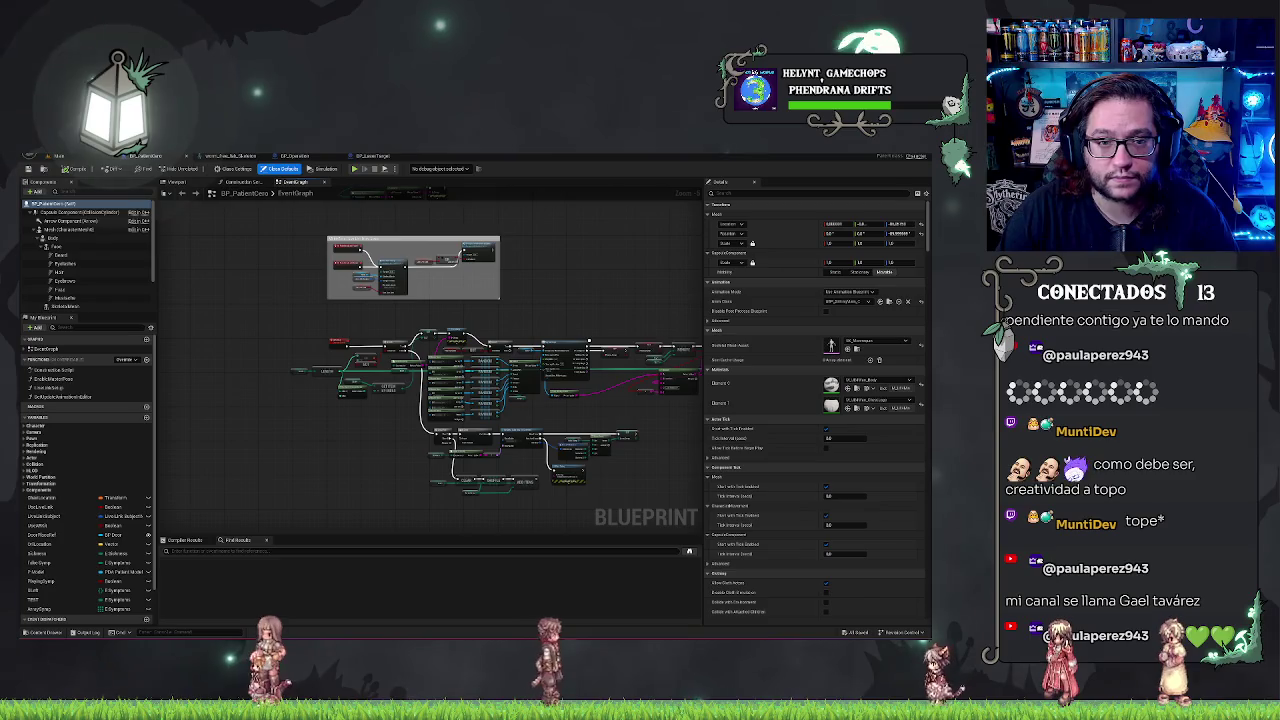
pyautogui.click(88, 157)
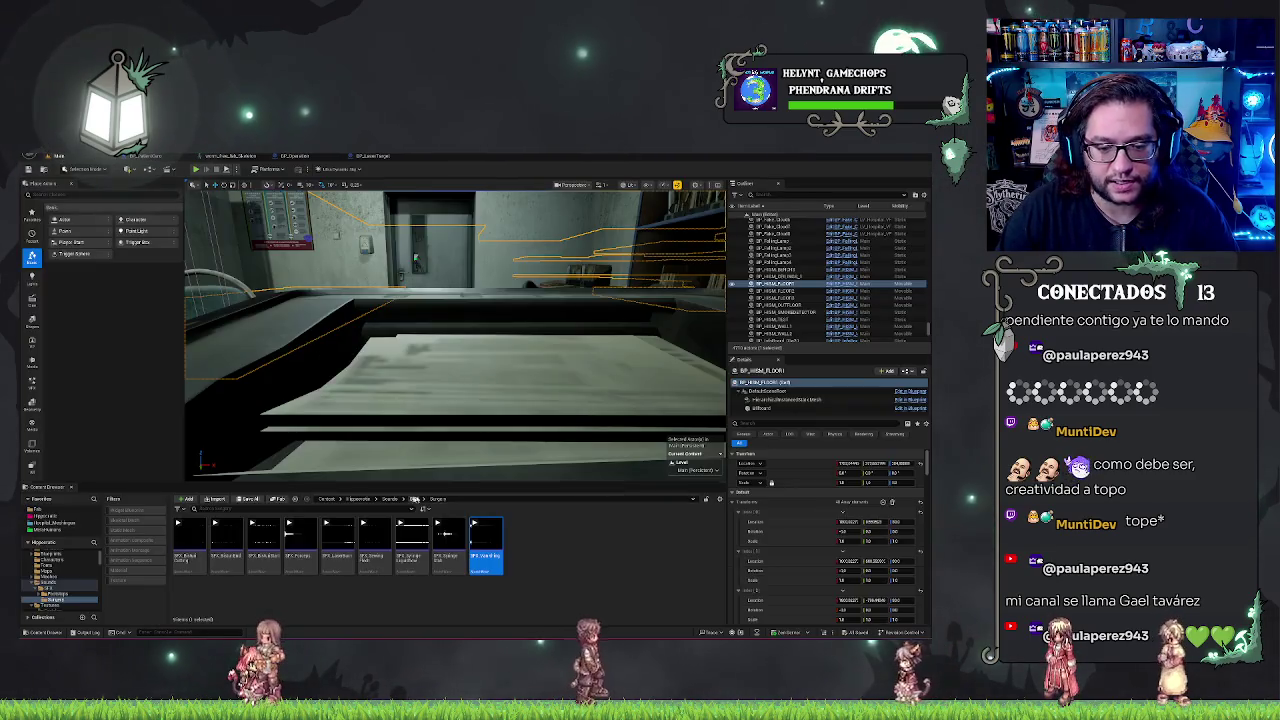
# Drag PBR_Syringe from Hipposcola > Meshes onto the paper on the office desk and frame it
pyautogui.click(76, 517)
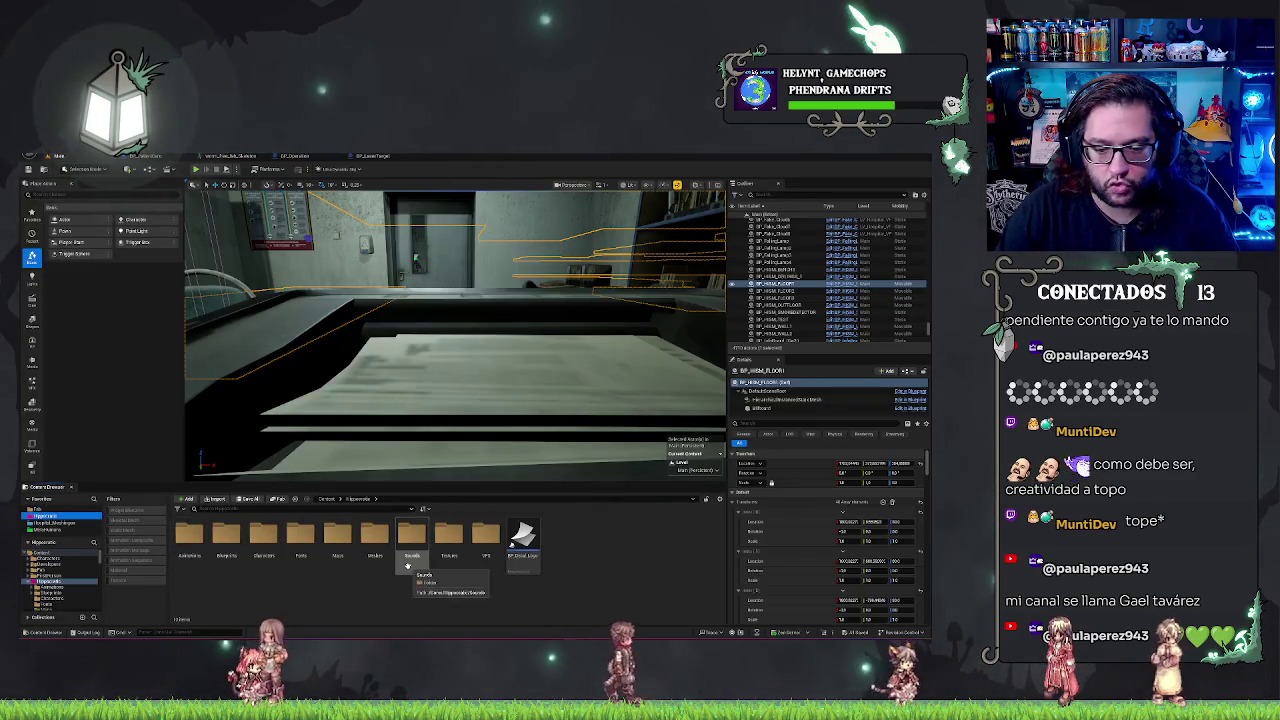
pyautogui.doubleClick(374, 537)
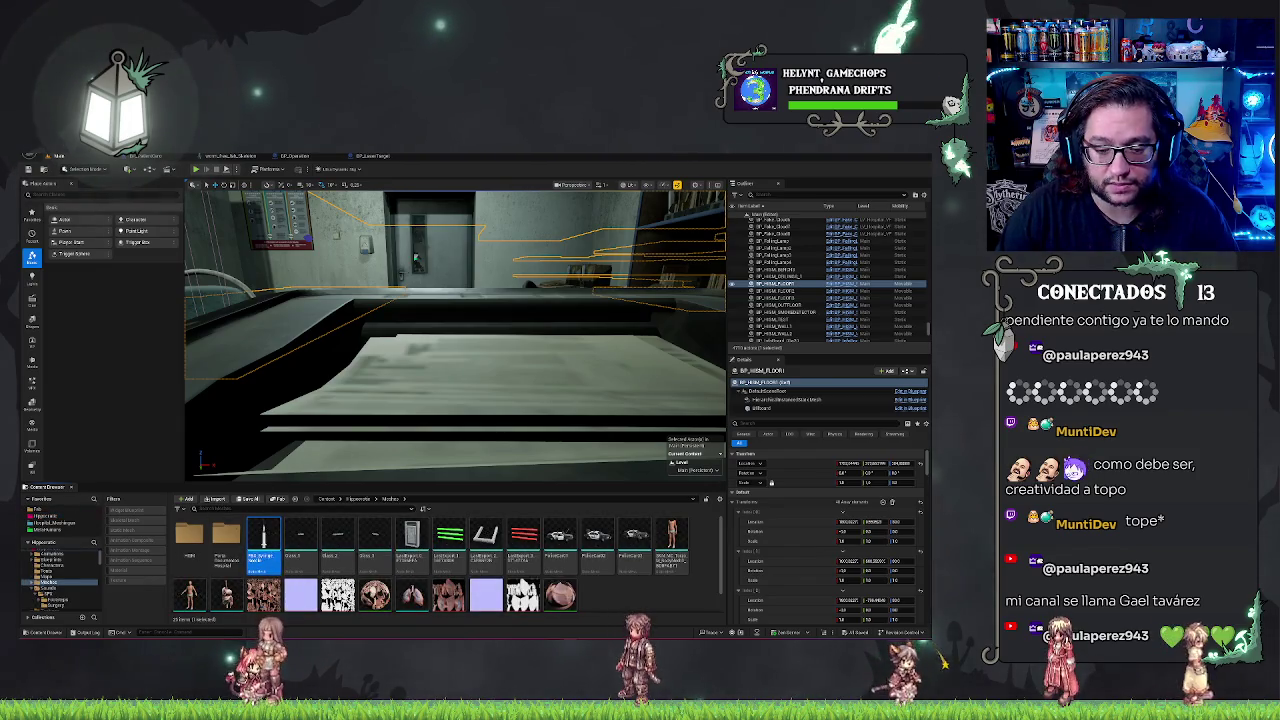
pyautogui.moveTo(271, 538)
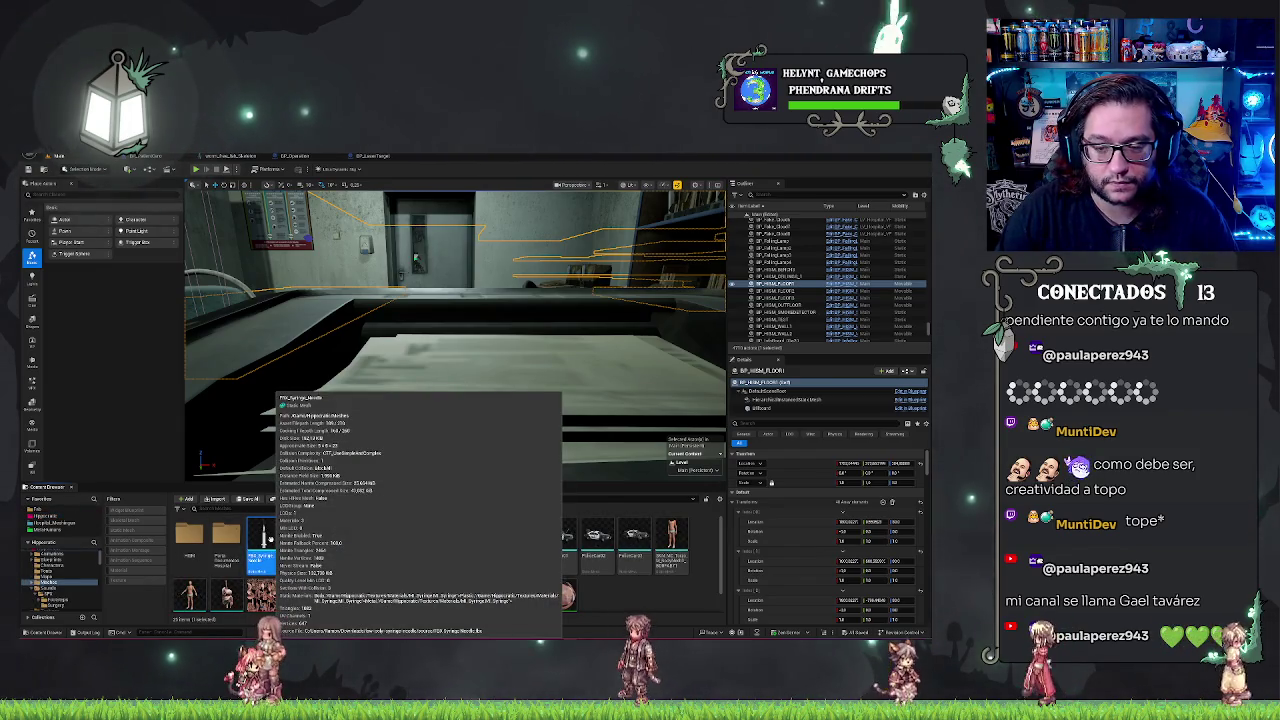
pyautogui.click(436, 386)
pyautogui.moveTo(436, 386)
pyautogui.mouseDown()
pyautogui.moveTo(420, 360)
pyautogui.moveTo(440, 340)
pyautogui.moveTo(450, 350)
pyautogui.mouseUp()
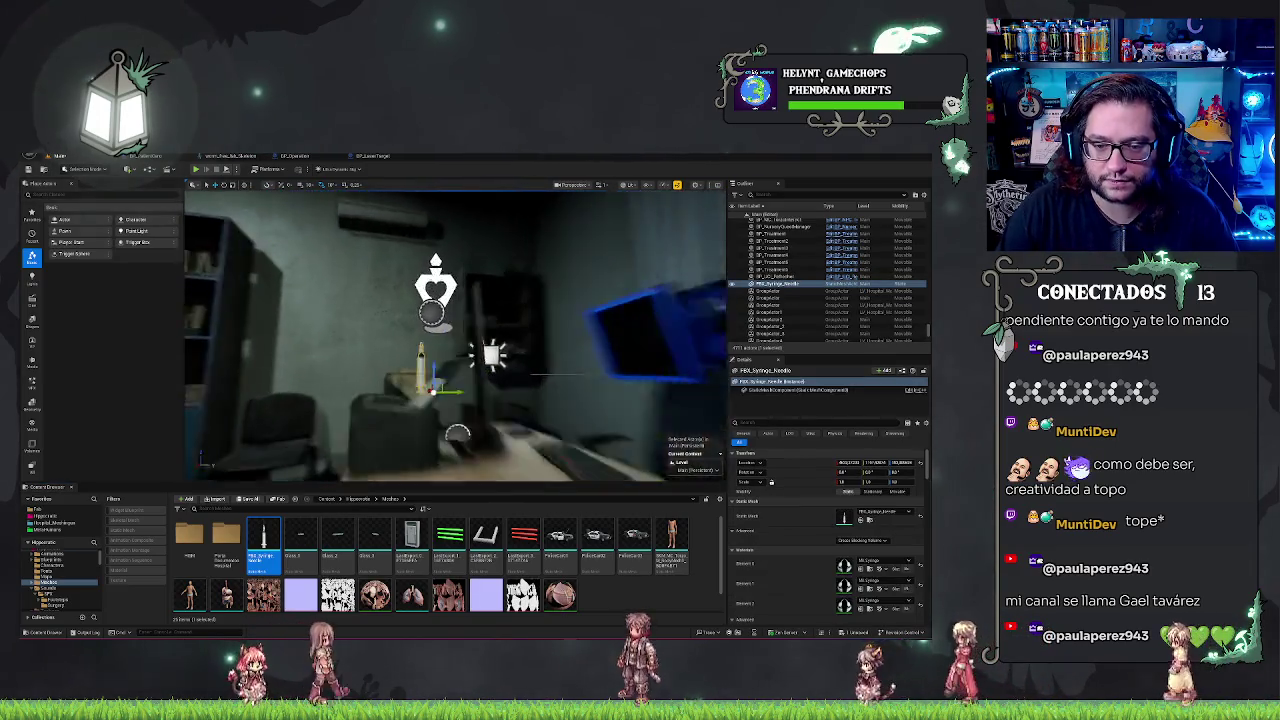
pyautogui.press('f')
pyautogui.moveTo(470, 415)
pyautogui.mouseDown()
pyautogui.moveTo(460, 410)
pyautogui.moveTo(493, 395)
pyautogui.moveTo(505, 405)
pyautogui.mouseUp()
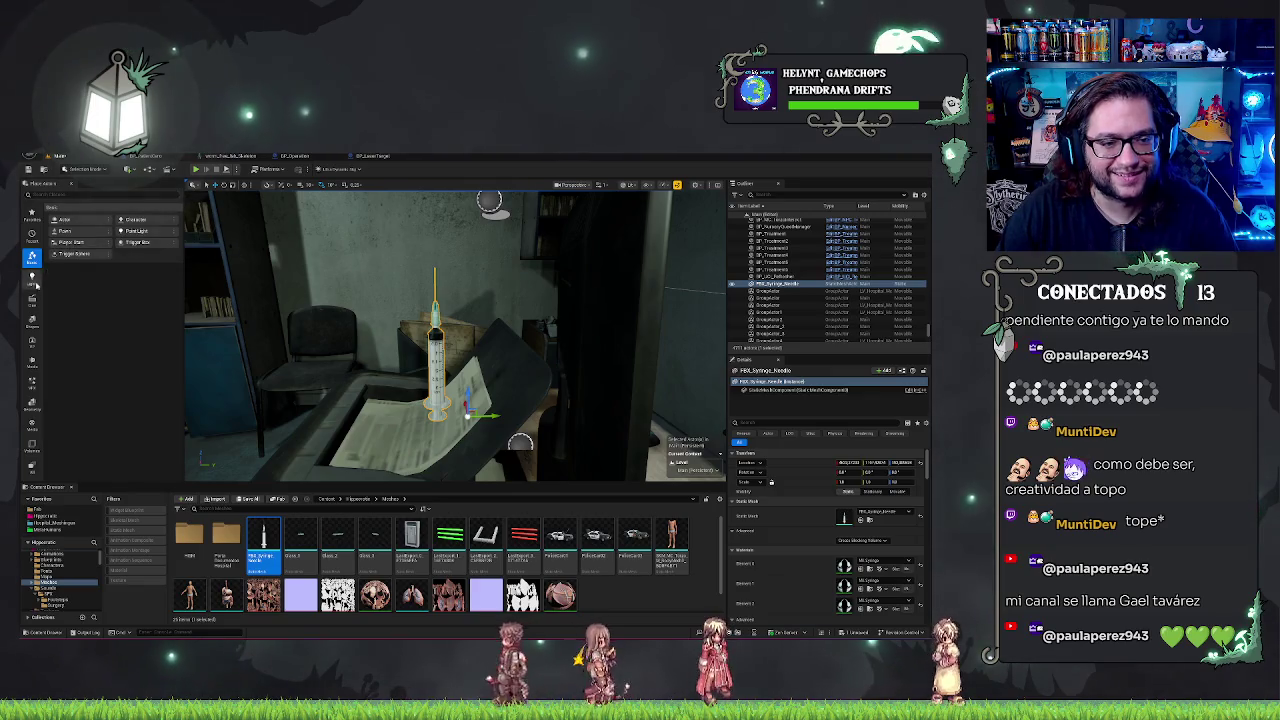
pyautogui.click(70, 172)
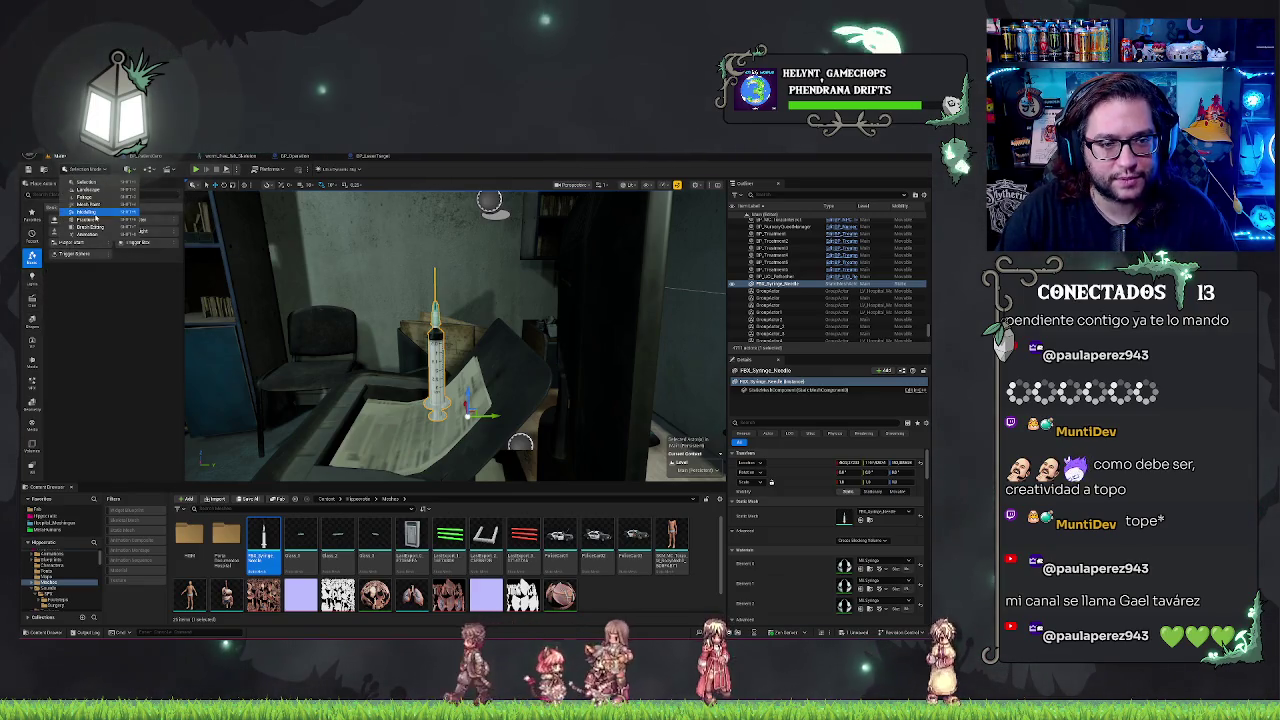
# Enter Modeling Mode and start Edit Pivot from the XForm tools on the syringe
pyautogui.click(373, 283)
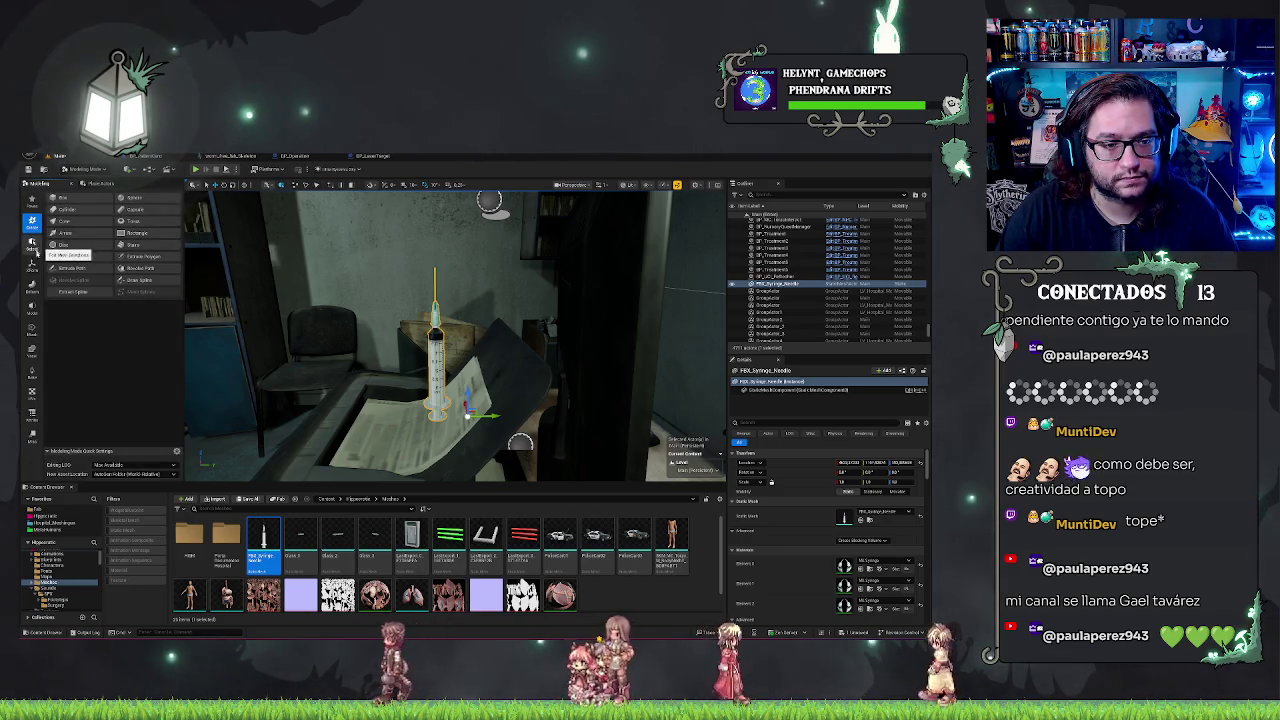
pyautogui.click(32, 266)
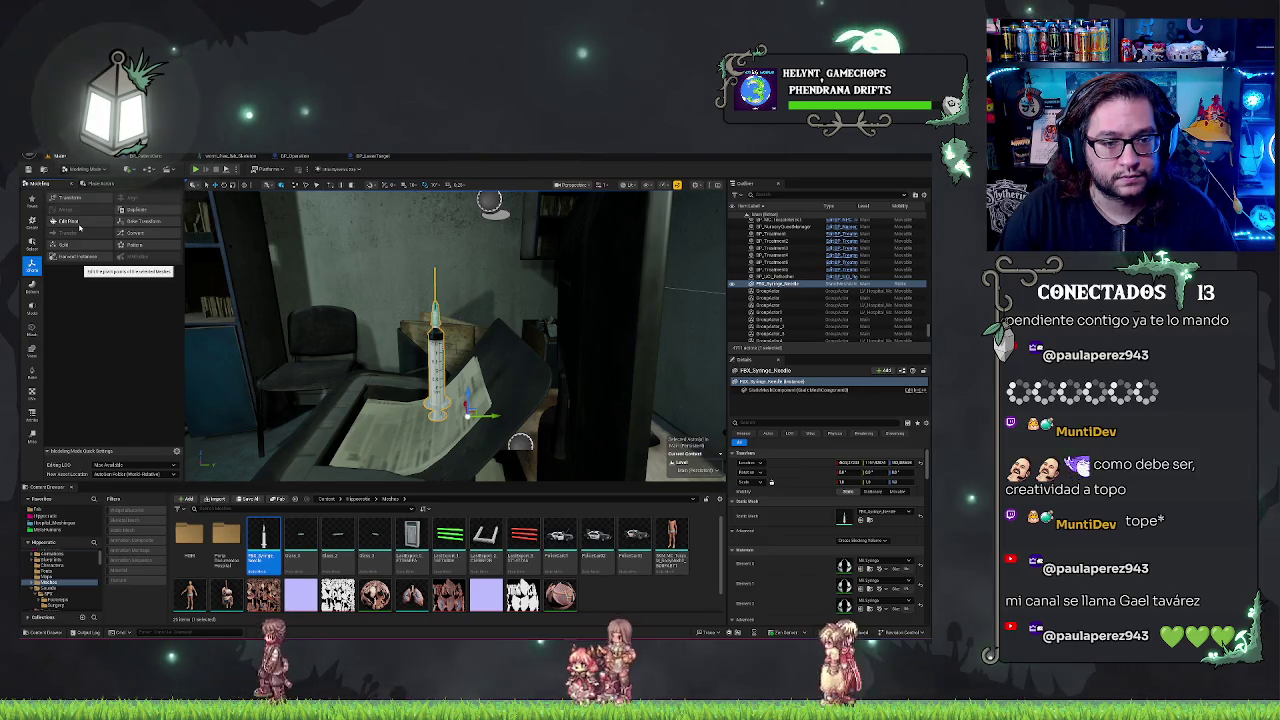
pyautogui.click(78, 224)
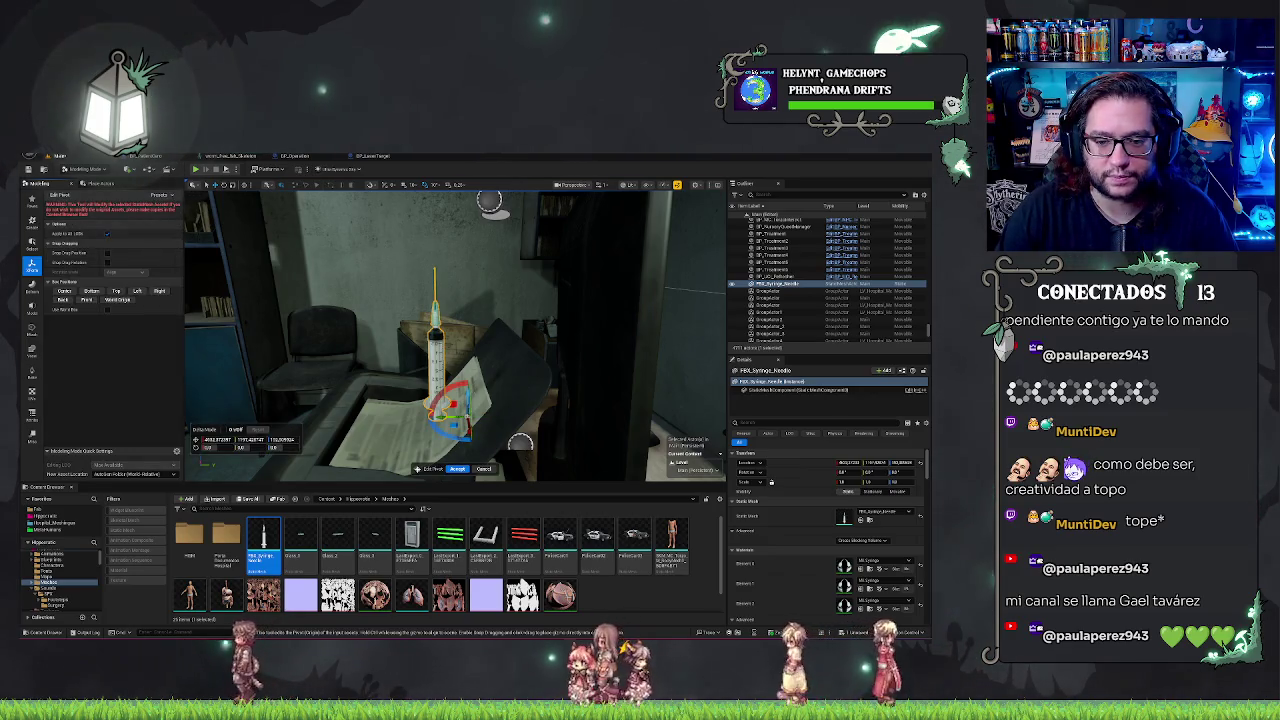
pyautogui.moveTo(450, 330); pyautogui.dragTo(410, 332)
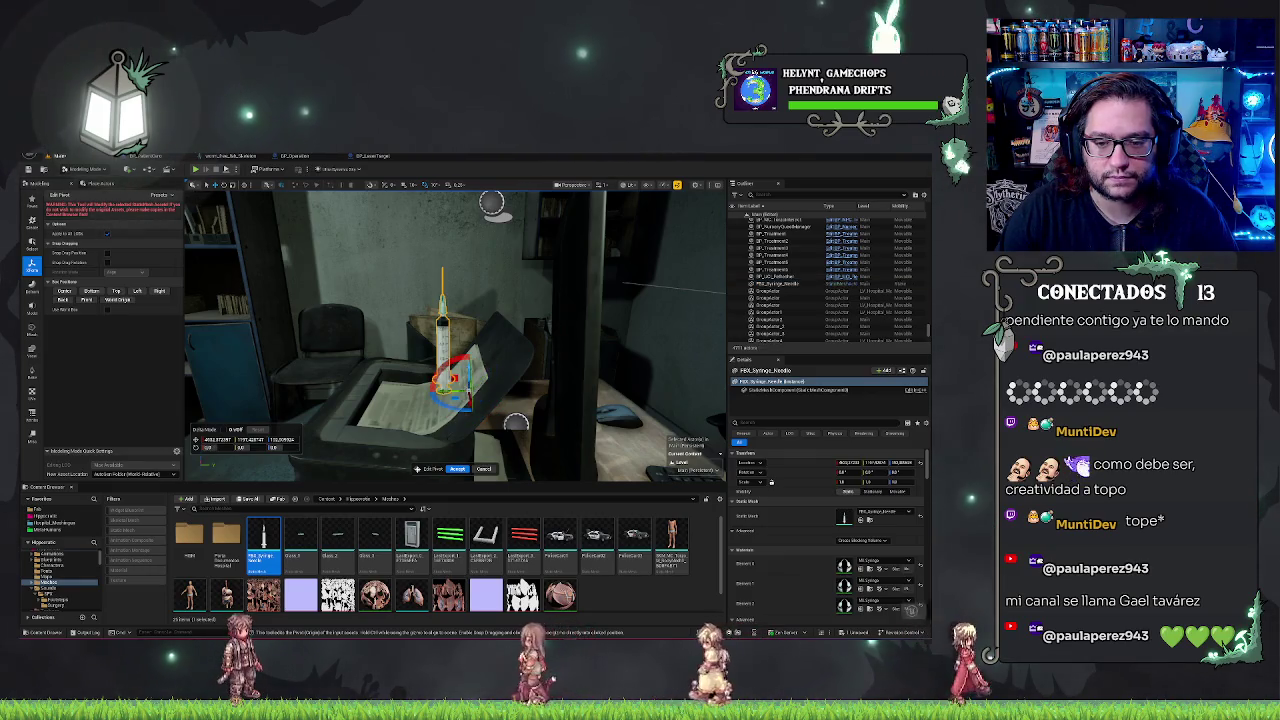
# Reposition the syringe's pivot to its bottom end on the paper and accept it
pyautogui.hotkey('ctrl', 'z')
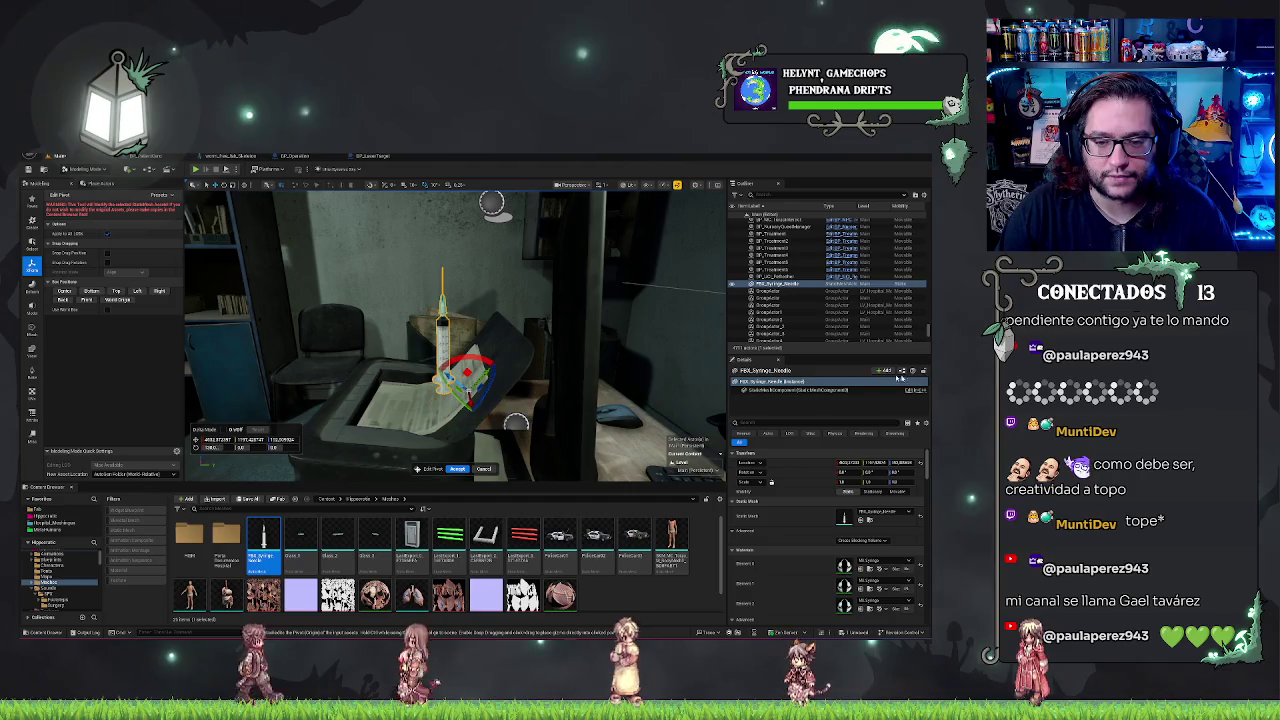
pyautogui.hotkey('ctrl', 'z')
pyautogui.moveTo(500, 400); pyautogui.dragTo(545, 465)
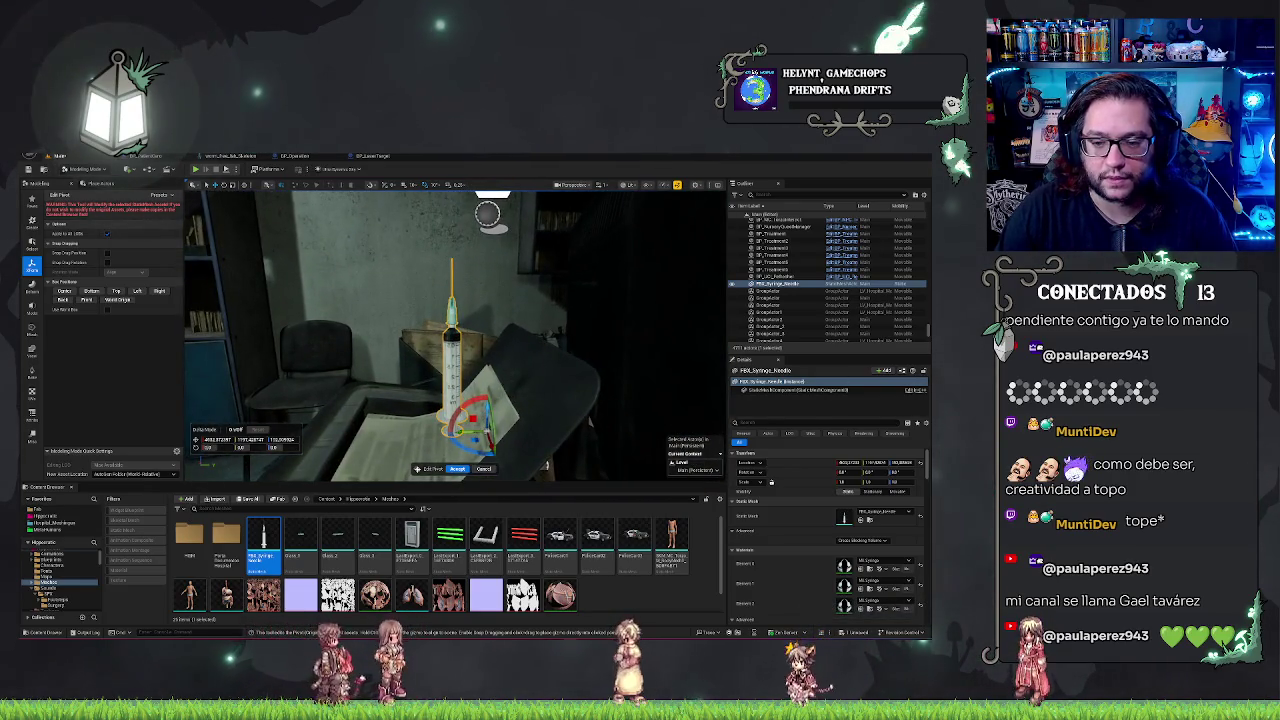
pyautogui.hotkey('ctrl', 'z')
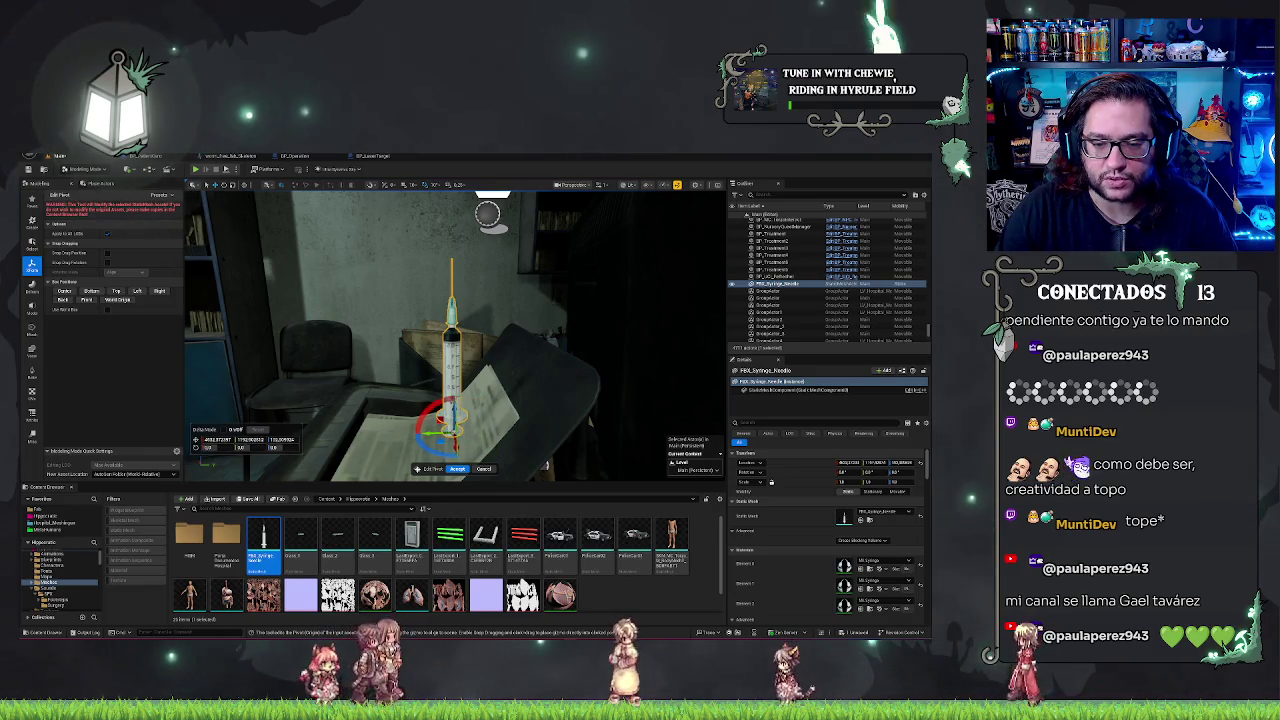
pyautogui.moveTo(545, 465)
pyautogui.mouseDown()
pyautogui.moveTo(420, 430)
pyautogui.moveTo(460, 395)
pyautogui.moveTo(224, 338)
pyautogui.mouseUp()
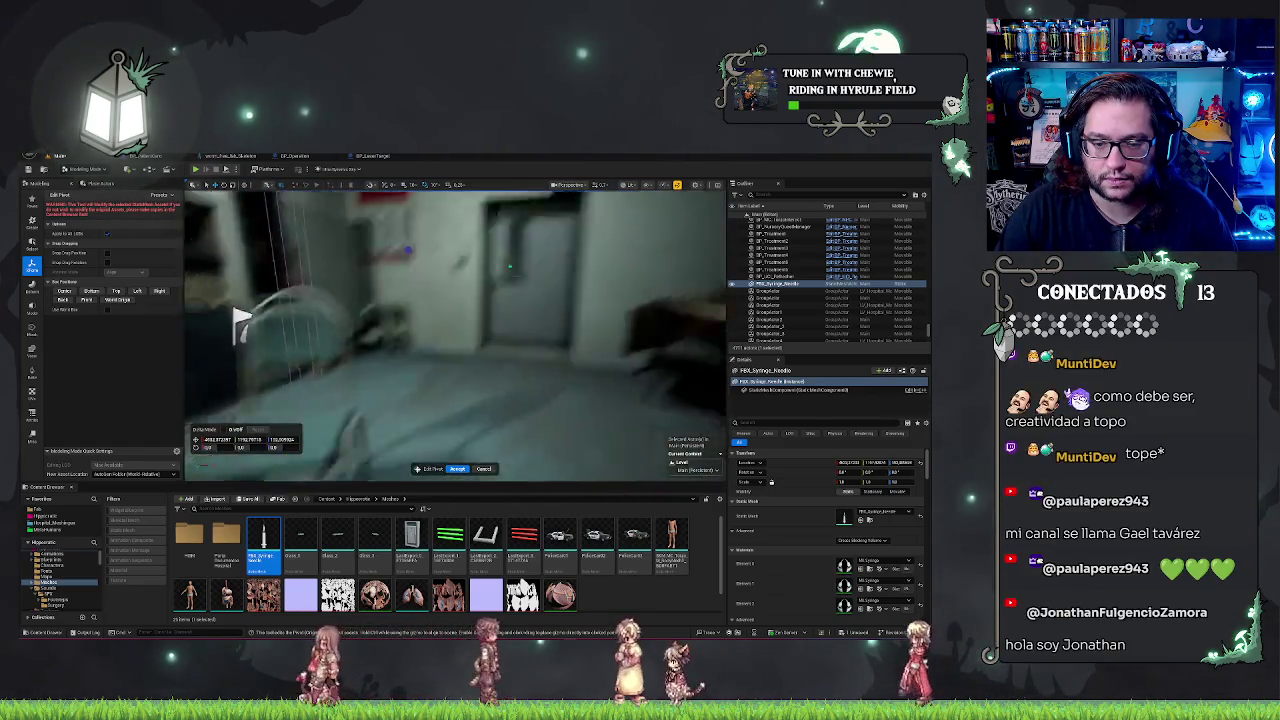
pyautogui.moveTo(525, 410)
pyautogui.mouseDown()
pyautogui.moveTo(480, 405)
pyautogui.moveTo(525, 410)
pyautogui.mouseUp()
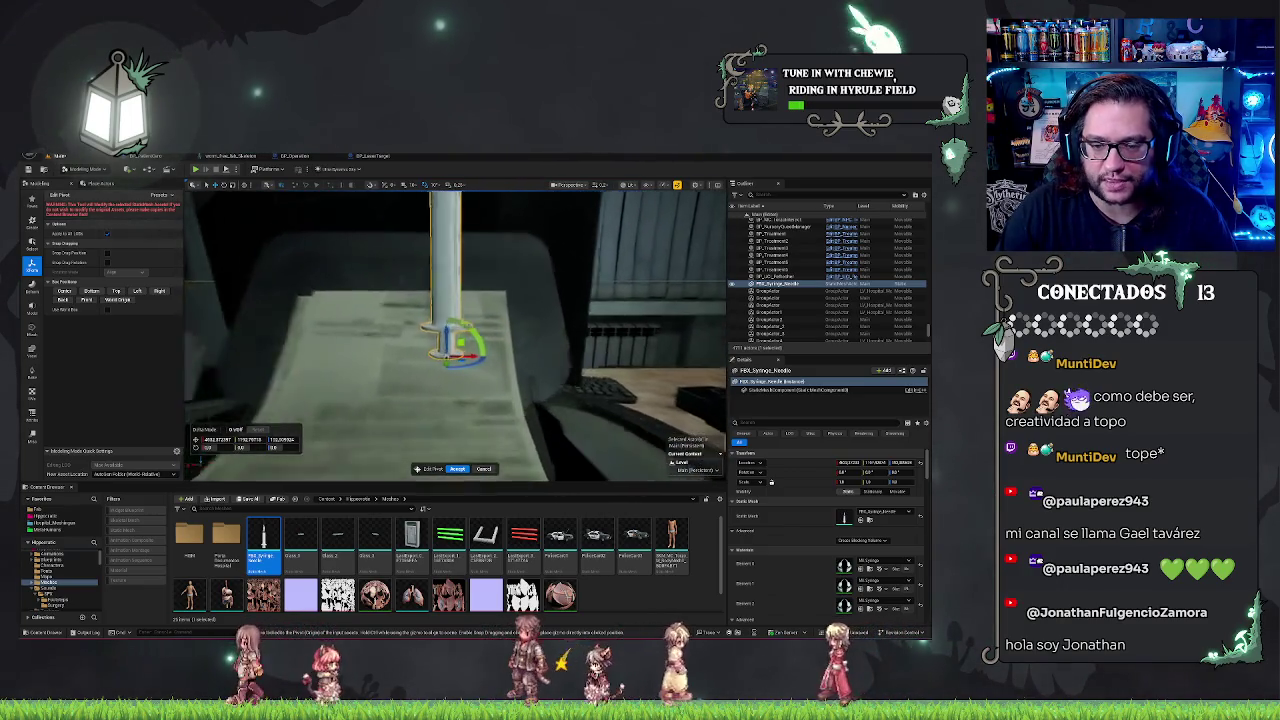
pyautogui.moveTo(525, 410); pyautogui.dragTo(473, 380)
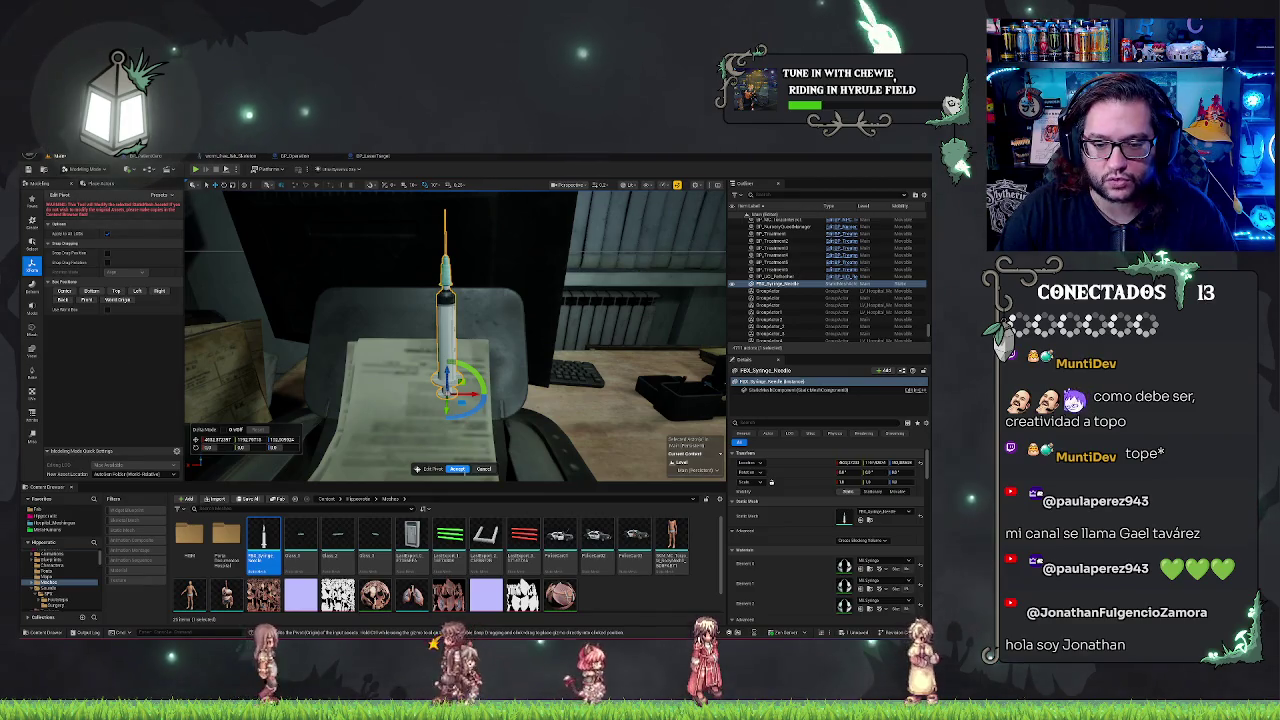
pyautogui.press('Return')
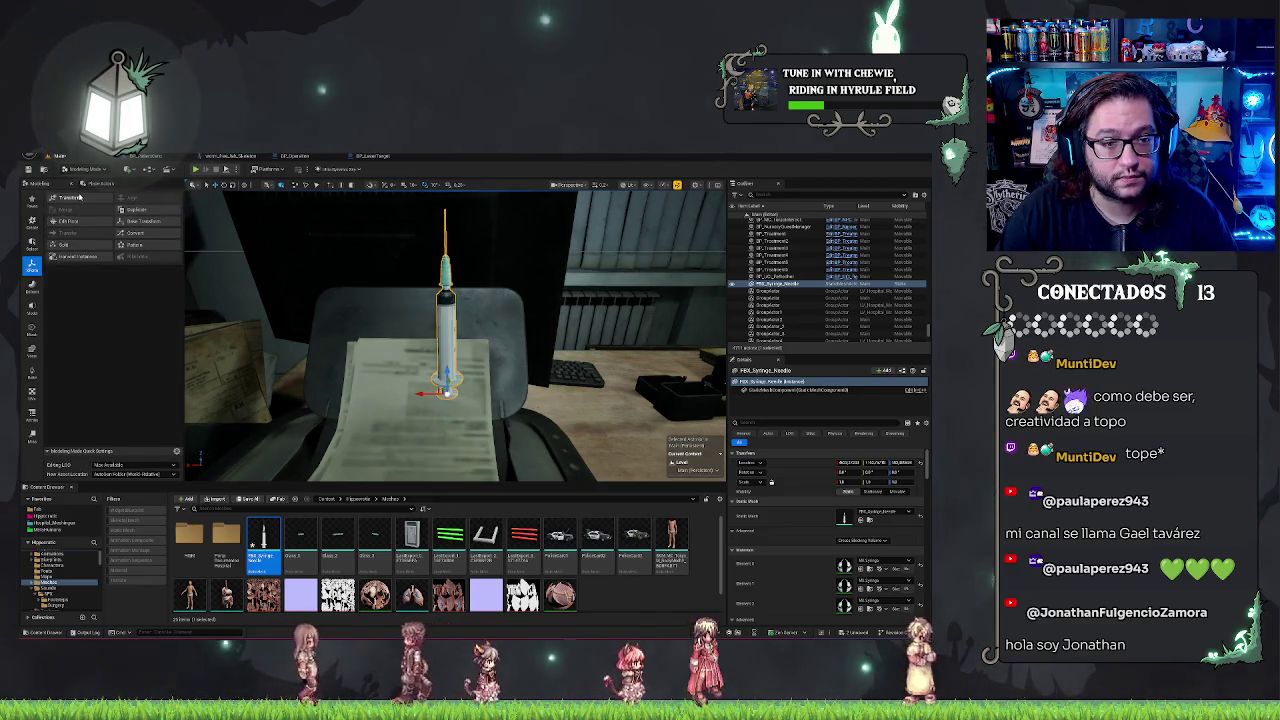
pyautogui.click(83, 198)
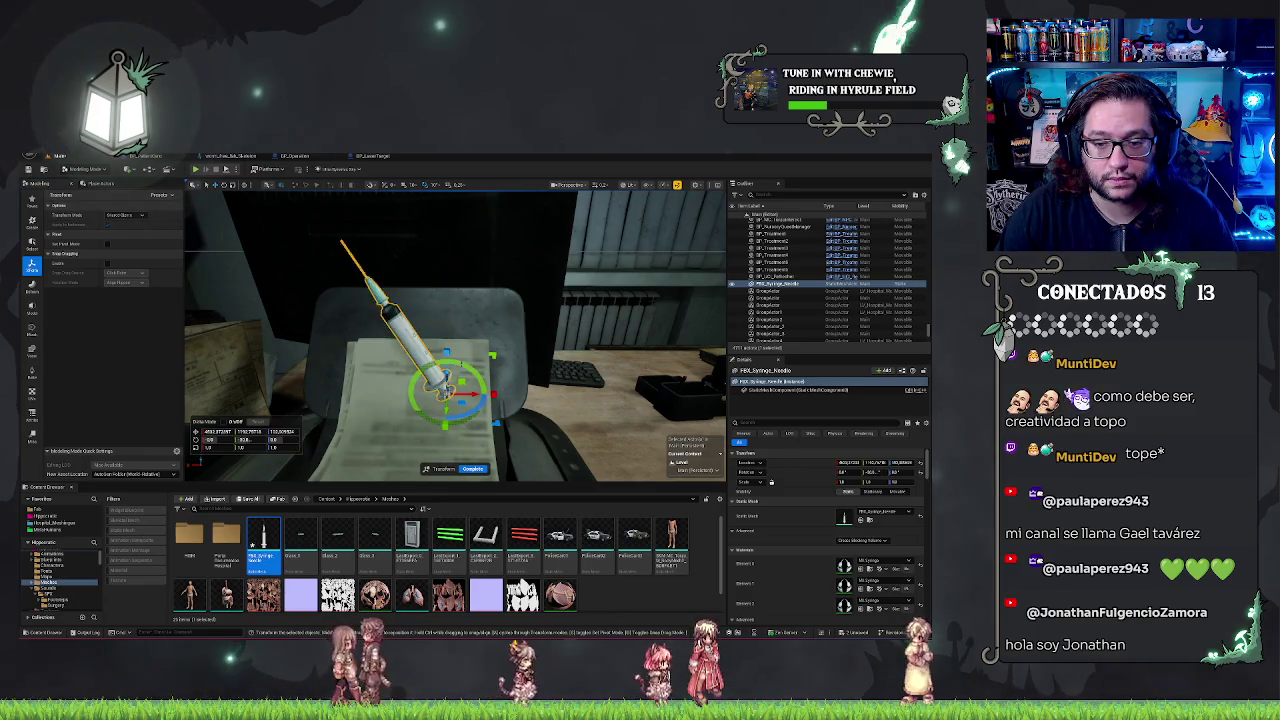
# Rotate the syringe with the Transform gizmo until it stands upright, needle pointing down
pyautogui.moveTo(470, 372); pyautogui.dragTo(122, 294)
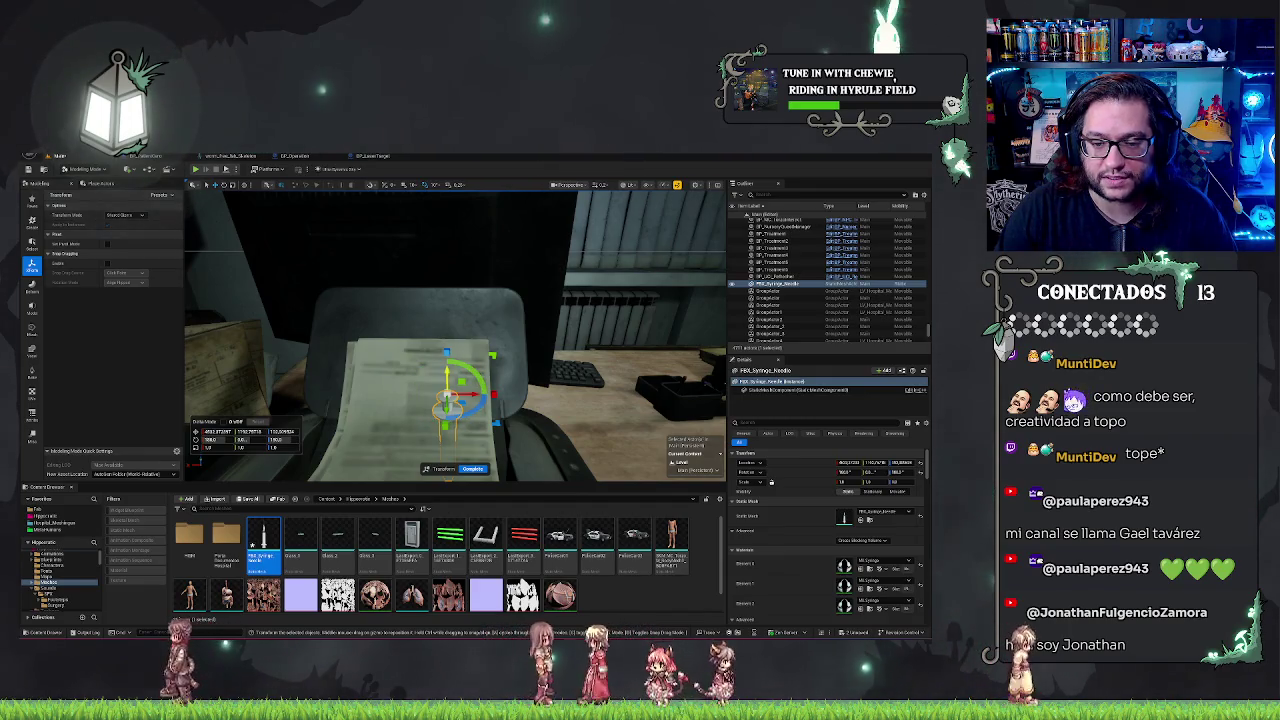
pyautogui.moveTo(447, 395)
pyautogui.mouseDown()
pyautogui.moveTo(440, 360)
pyautogui.moveTo(471, 243)
pyautogui.moveTo(457, 206)
pyautogui.moveTo(460, 222)
pyautogui.mouseUp()
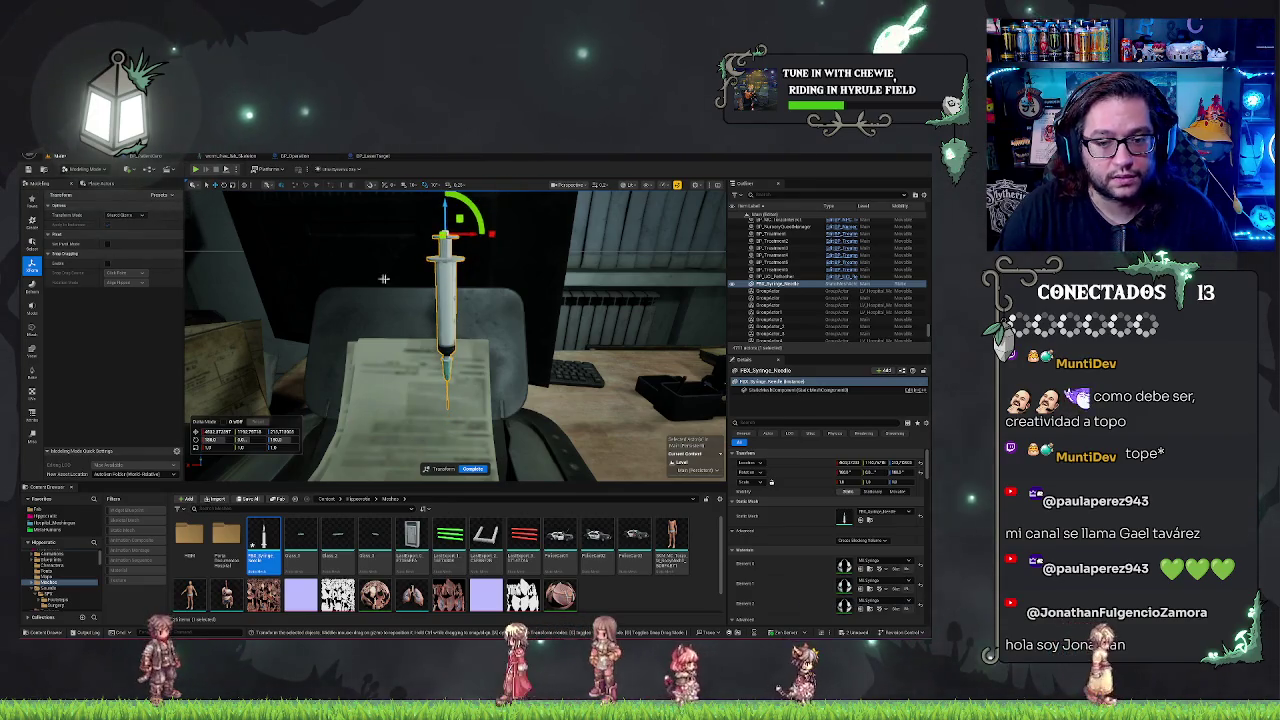
pyautogui.click(472, 469)
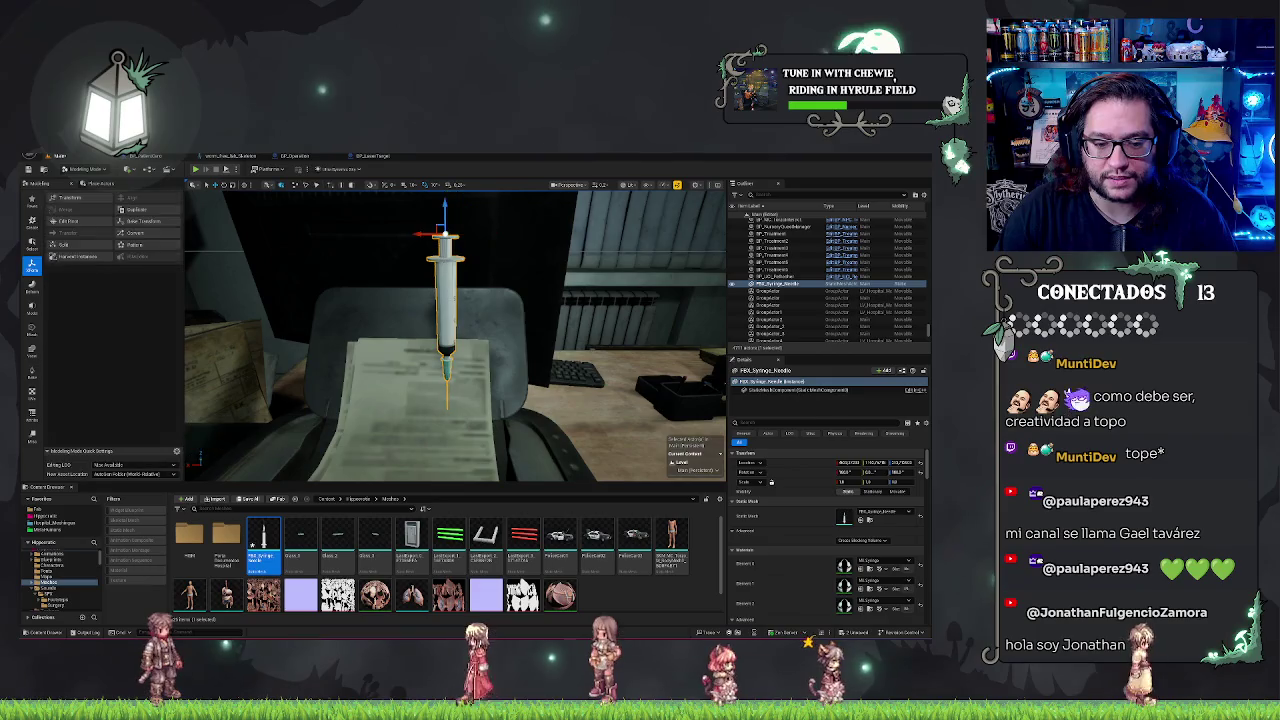
# Move the syringe's pivot down to the needle tip and accept it
pyautogui.click(68, 220)
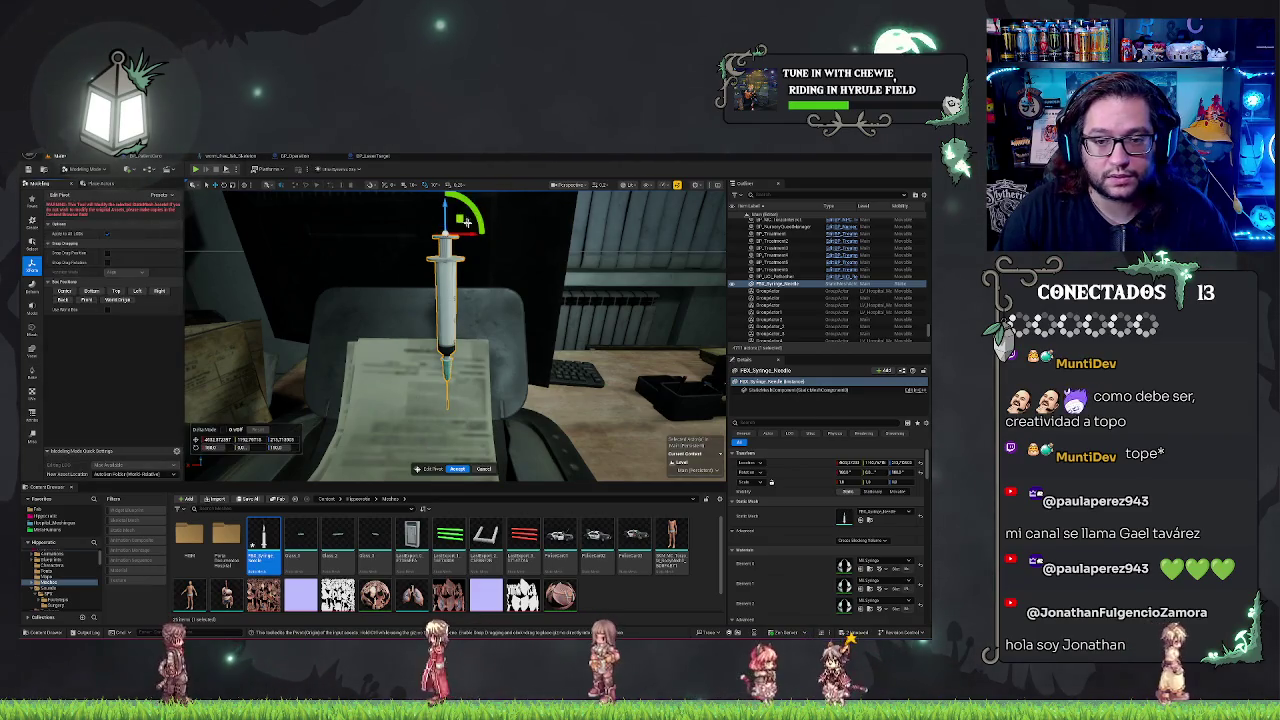
pyautogui.moveTo(447, 233)
pyautogui.mouseDown()
pyautogui.moveTo(465, 350)
pyautogui.moveTo(448, 396)
pyautogui.mouseUp()
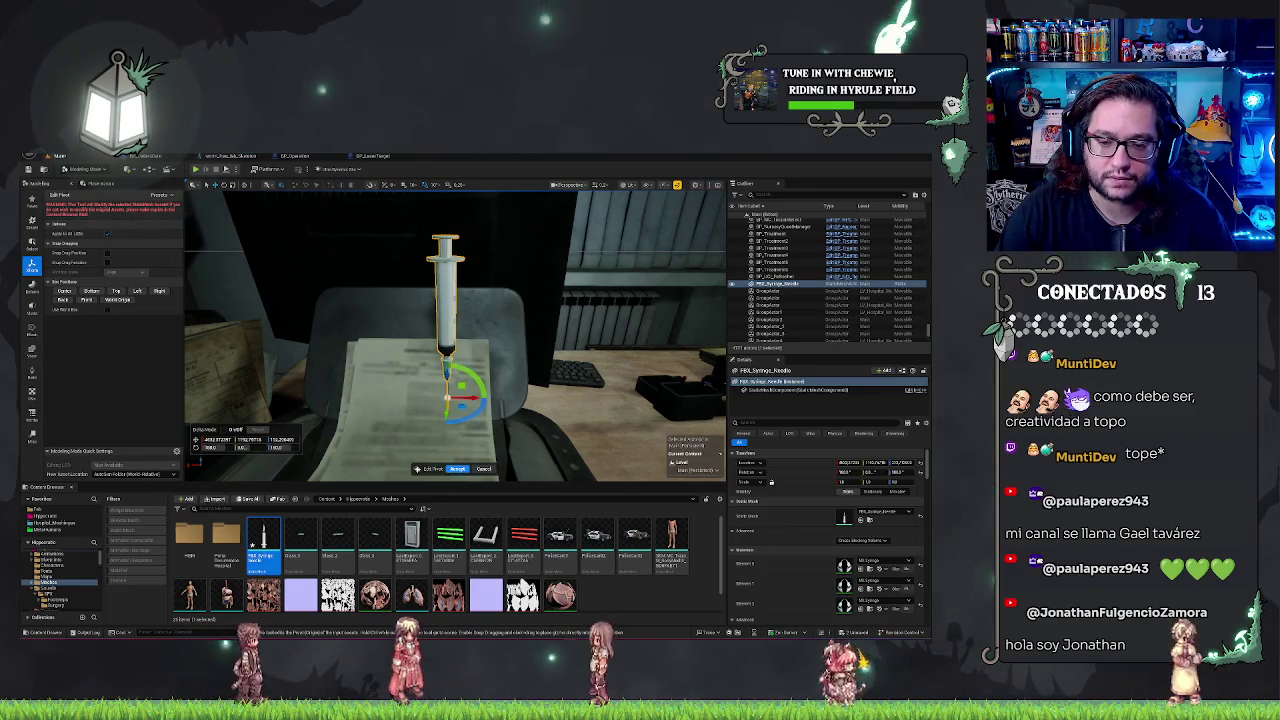
pyautogui.click(457, 469)
pyautogui.press('f')
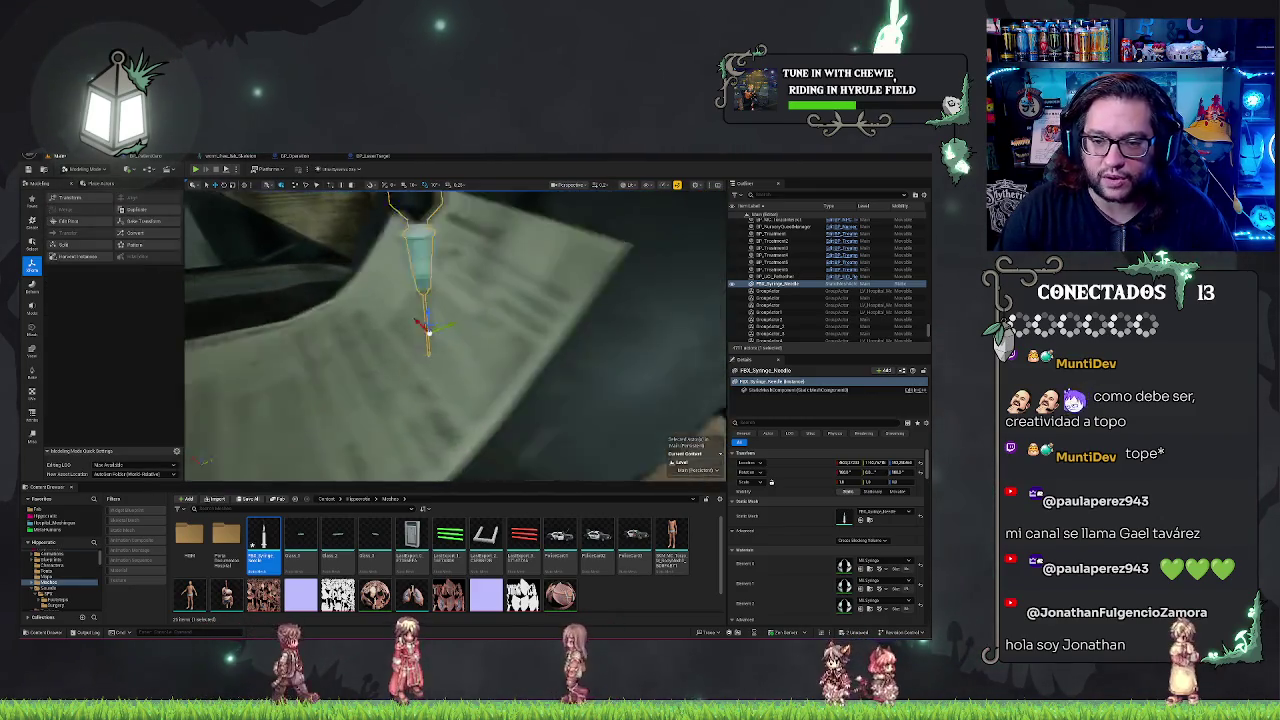
pyautogui.moveTo(455, 335)
pyautogui.mouseDown()
pyautogui.moveTo(325, 342)
pyautogui.moveTo(350, 342)
pyautogui.mouseUp()
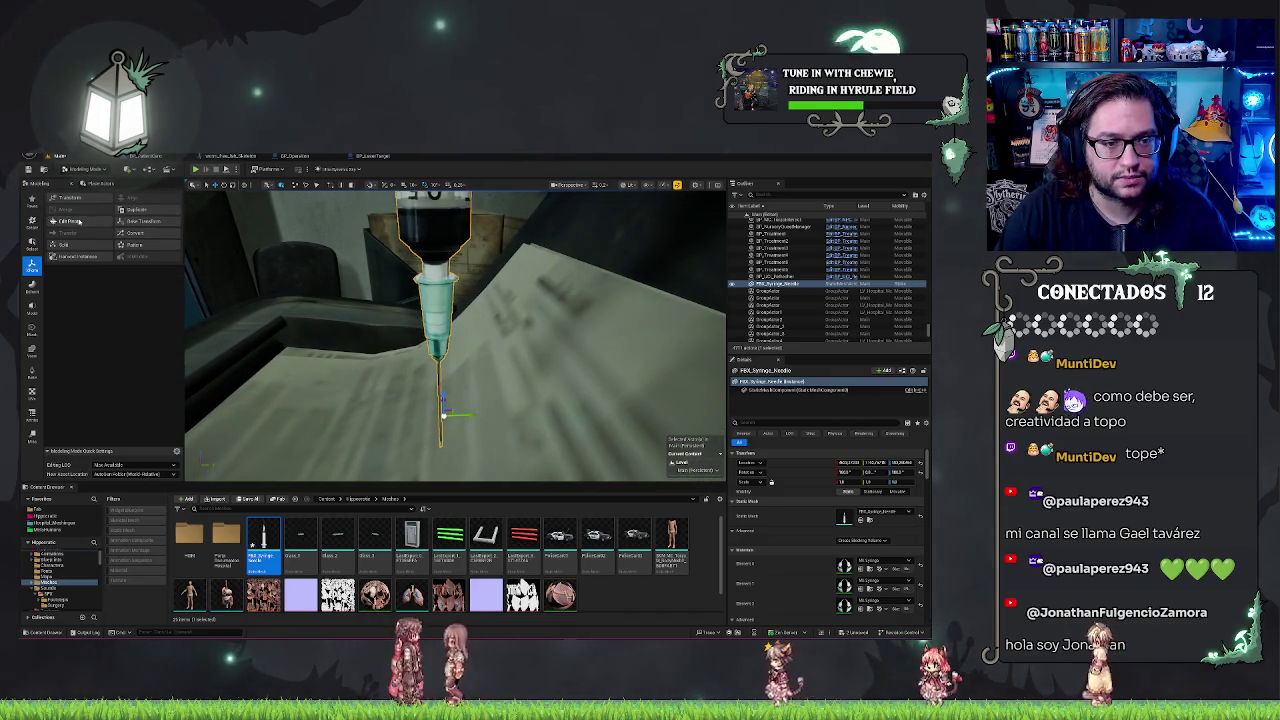
# Nudge the pivot exactly onto the needle tip, accept, and frame the syringe with F
pyautogui.click(80, 222)
pyautogui.moveTo(424, 416); pyautogui.dragTo(449, 408)
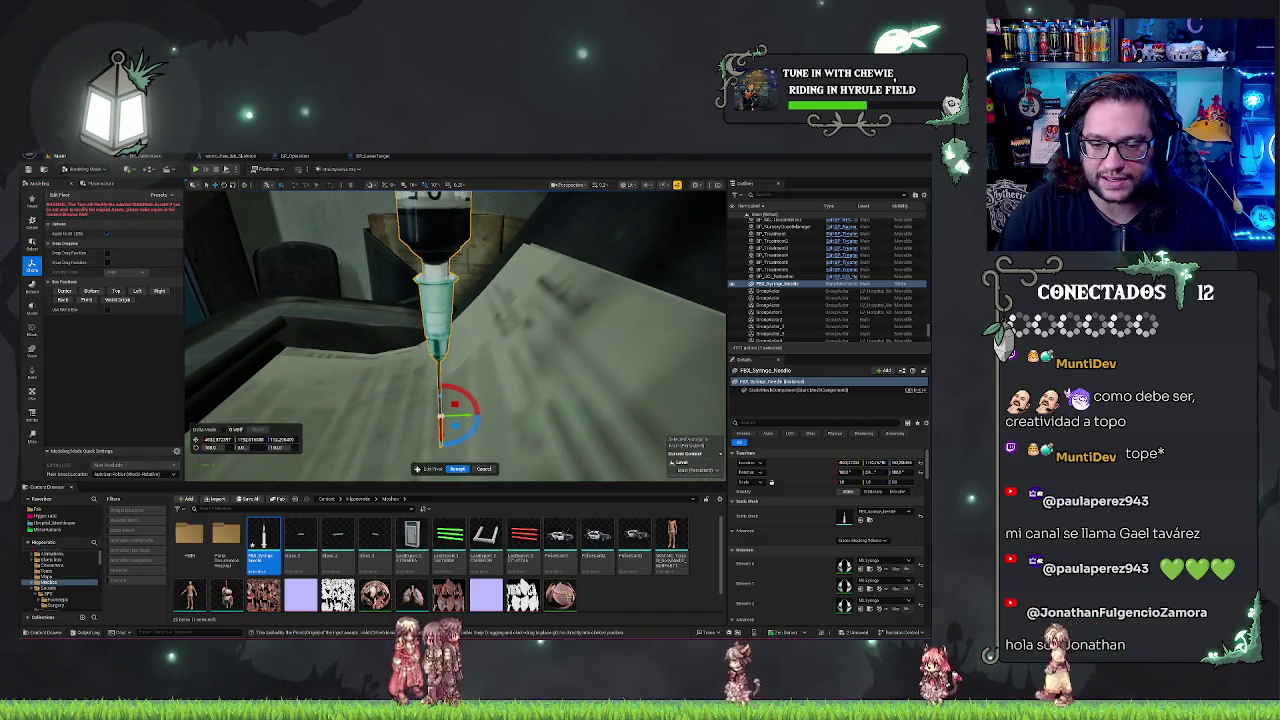
pyautogui.press('Return')
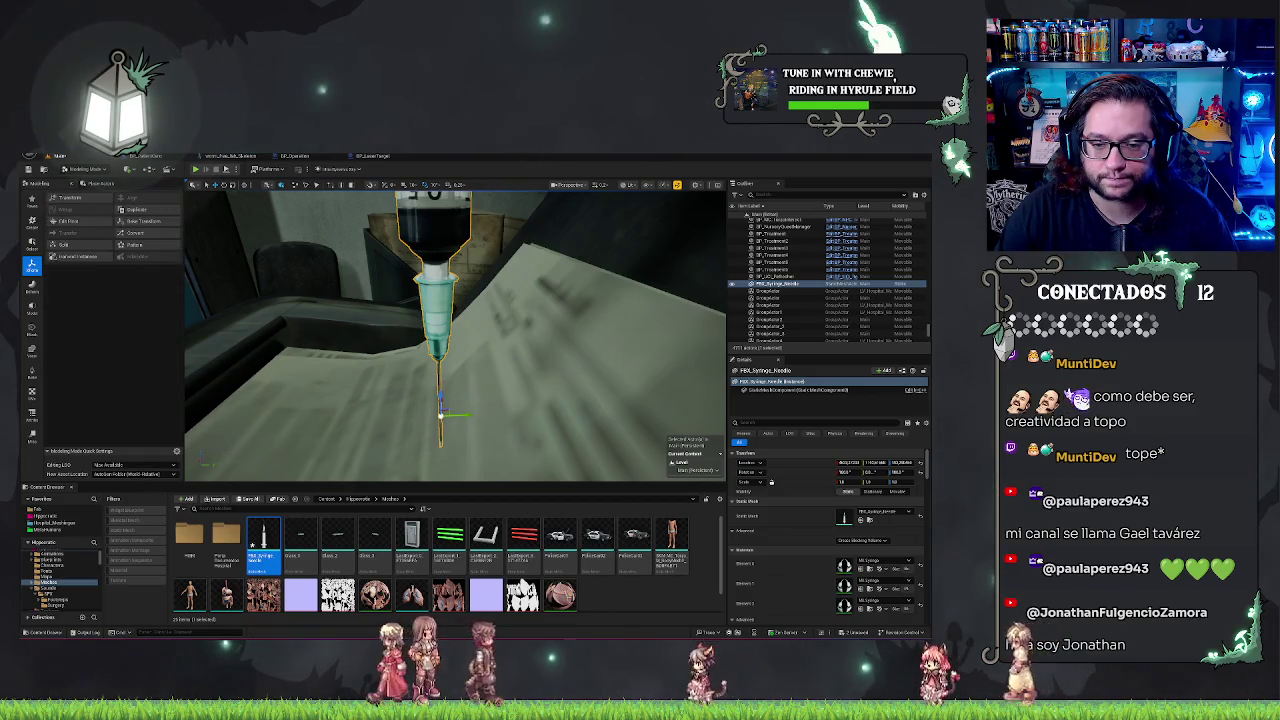
pyautogui.press('f')
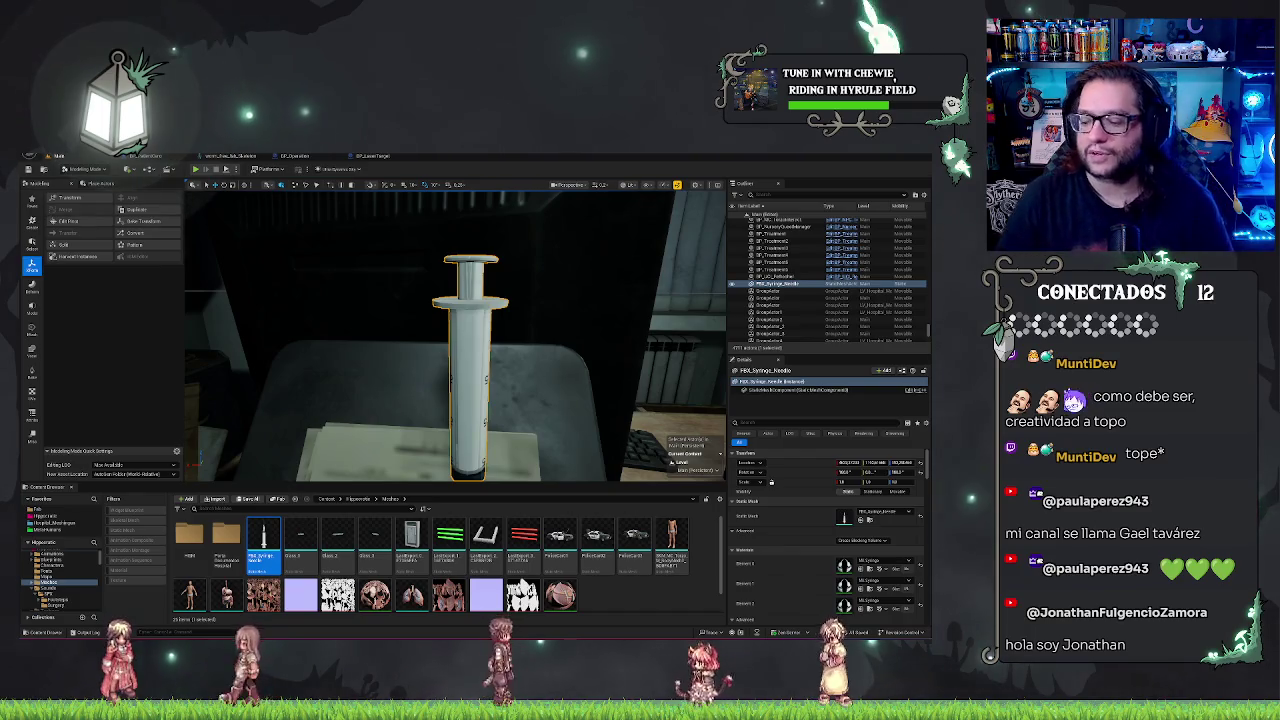
pyautogui.press('f')
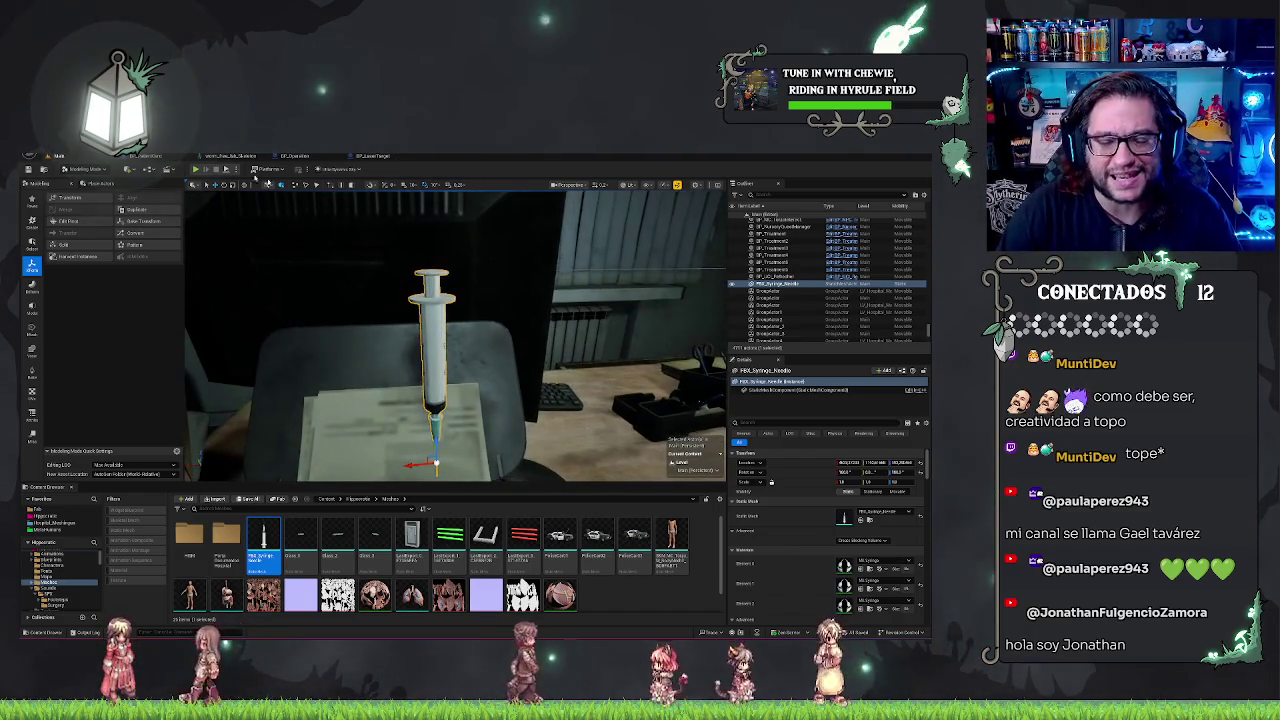
pyautogui.click(296, 156)
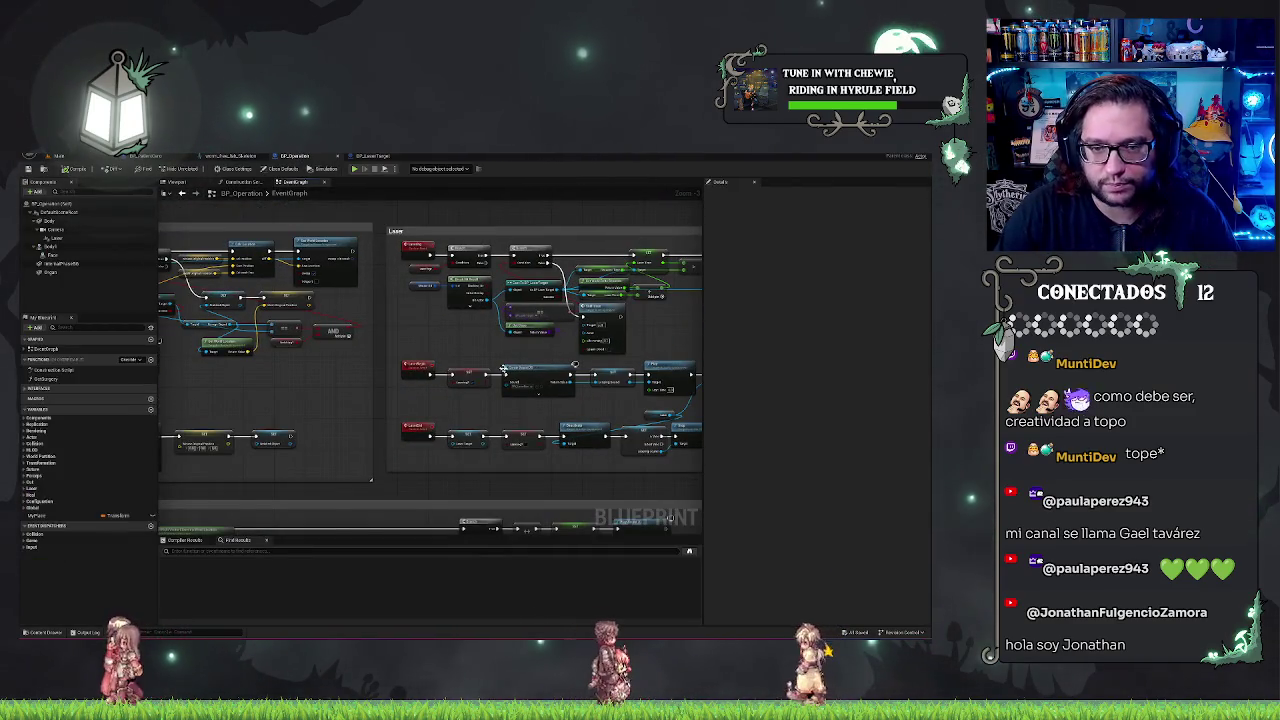
# In BP_Operation, add a Spawn Actor from Class node set to Static Mesh Actor
pyautogui.moveTo(463, 342)
pyautogui.mouseDown()
pyautogui.moveTo(560, 360)
pyautogui.moveTo(481, 388)
pyautogui.moveTo(453, 368)
pyautogui.moveTo(382, 390)
pyautogui.mouseUp()
pyautogui.scroll(-5, 382, 390)
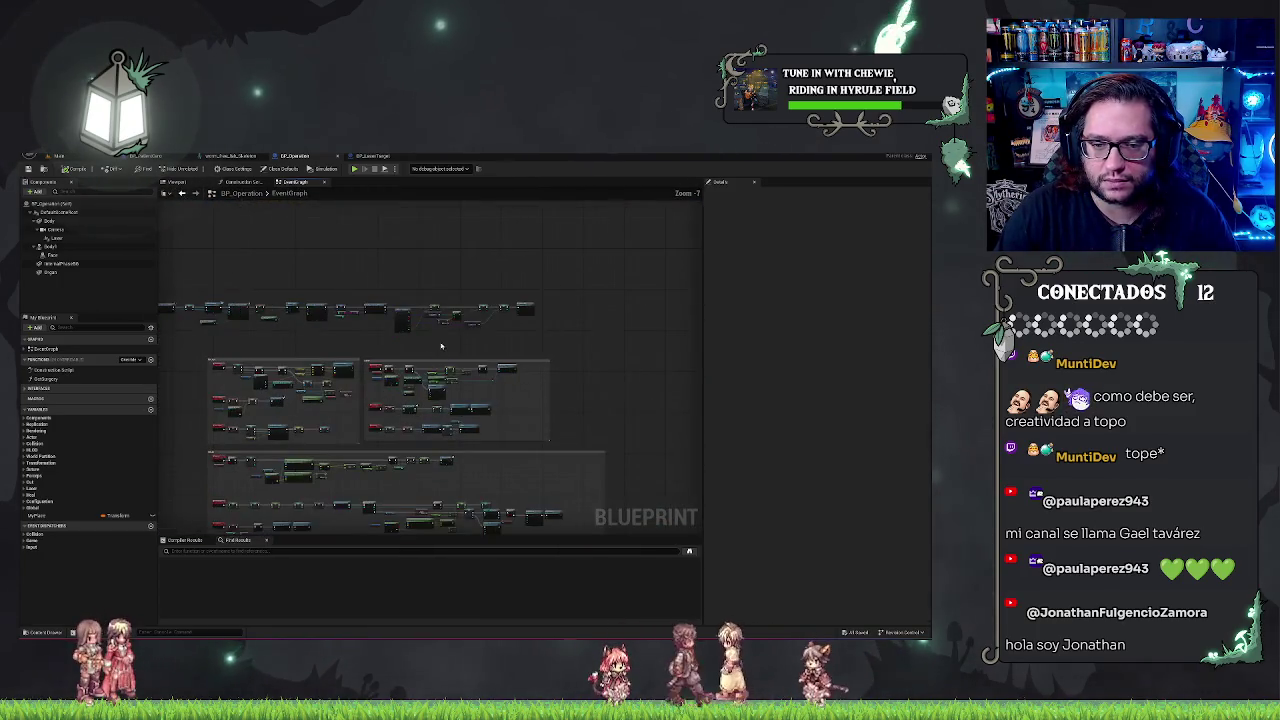
pyautogui.scroll(4, 595, 365)
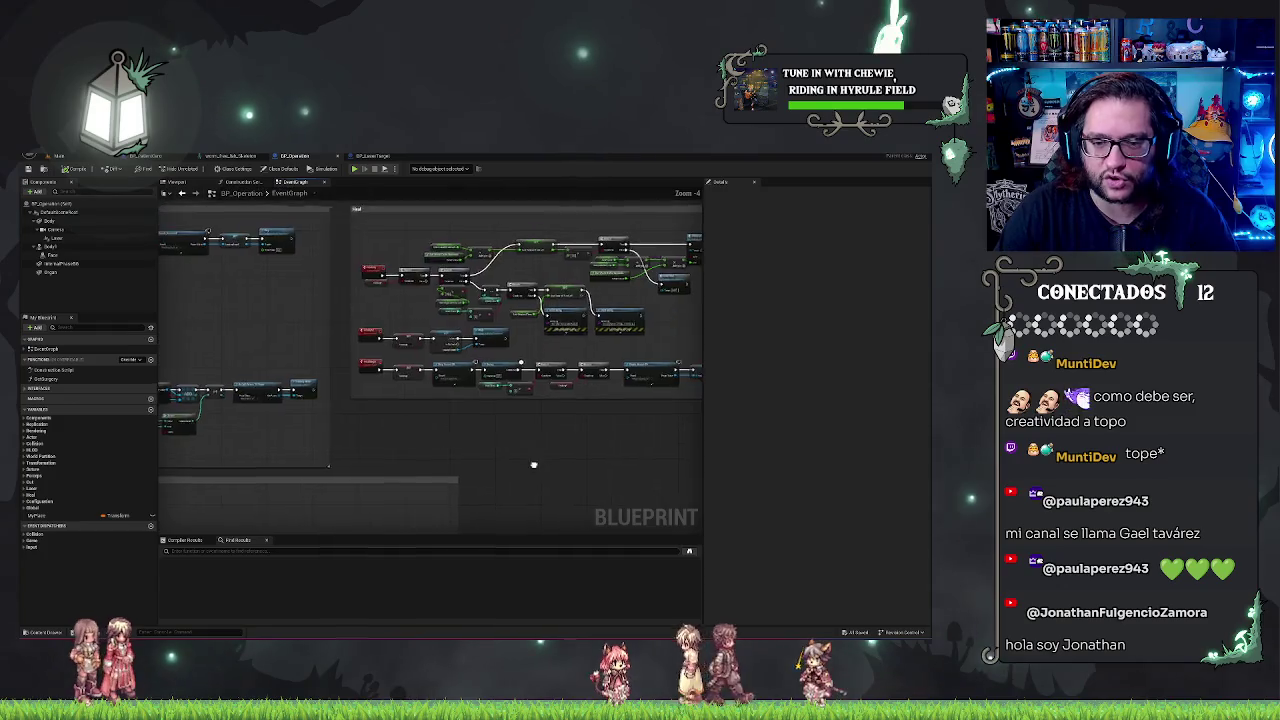
pyautogui.scroll(4, 306, 380)
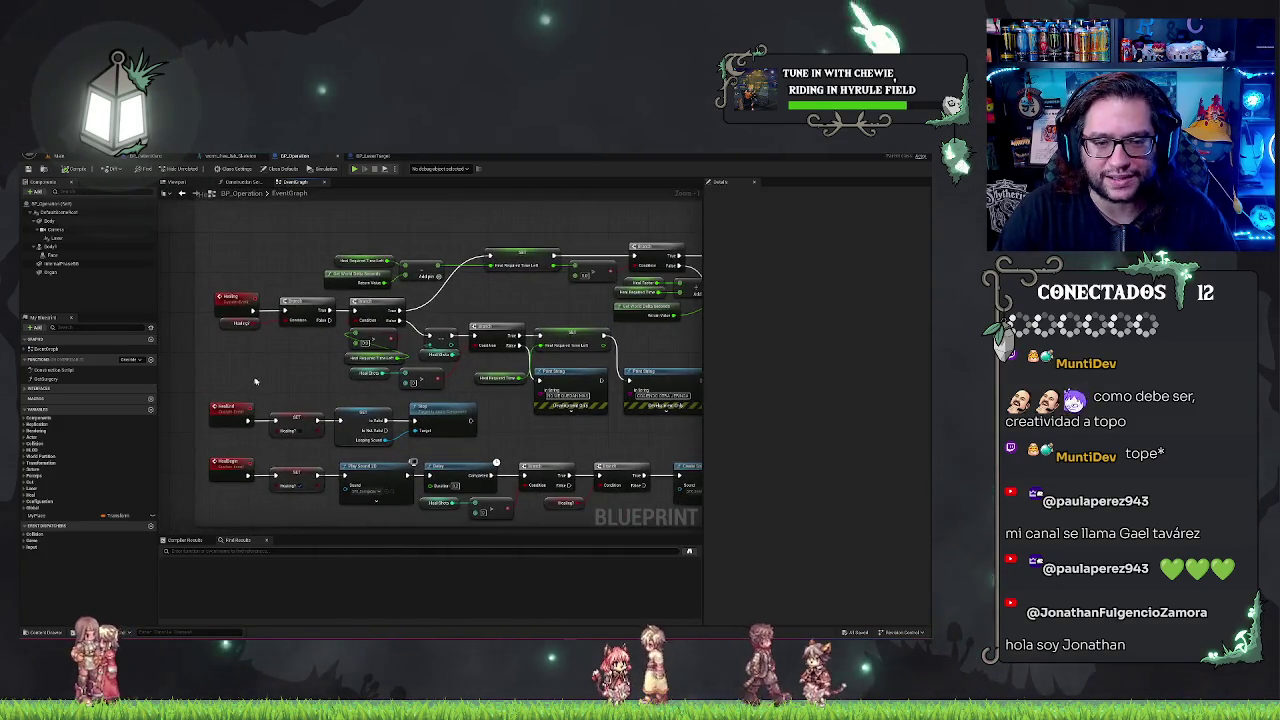
pyautogui.moveTo(258, 356); pyautogui.dragTo(311, 487)
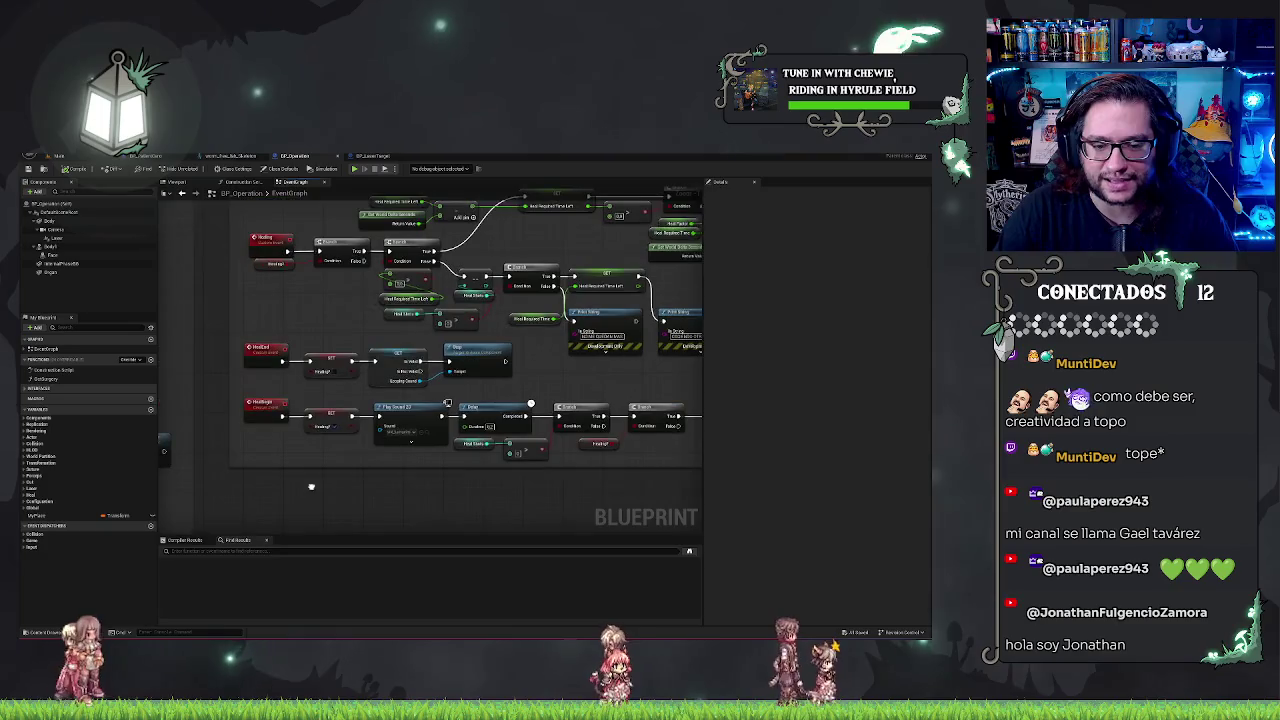
pyautogui.moveTo(356, 415); pyautogui.dragTo(366, 470)
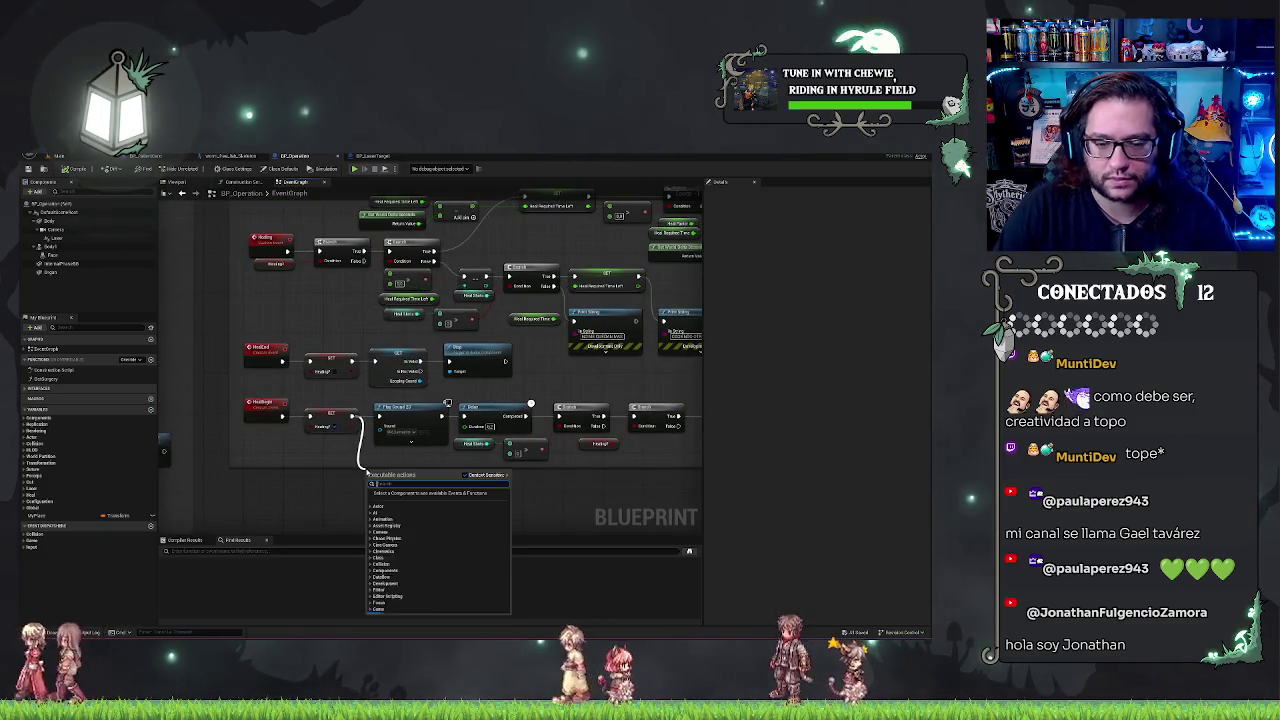
pyautogui.write('spawn sou')
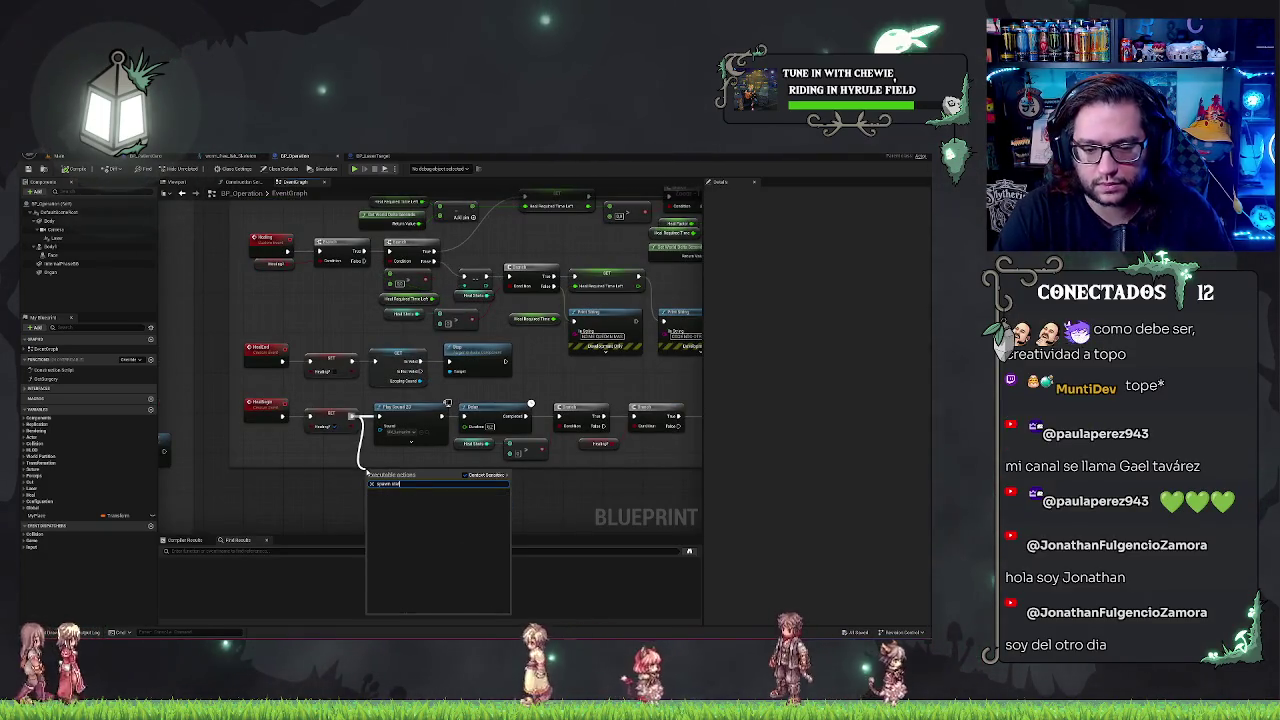
pyautogui.press('BackSpace')
pyautogui.press('BackSpace')
pyautogui.press('BackSpace')
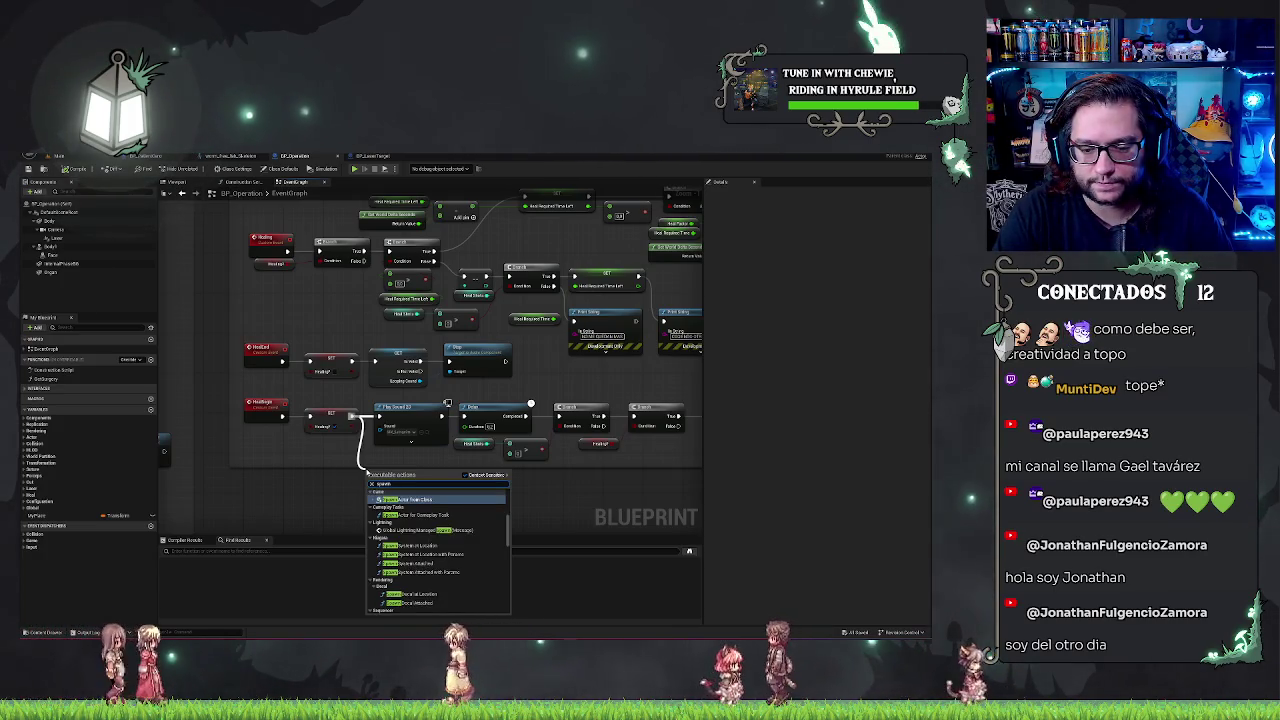
pyautogui.press('Return')
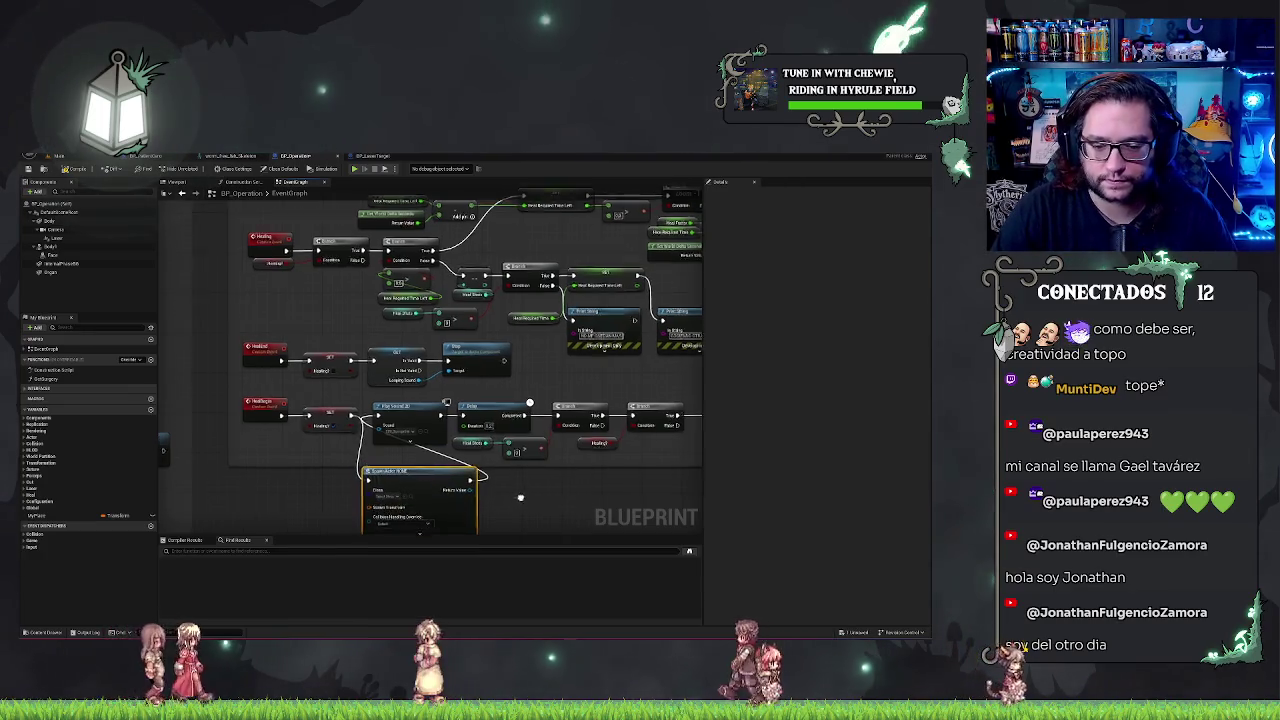
pyautogui.click(378, 436)
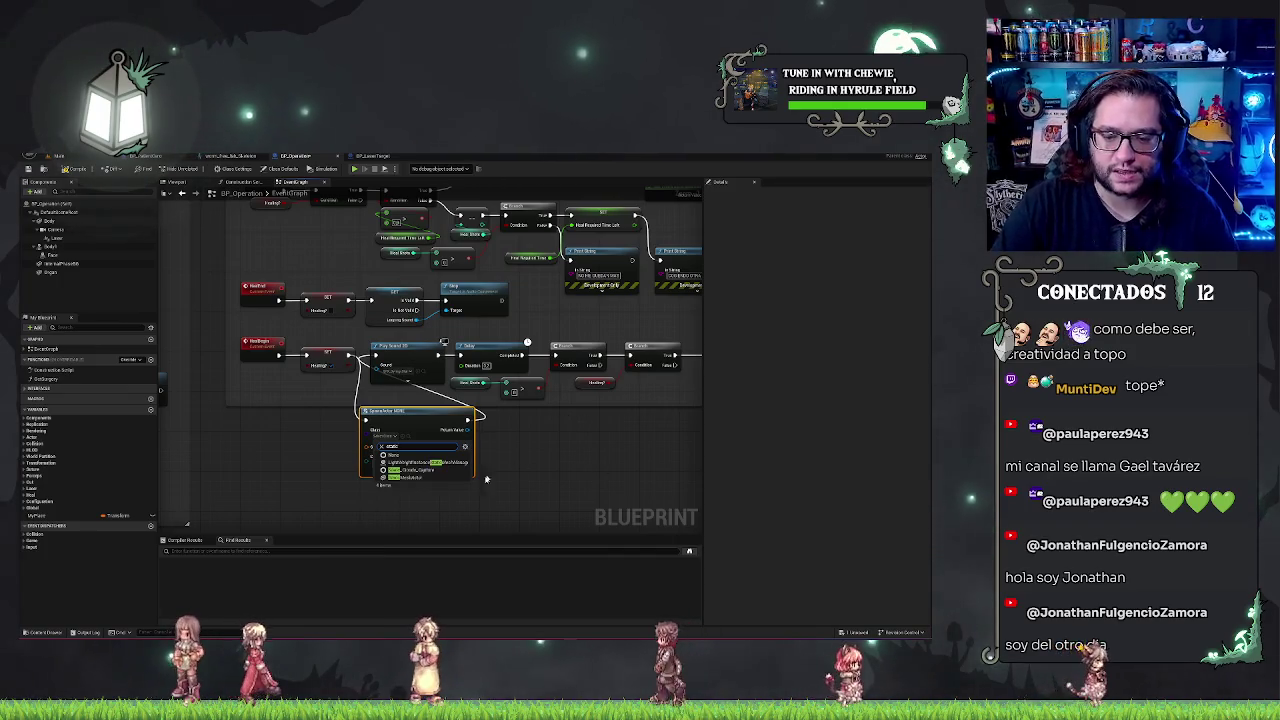
pyautogui.click(415, 477)
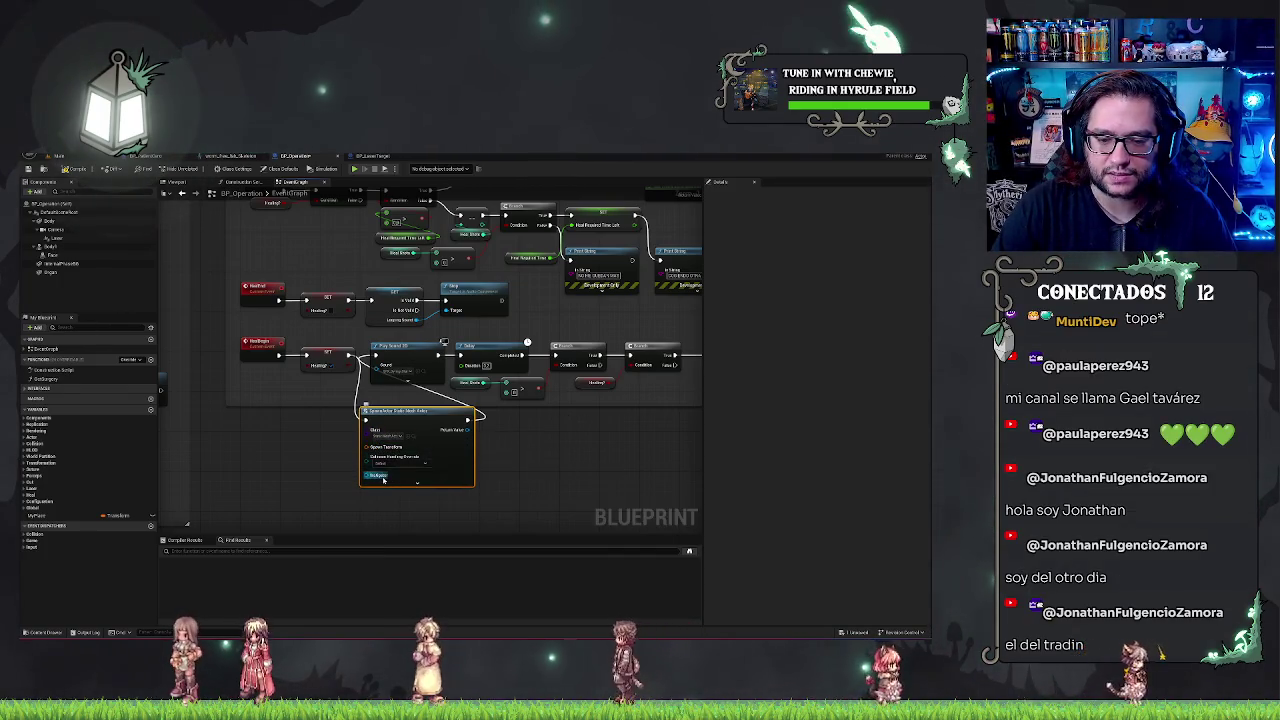
# Add a Set Static Mesh node after the spawn node, targeting its Static Mesh Component
pyautogui.click(416, 484)
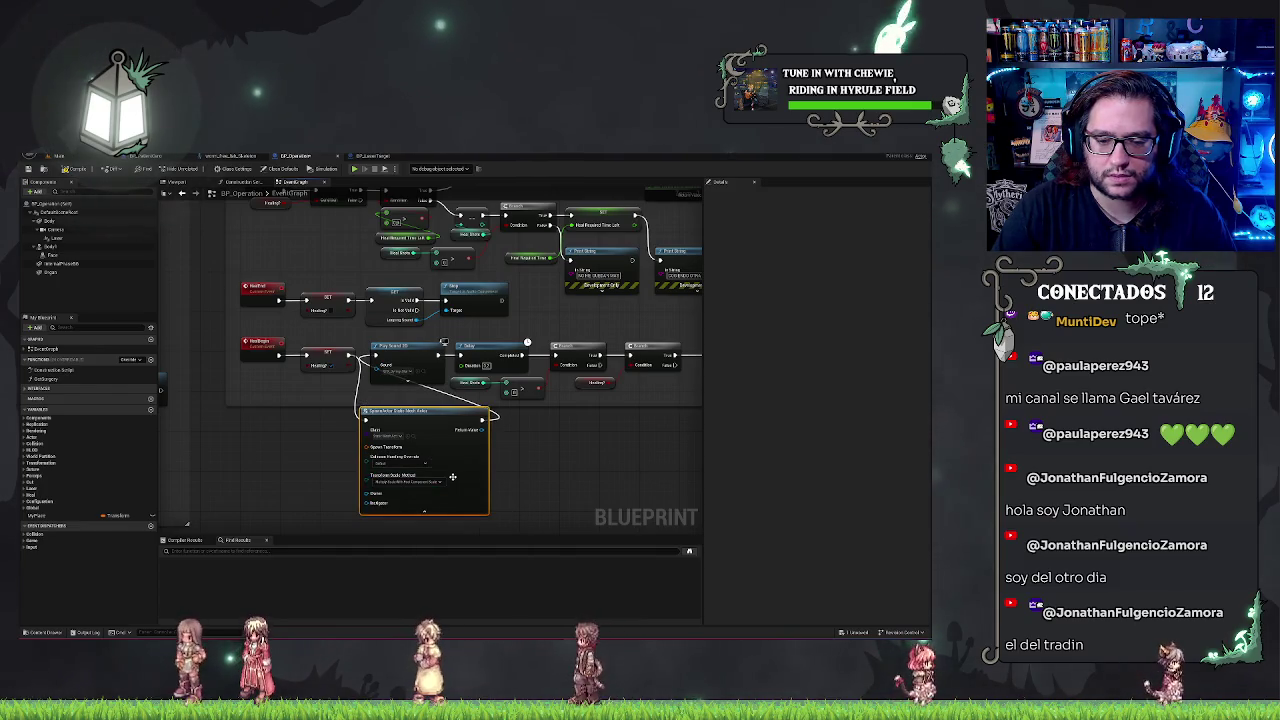
pyautogui.moveTo(419, 413)
pyautogui.mouseDown()
pyautogui.moveTo(369, 407)
pyautogui.moveTo(462, 430)
pyautogui.mouseUp()
pyautogui.write('setstat')
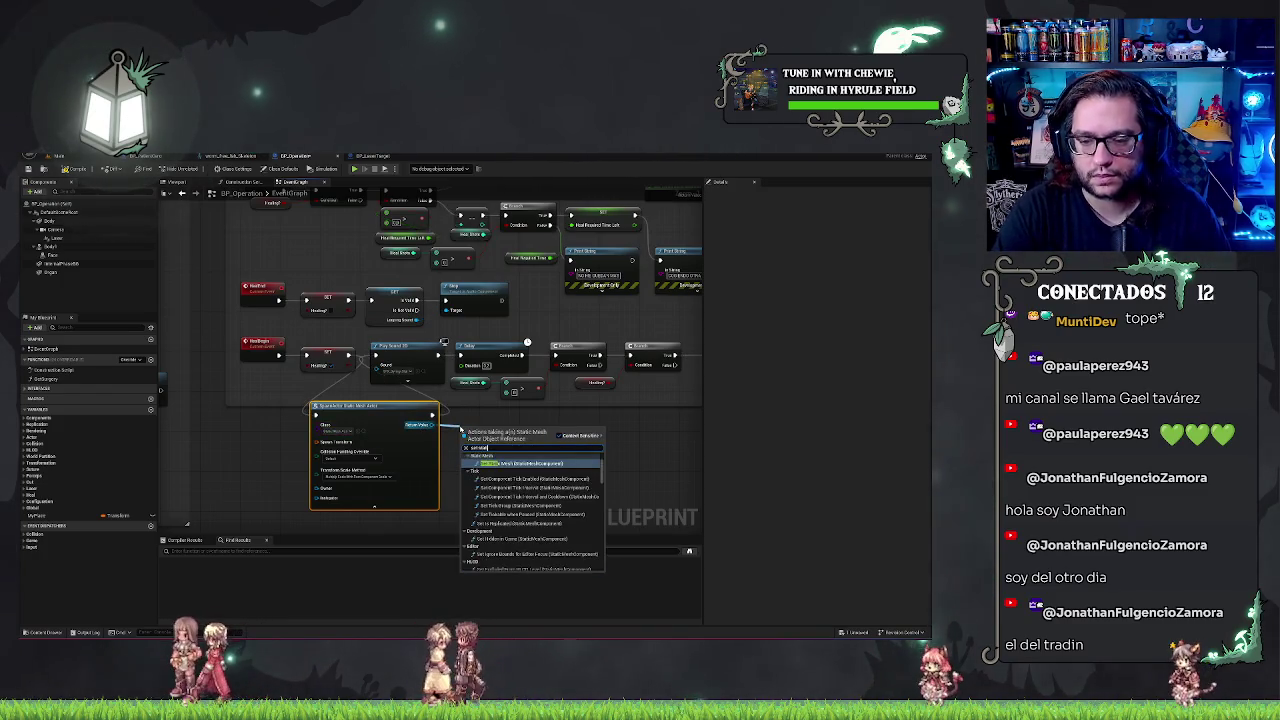
pyautogui.press('Return')
pyautogui.moveTo(500, 430); pyautogui.dragTo(619, 430)
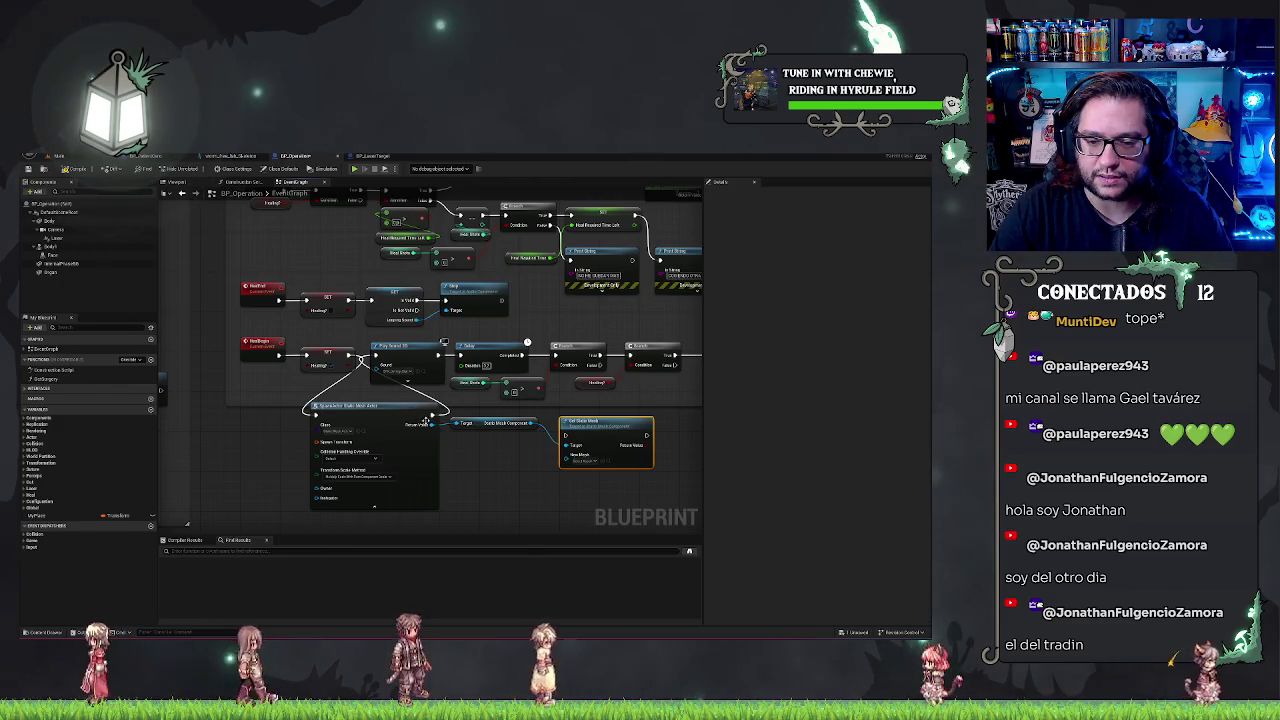
pyautogui.moveTo(432, 414); pyautogui.dragTo(652, 434)
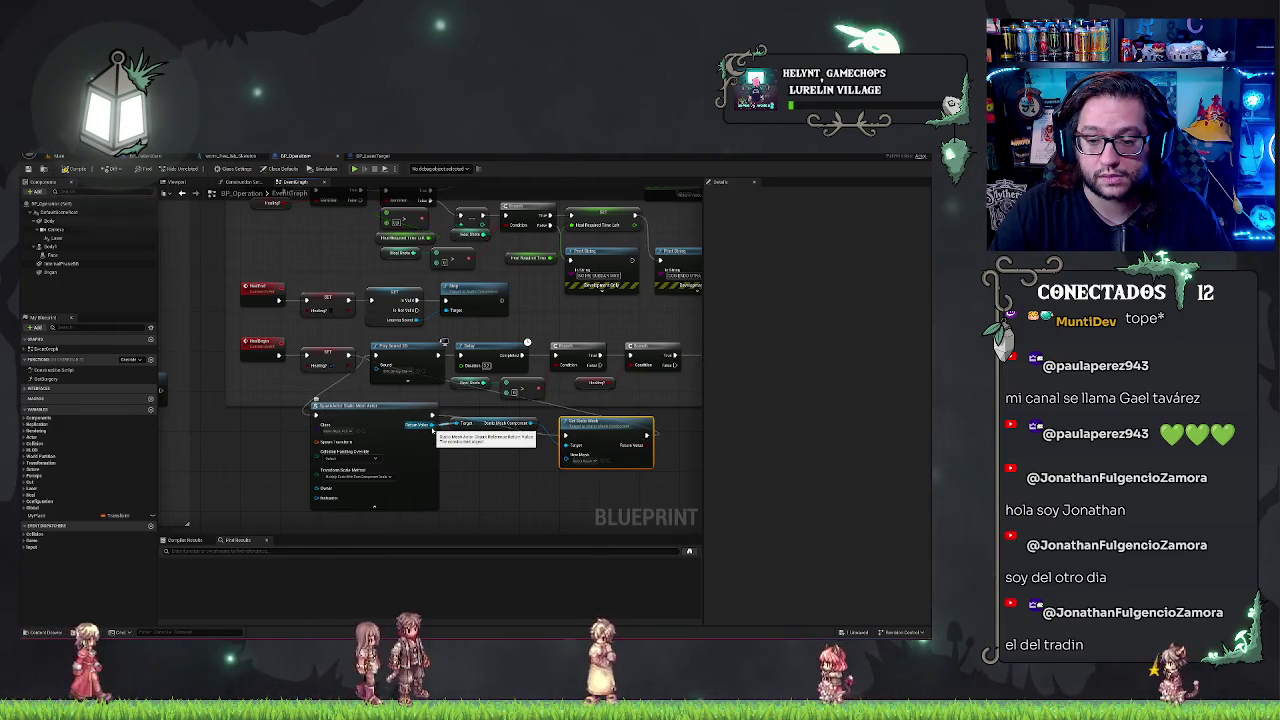
pyautogui.moveTo(484, 428); pyautogui.dragTo(490, 447)
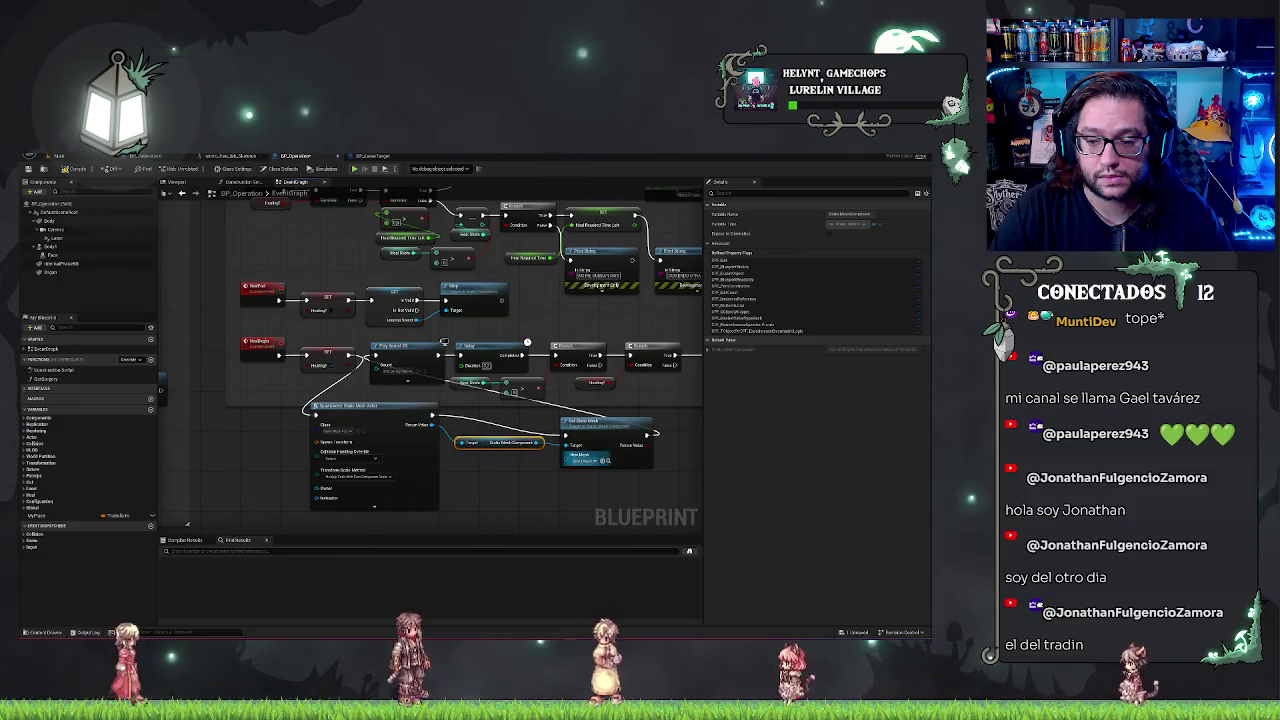
# Assign the syringe mesh as New Mesh and compile, revealing Spawn Transform errors
pyautogui.click(581, 466)
pyautogui.write('sign')
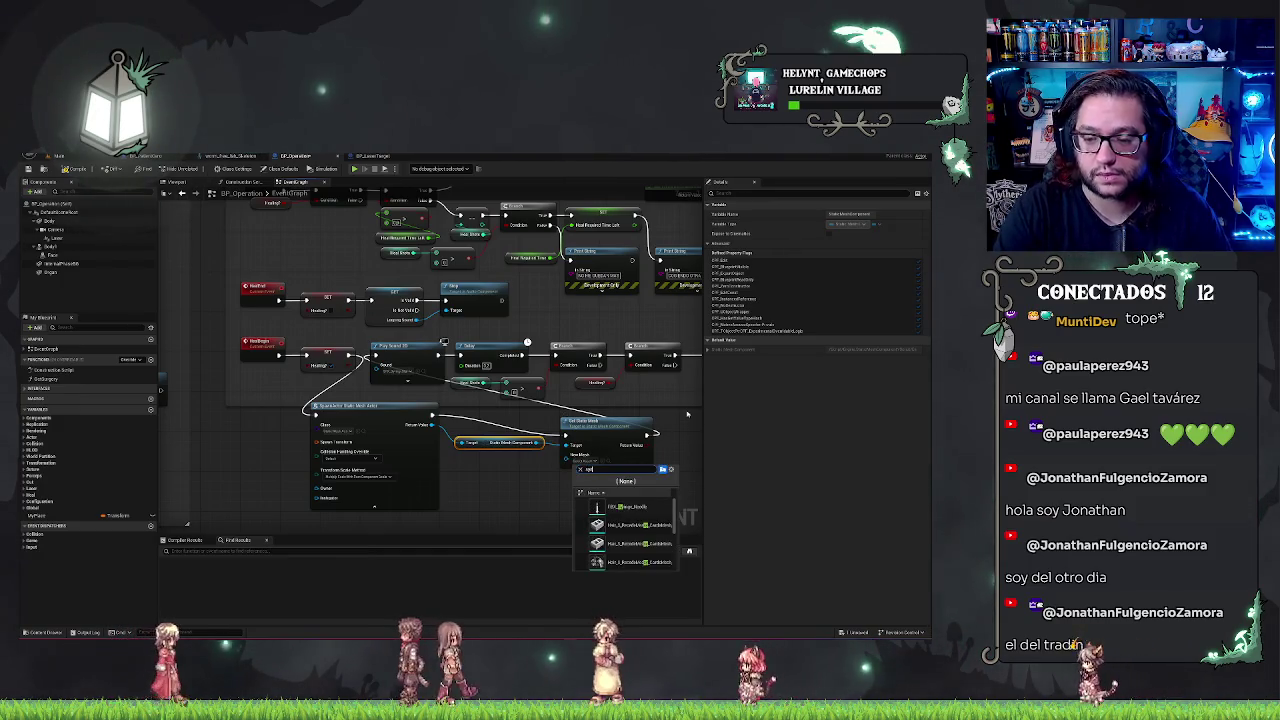
pyautogui.click(615, 507)
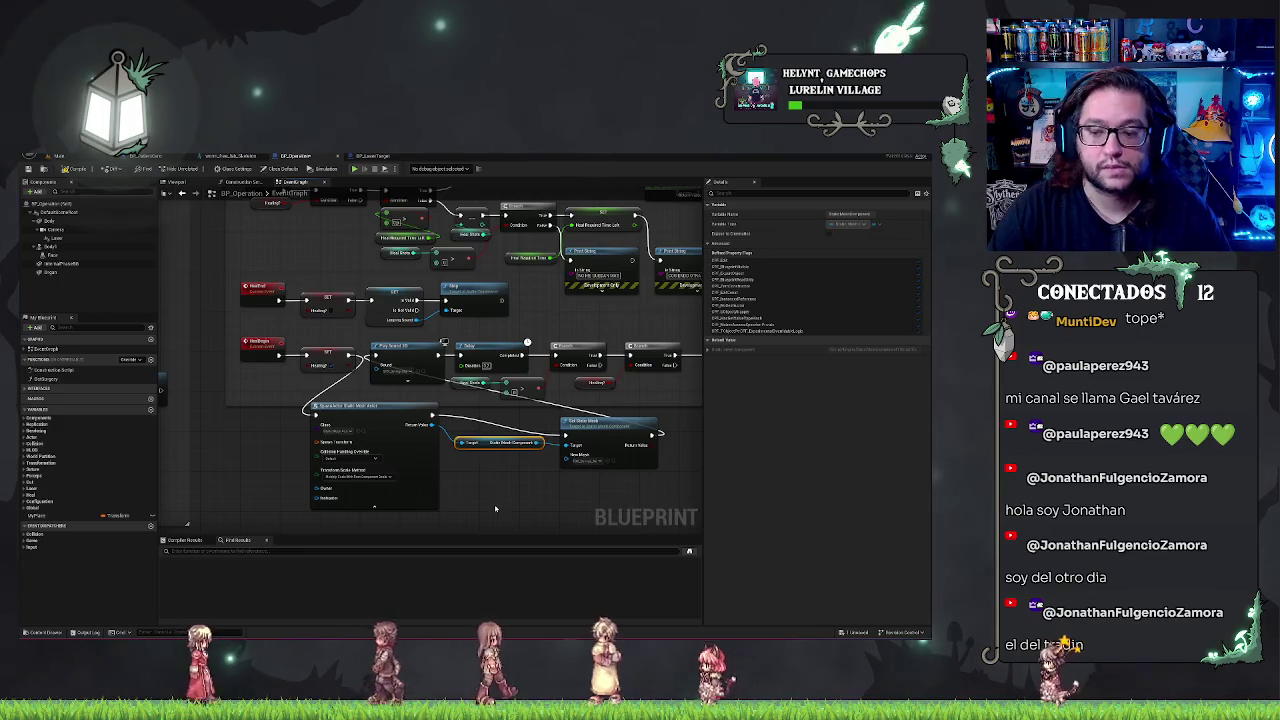
pyautogui.click(498, 518)
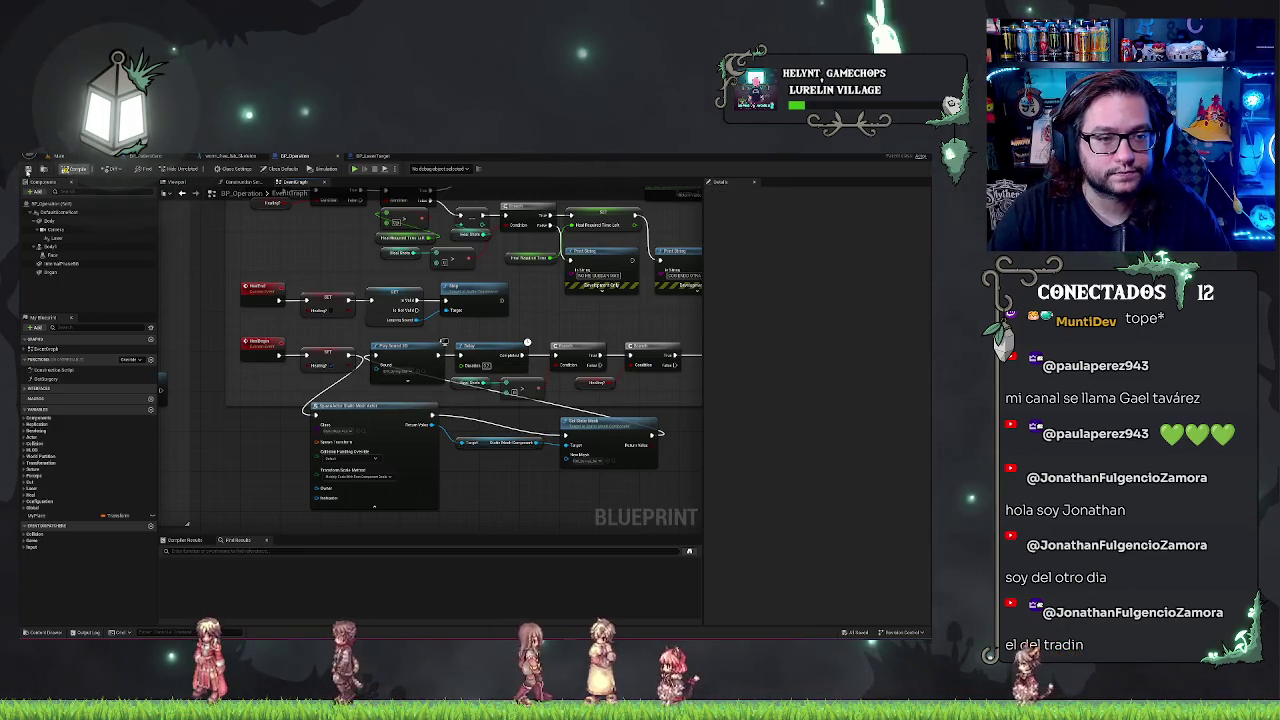
pyautogui.click(28, 170)
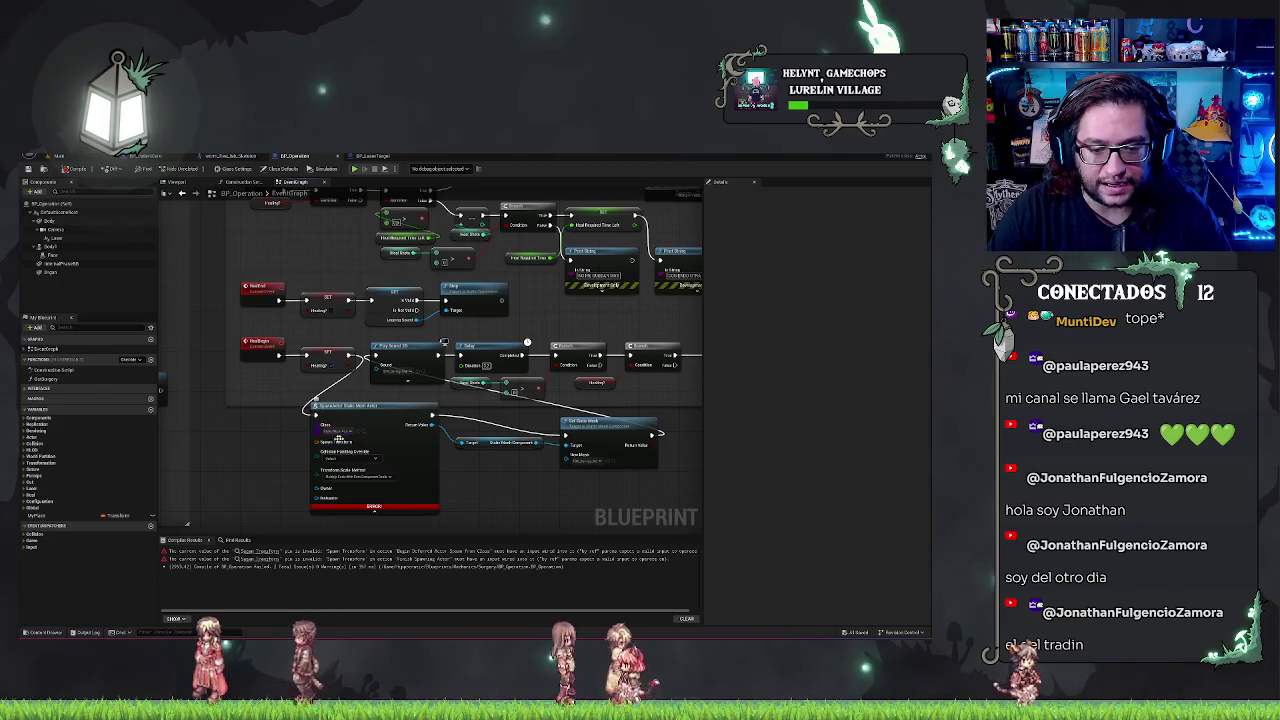
# Add a Mouse Hit getter feeding an expanded Break Hit Result node
pyautogui.rightClick(318, 442)
pyautogui.moveTo(289, 450)
pyautogui.mouseDown()
pyautogui.moveTo(477, 373)
pyautogui.moveTo(560, 300)
pyautogui.moveTo(373, 447)
pyautogui.mouseUp()
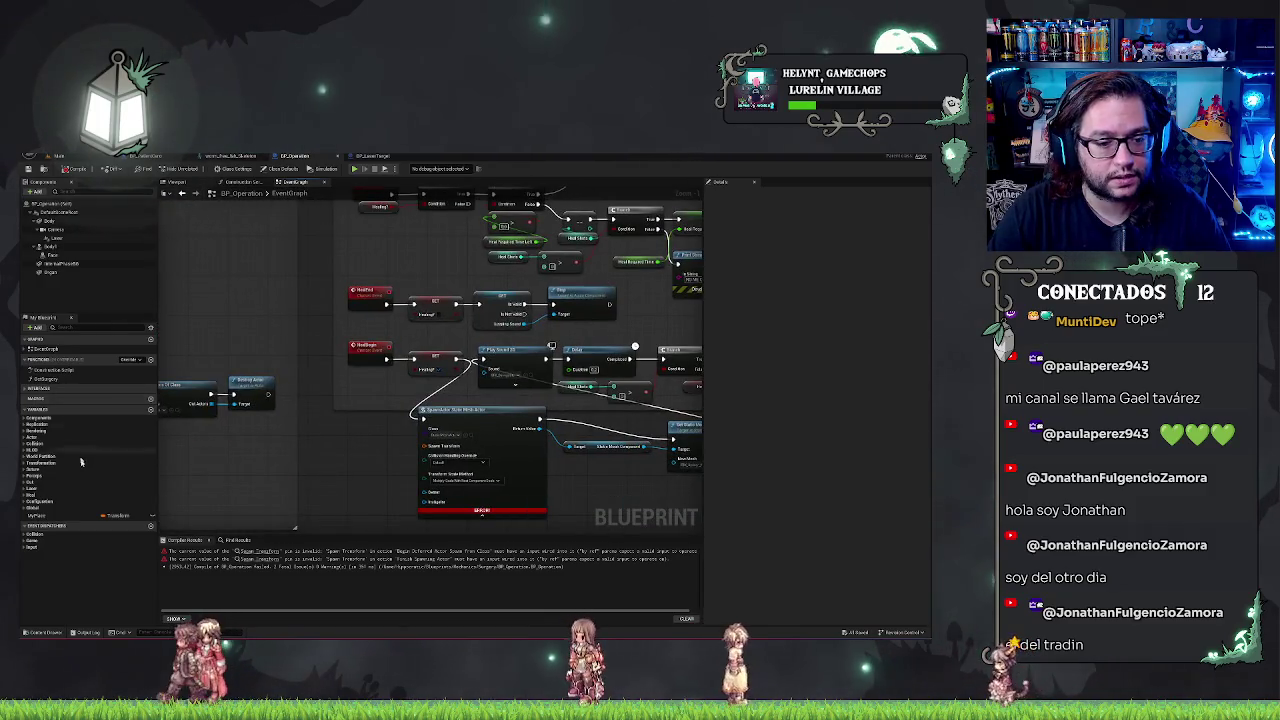
pyautogui.rightClick(327, 446)
pyautogui.write('get mouse')
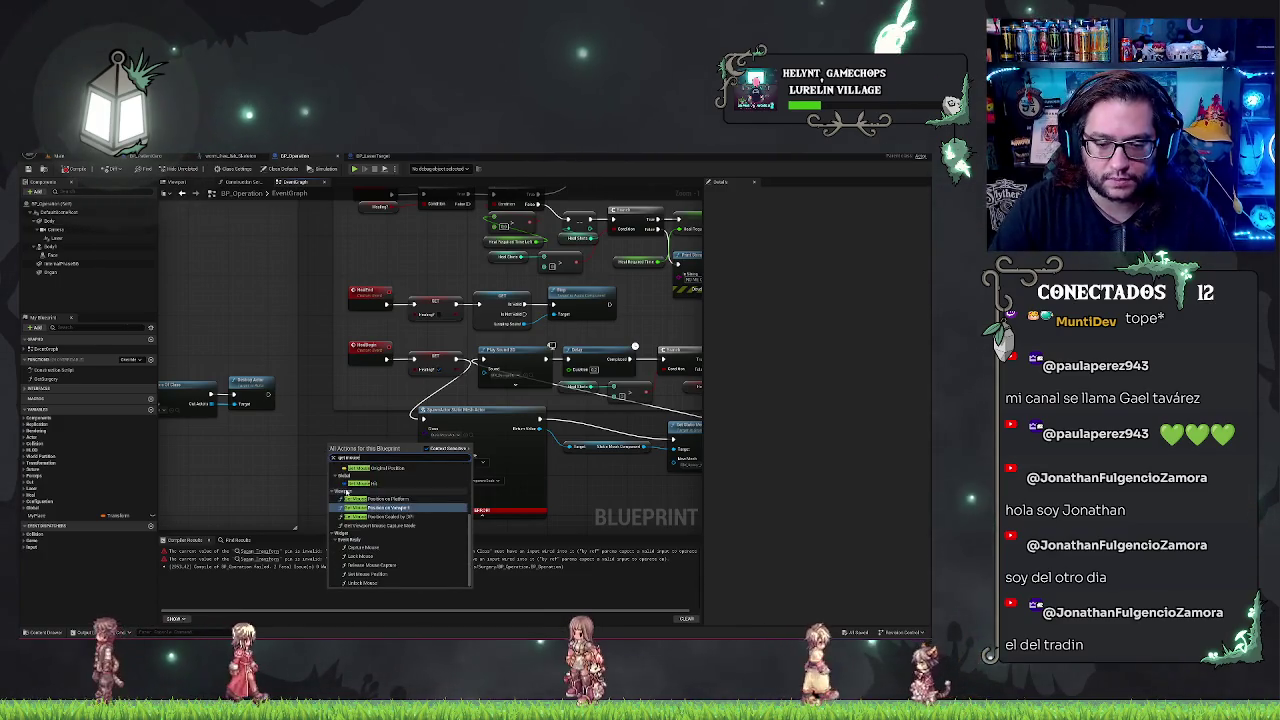
pyautogui.click(355, 484)
pyautogui.moveTo(364, 446); pyautogui.dragTo(369, 437)
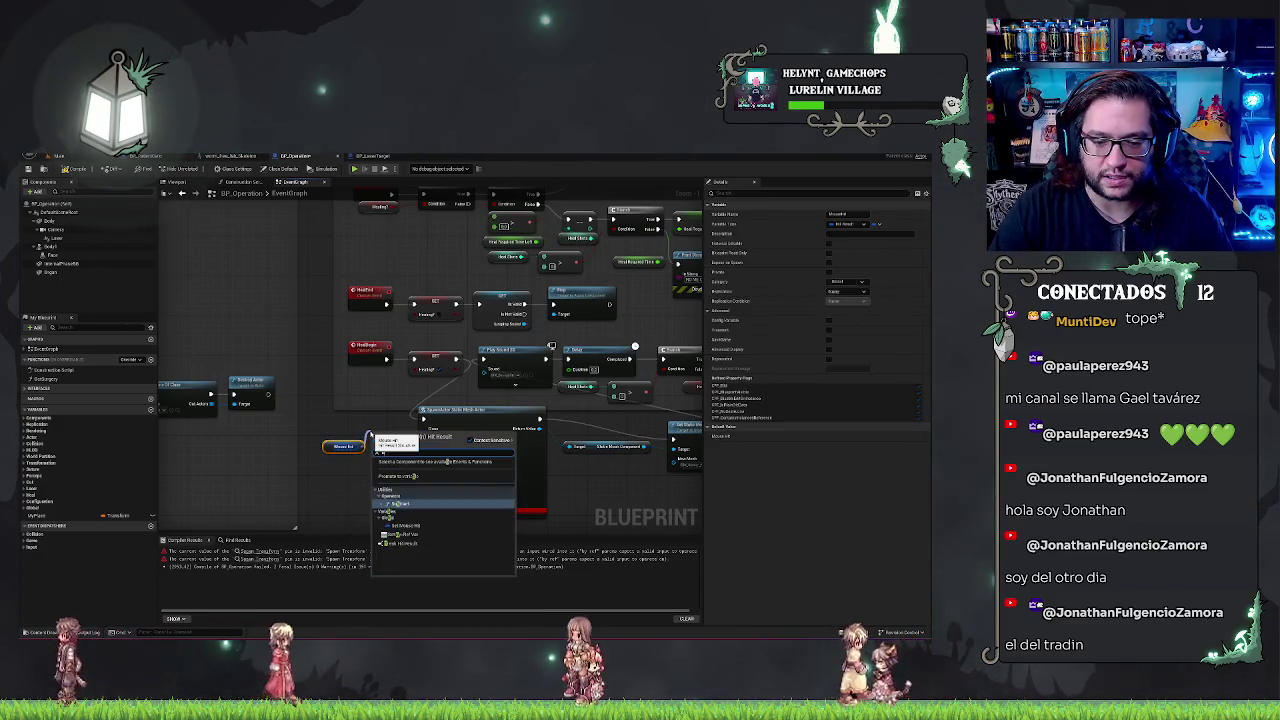
pyautogui.write('break')
pyautogui.click(430, 458)
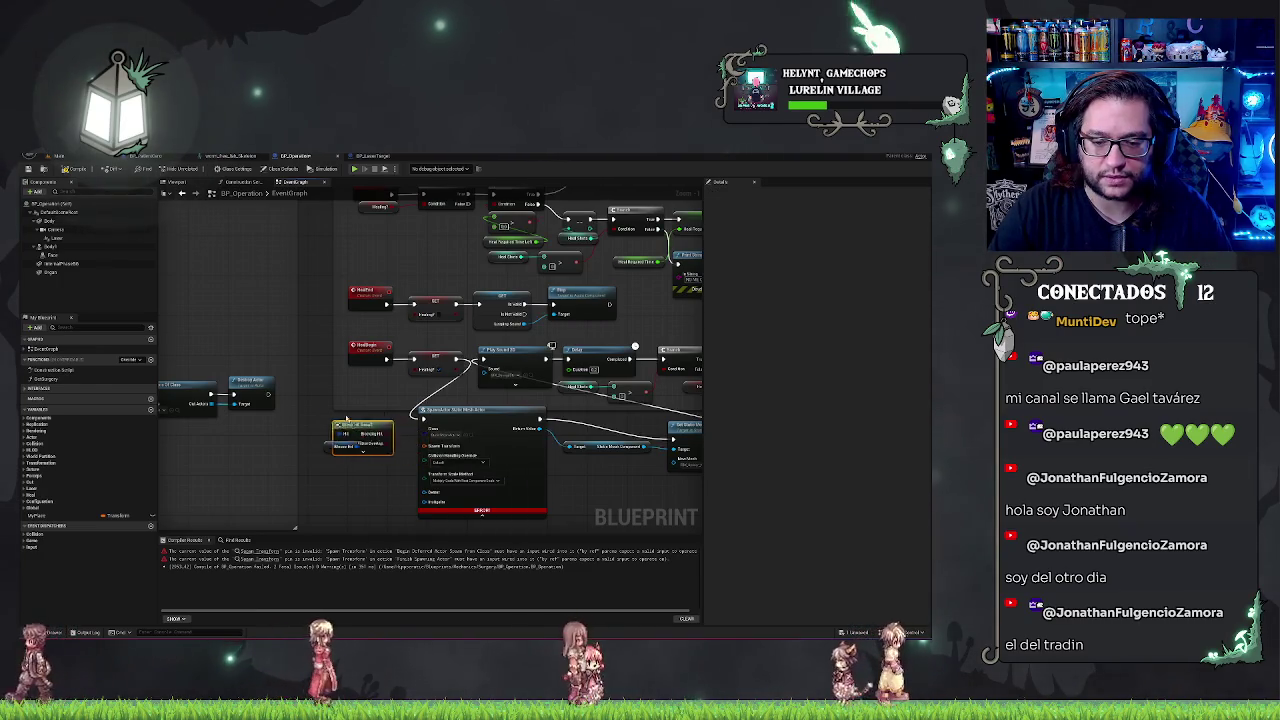
pyautogui.moveTo(352, 424); pyautogui.dragTo(332, 394)
pyautogui.click(348, 421)
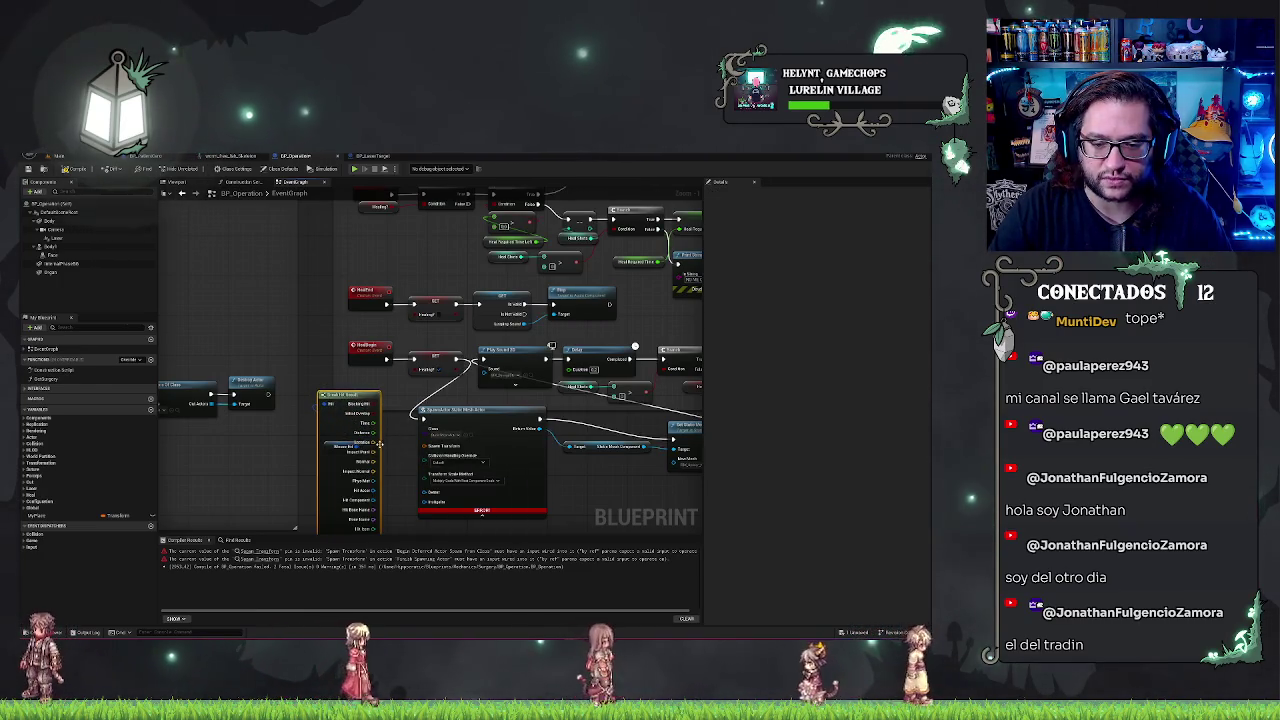
# Split the Spawn Transform pin to take the hit Location, set the spawn class, and recompile
pyautogui.rightClick(432, 447)
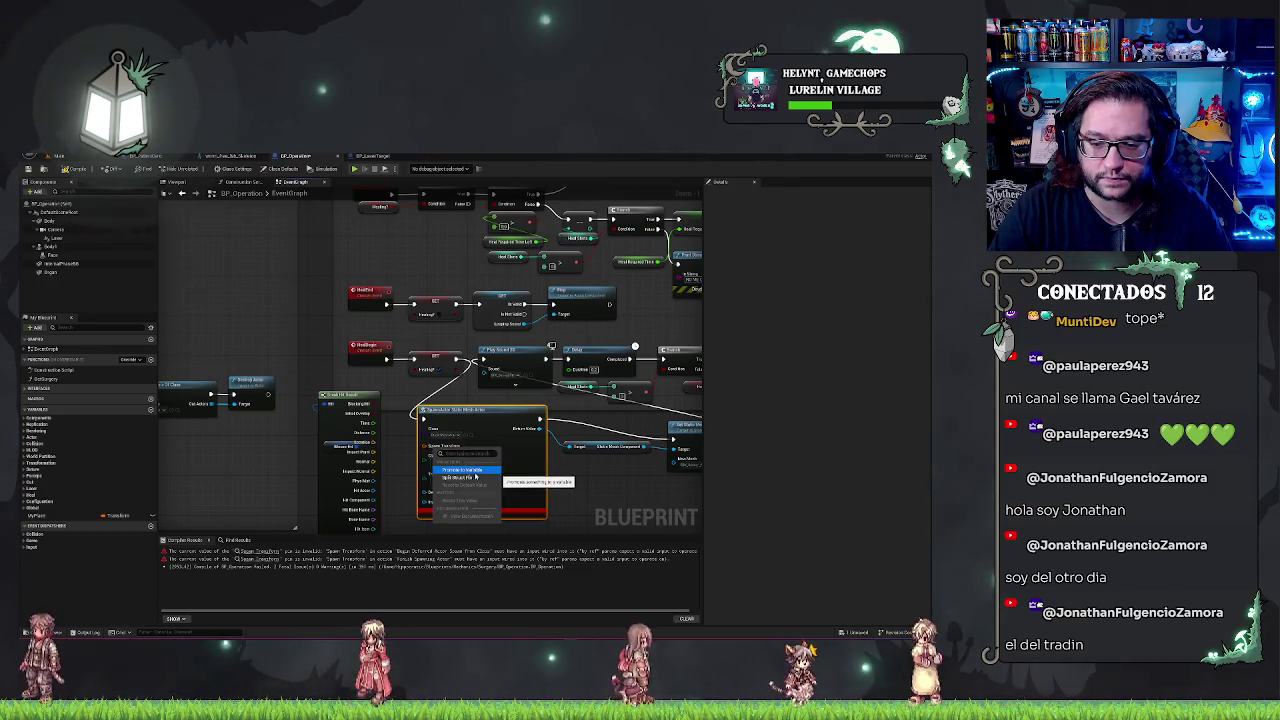
pyautogui.click(460, 477)
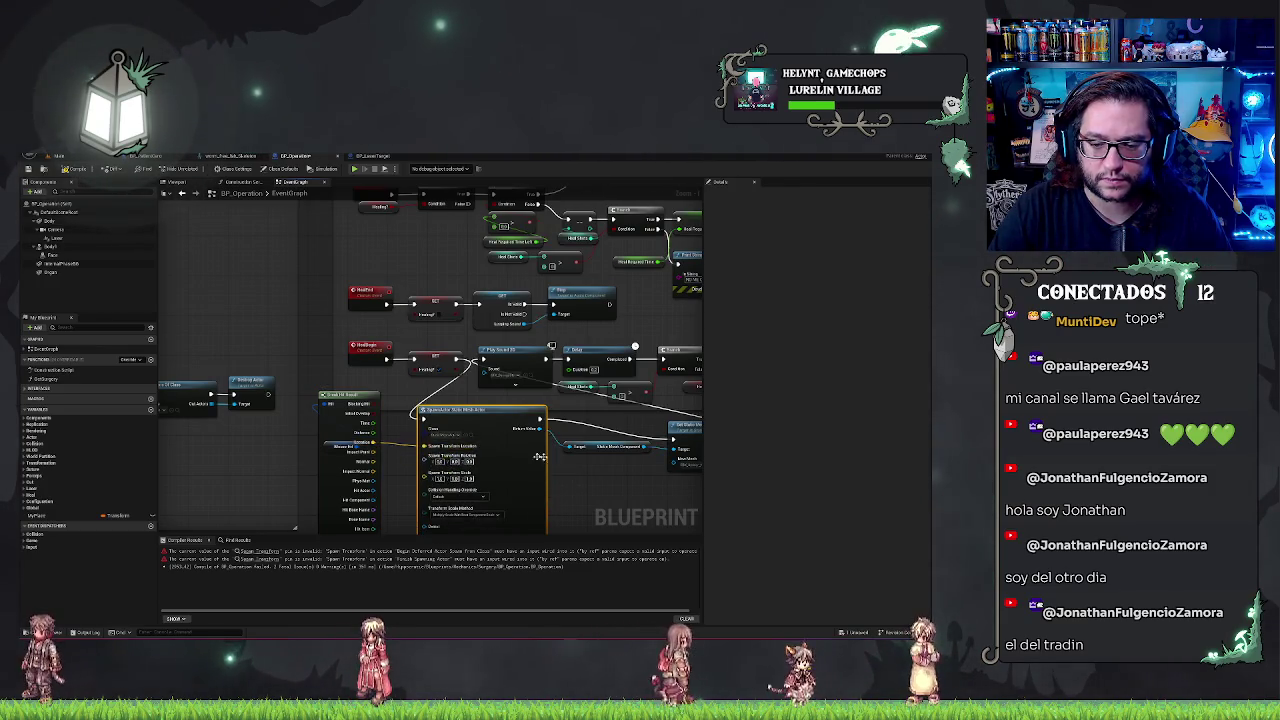
pyautogui.moveTo(363, 396); pyautogui.dragTo(396, 390)
pyautogui.click(448, 432)
pyautogui.click(430, 404)
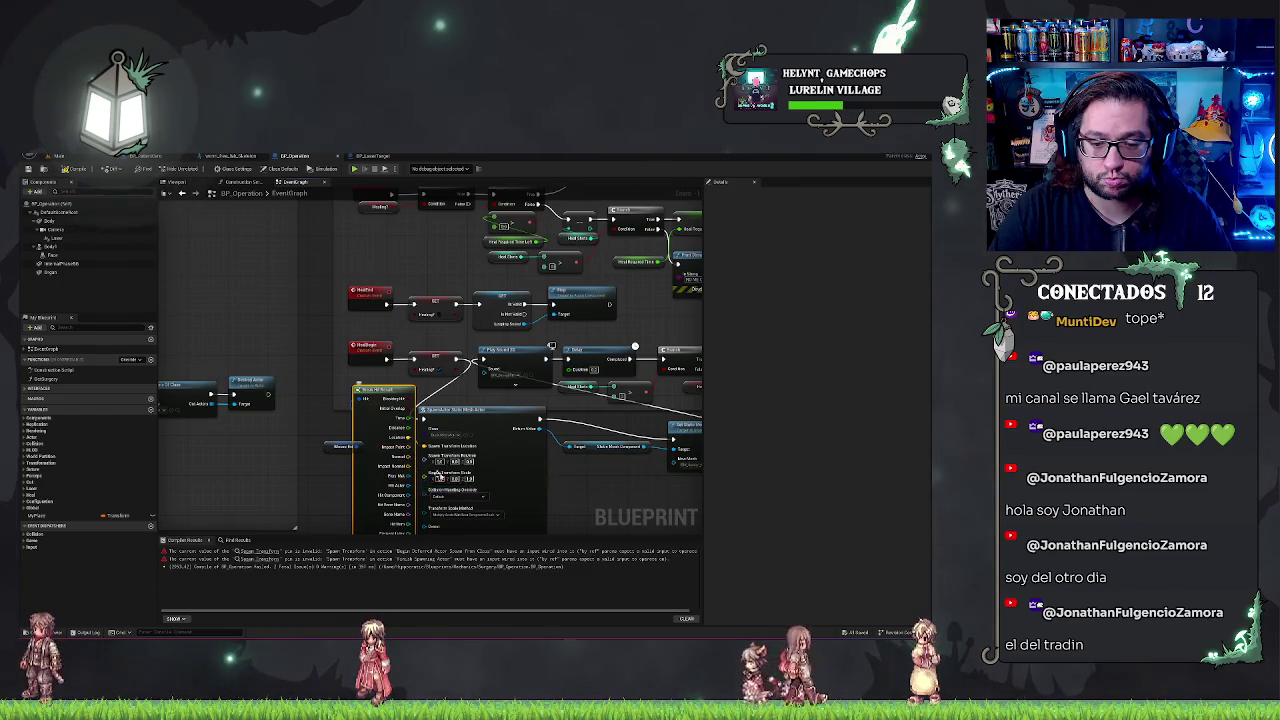
pyautogui.moveTo(631, 484); pyautogui.dragTo(557, 453)
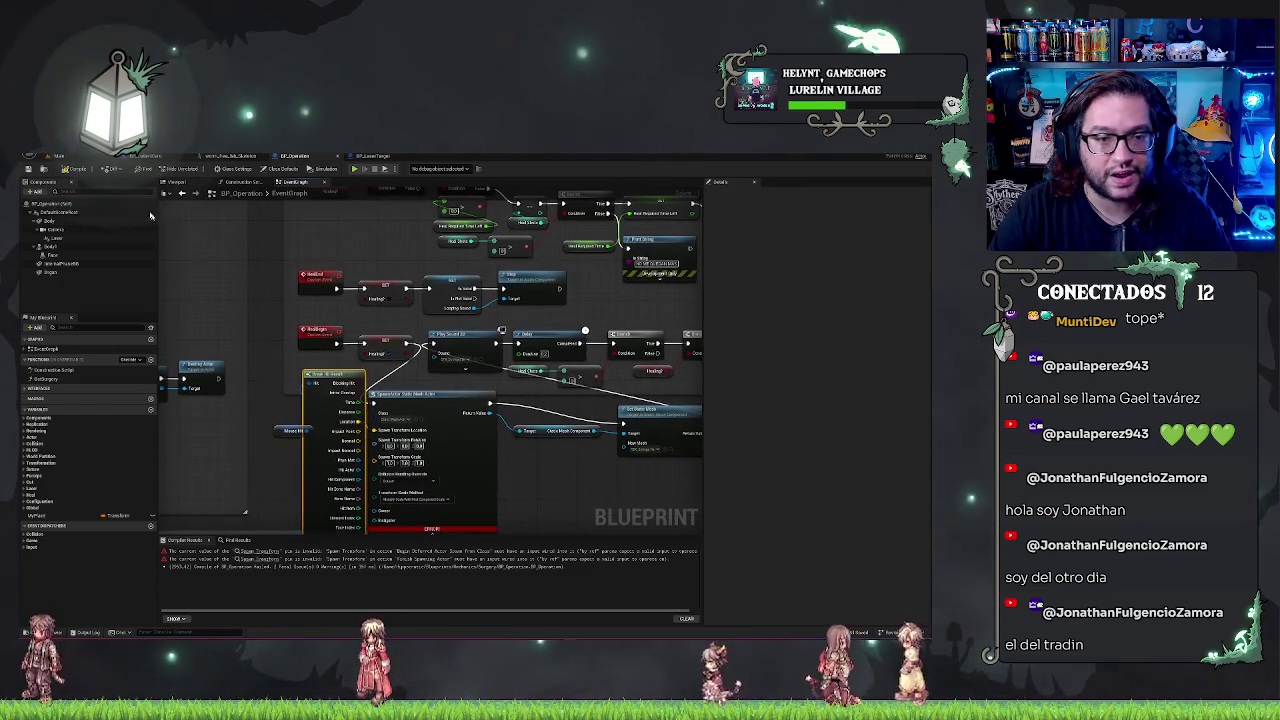
pyautogui.press('F7')
# Hide unused Break Hit Result outputs and arrange the Mouse Hit nodes beside the spawn node
pyautogui.moveTo(581, 470)
pyautogui.mouseDown()
pyautogui.moveTo(420, 430)
pyautogui.moveTo(334, 476)
pyautogui.mouseUp()
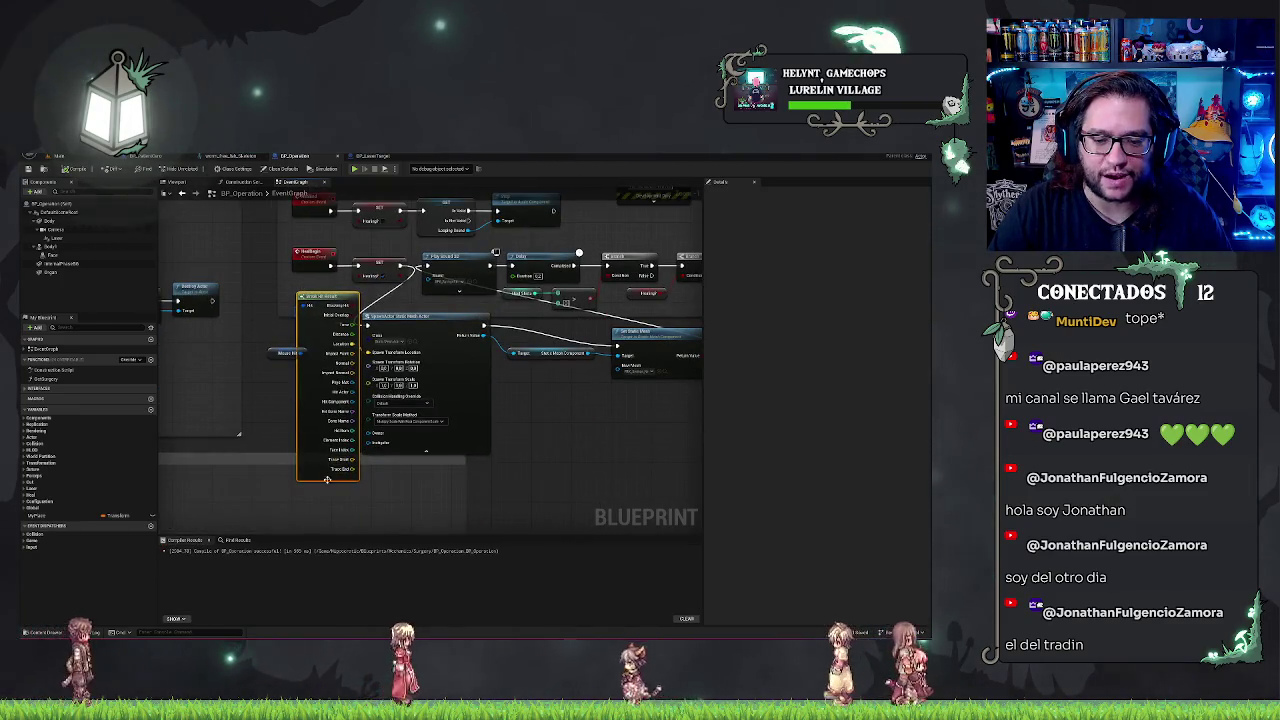
pyautogui.click(328, 481)
pyautogui.moveTo(275, 353); pyautogui.dragTo(249, 355)
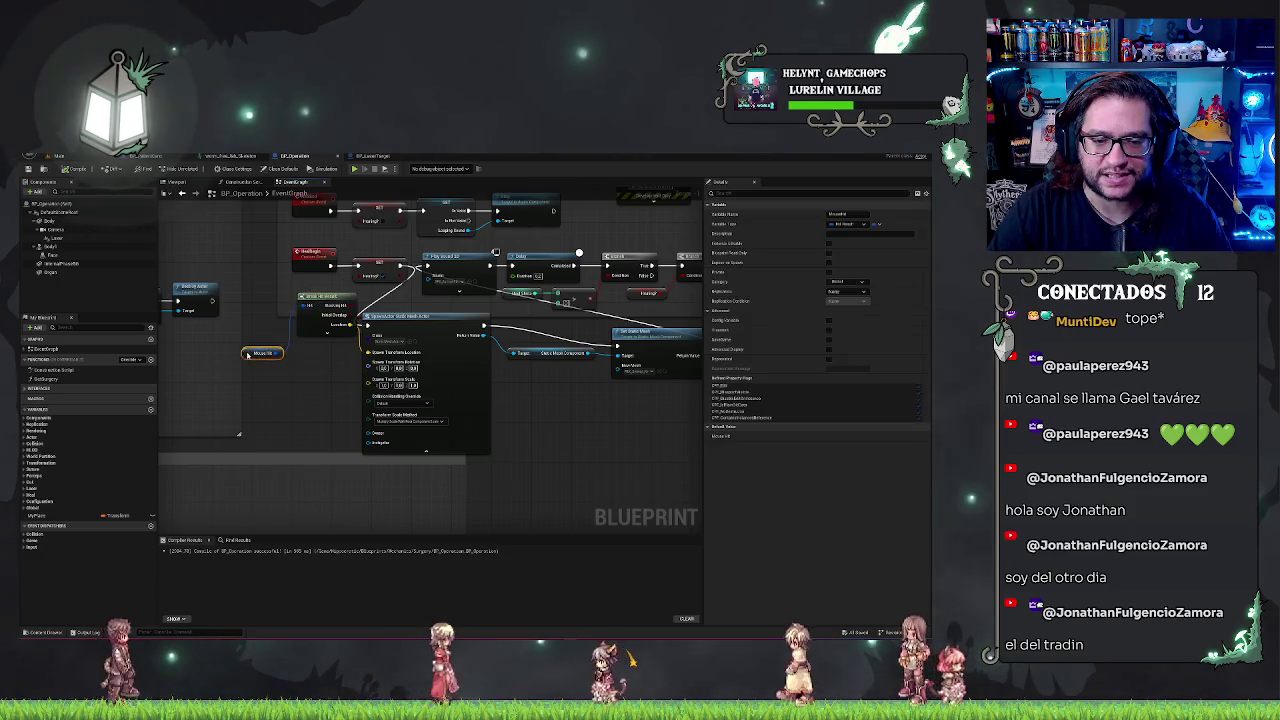
pyautogui.moveTo(318, 304); pyautogui.dragTo(312, 363)
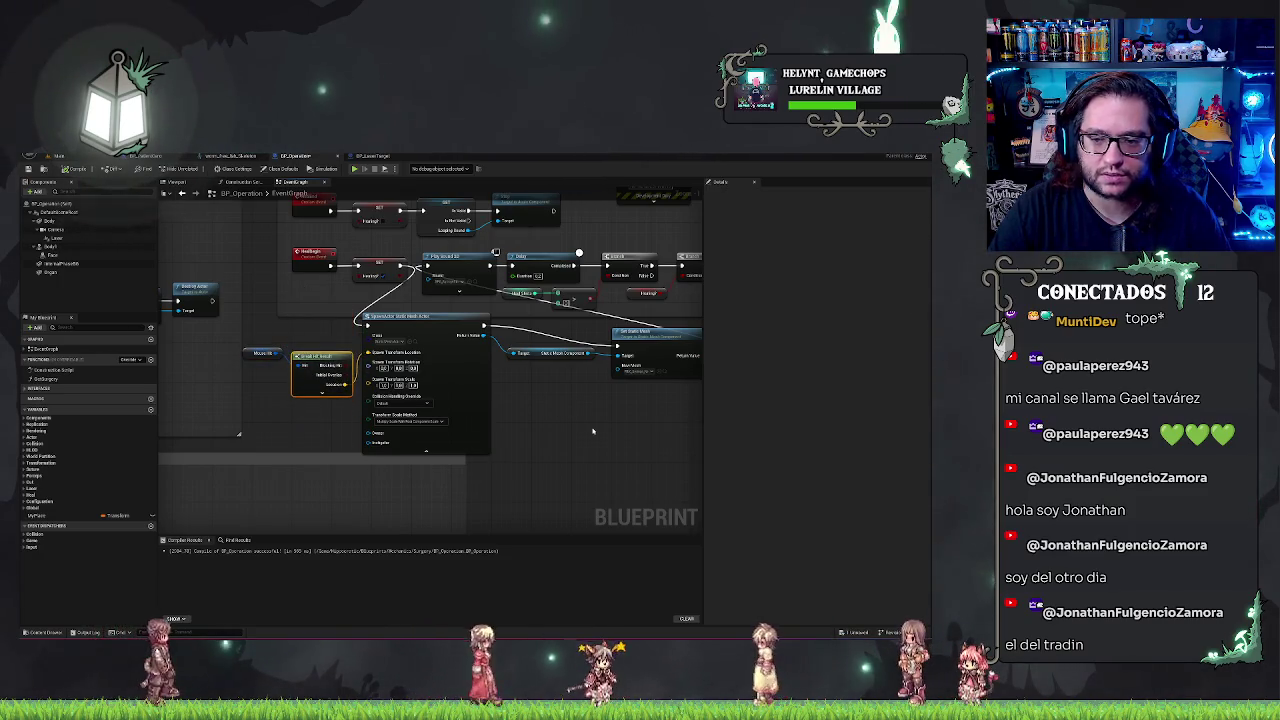
pyautogui.moveTo(594, 430); pyautogui.dragTo(476, 415)
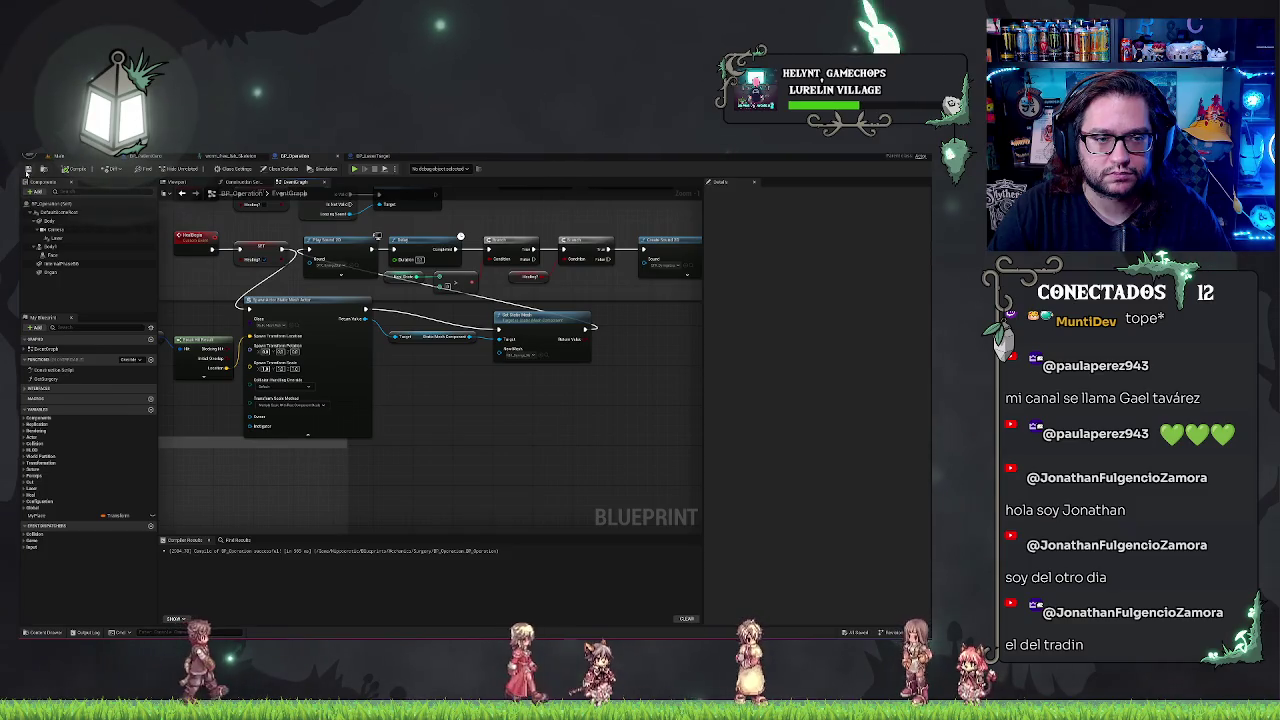
pyautogui.click(60, 155)
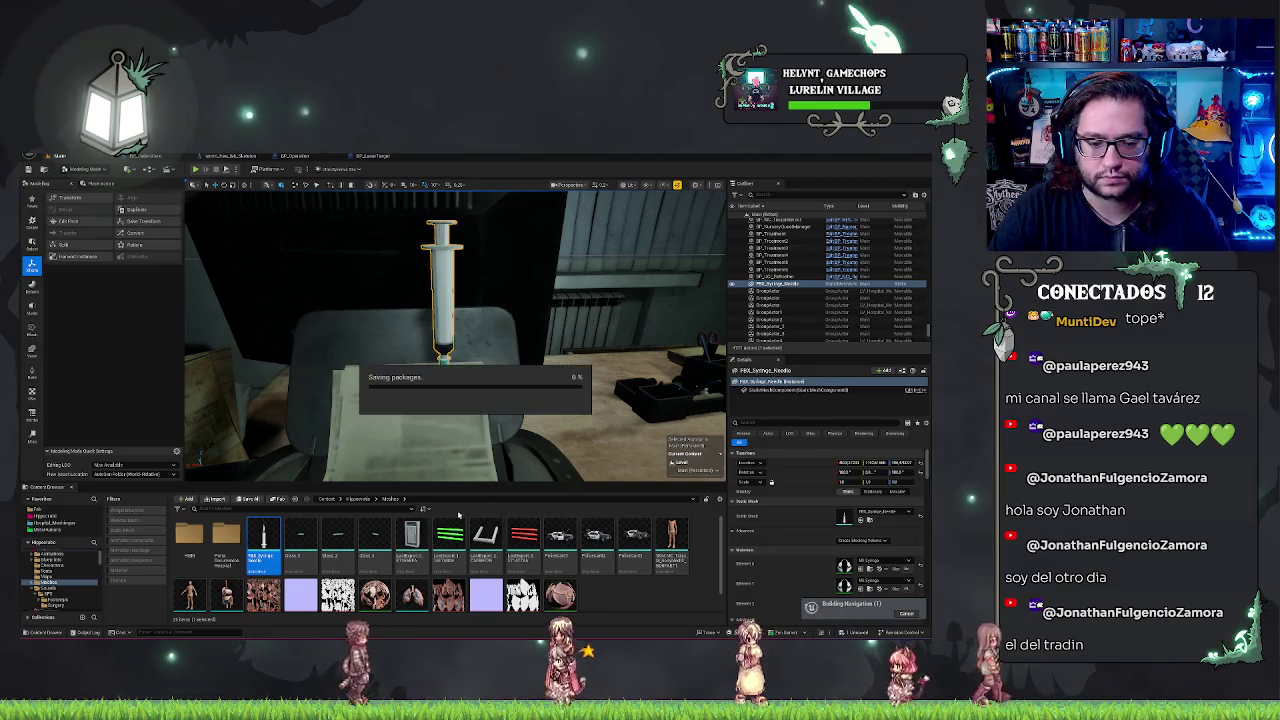
# Select FBX_Syringe_Needle in the Outliner and delete it from the desk
pyautogui.click(587, 431)
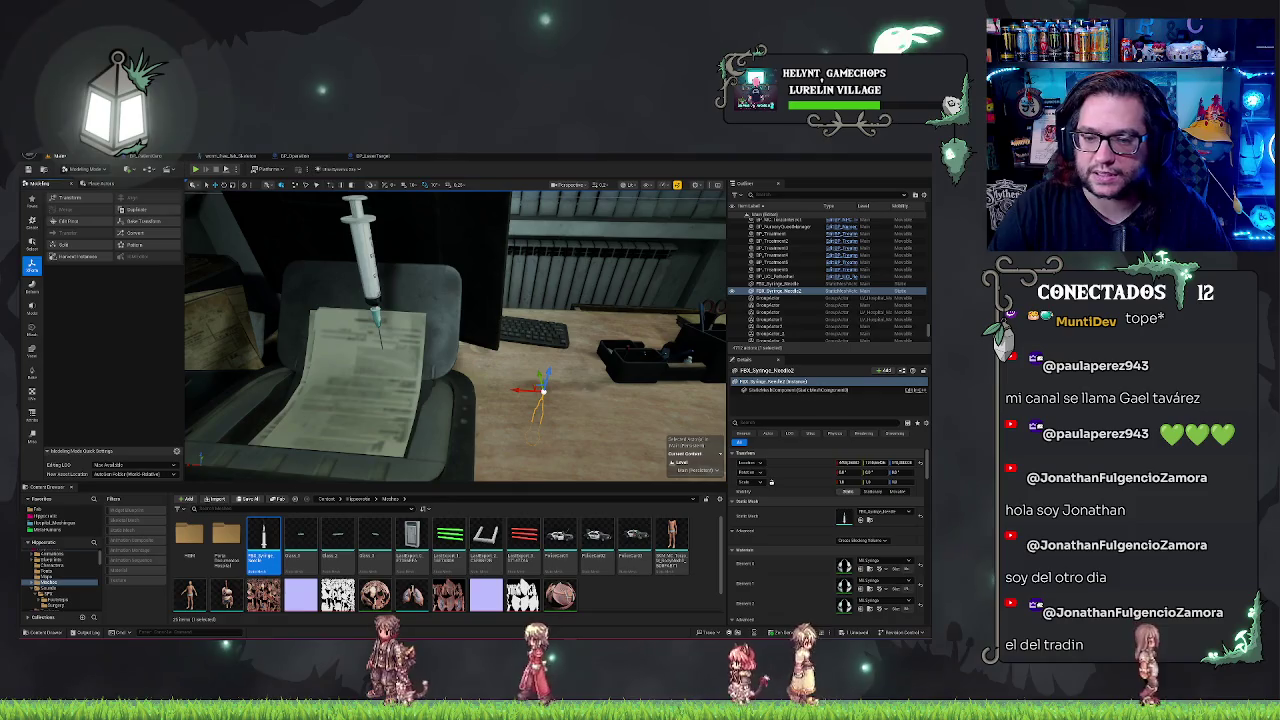
pyautogui.click(776, 284)
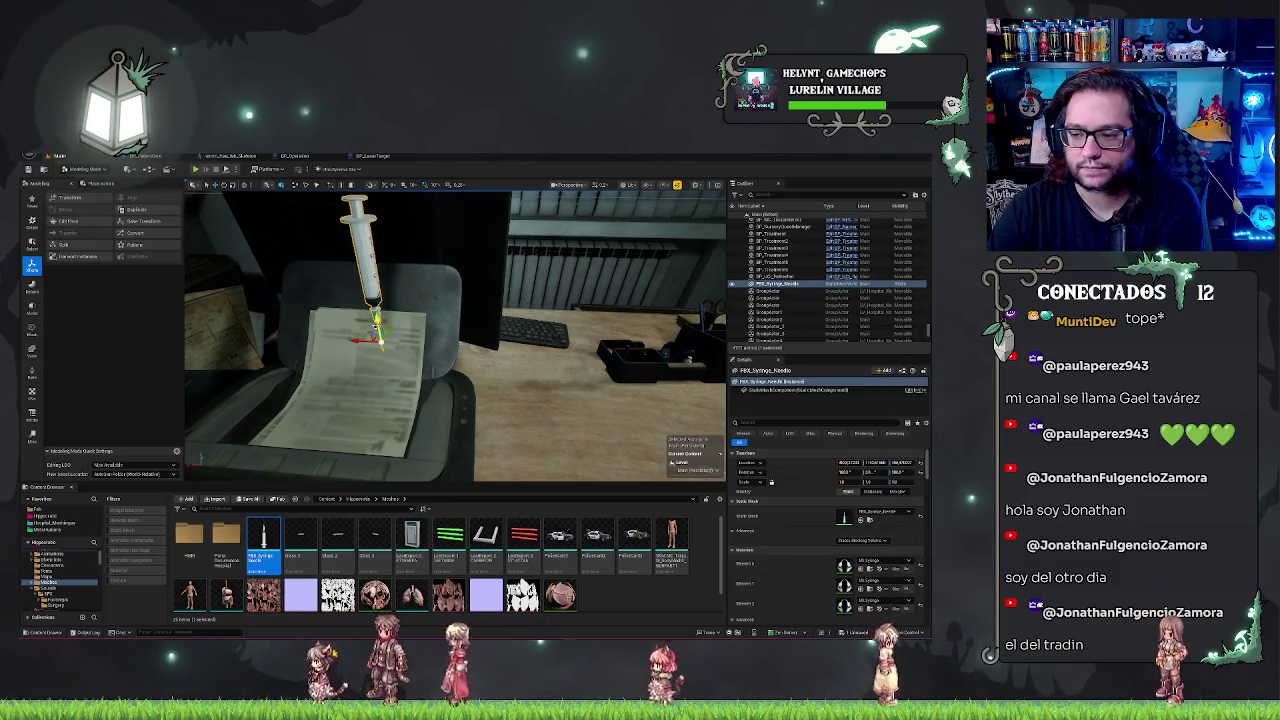
pyautogui.press('Delete')
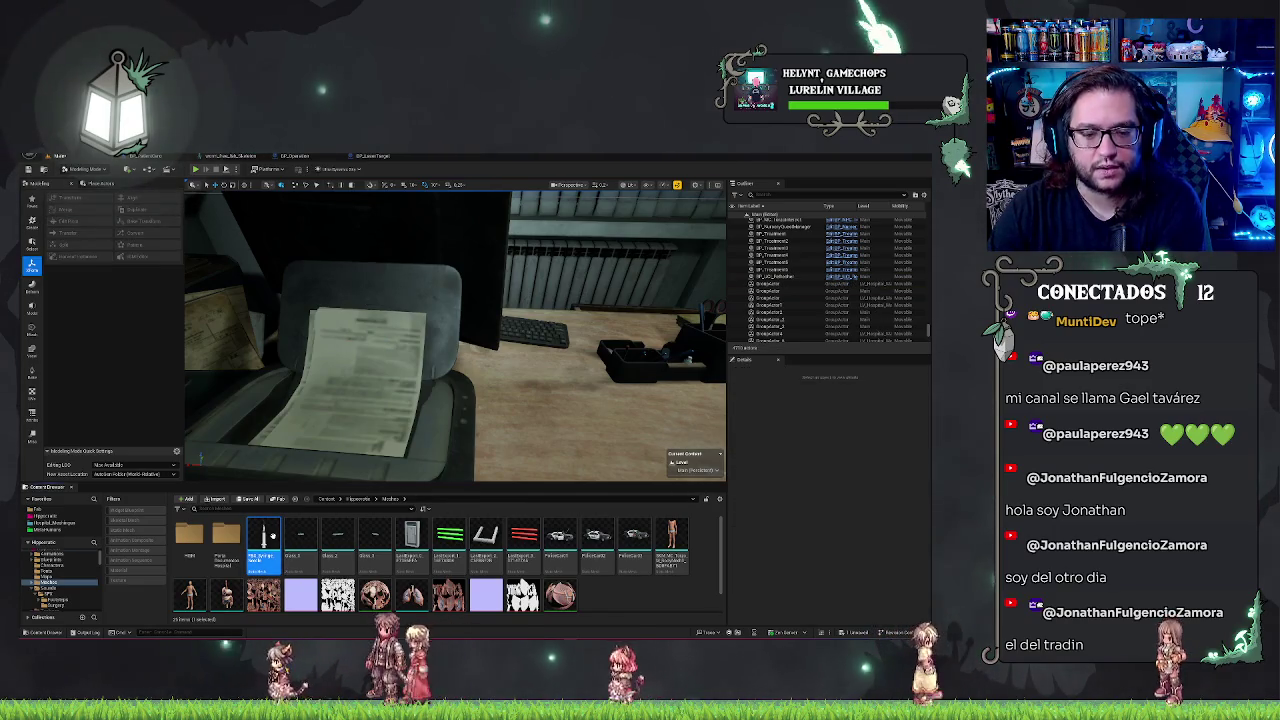
# Inspect the syringe mesh in its editor, then drag PBR_Syringe_Needle onto the desk beside the paper
pyautogui.doubleClick(272, 537)
pyautogui.moveTo(422, 403); pyautogui.dragTo(422, 403)
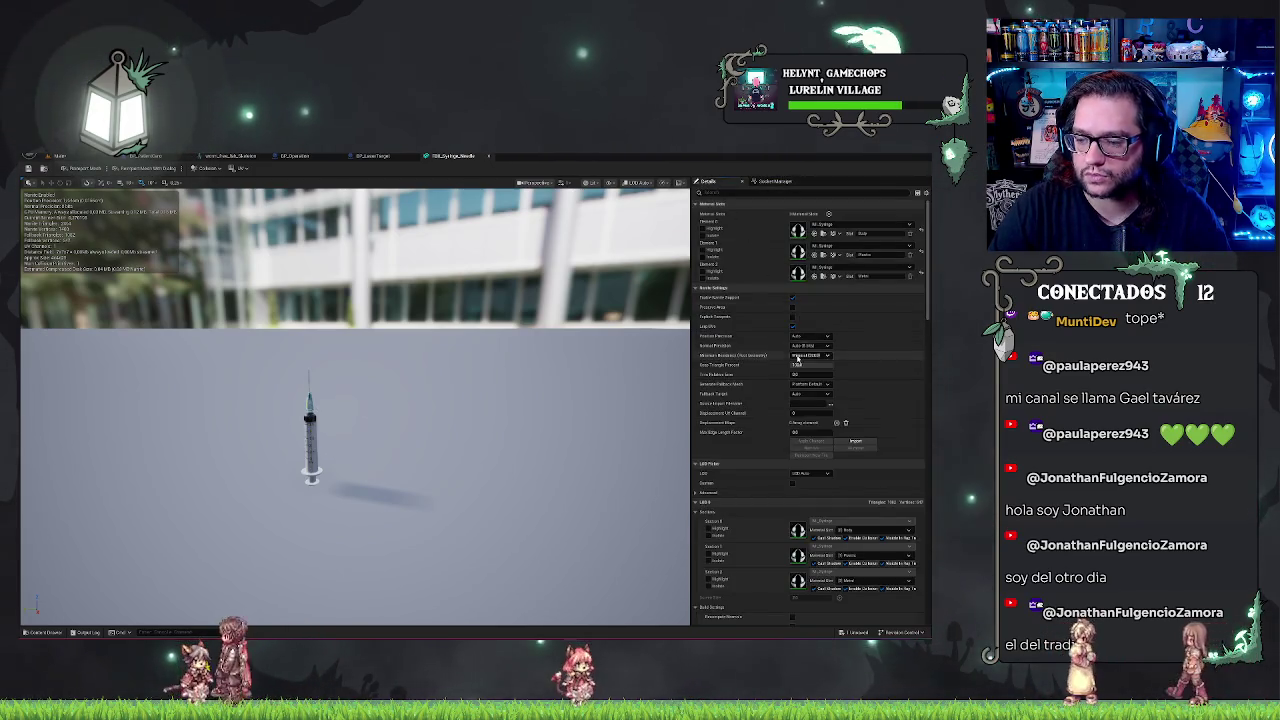
pyautogui.scroll(-10, 797, 356)
pyautogui.scroll(10, 808, 371)
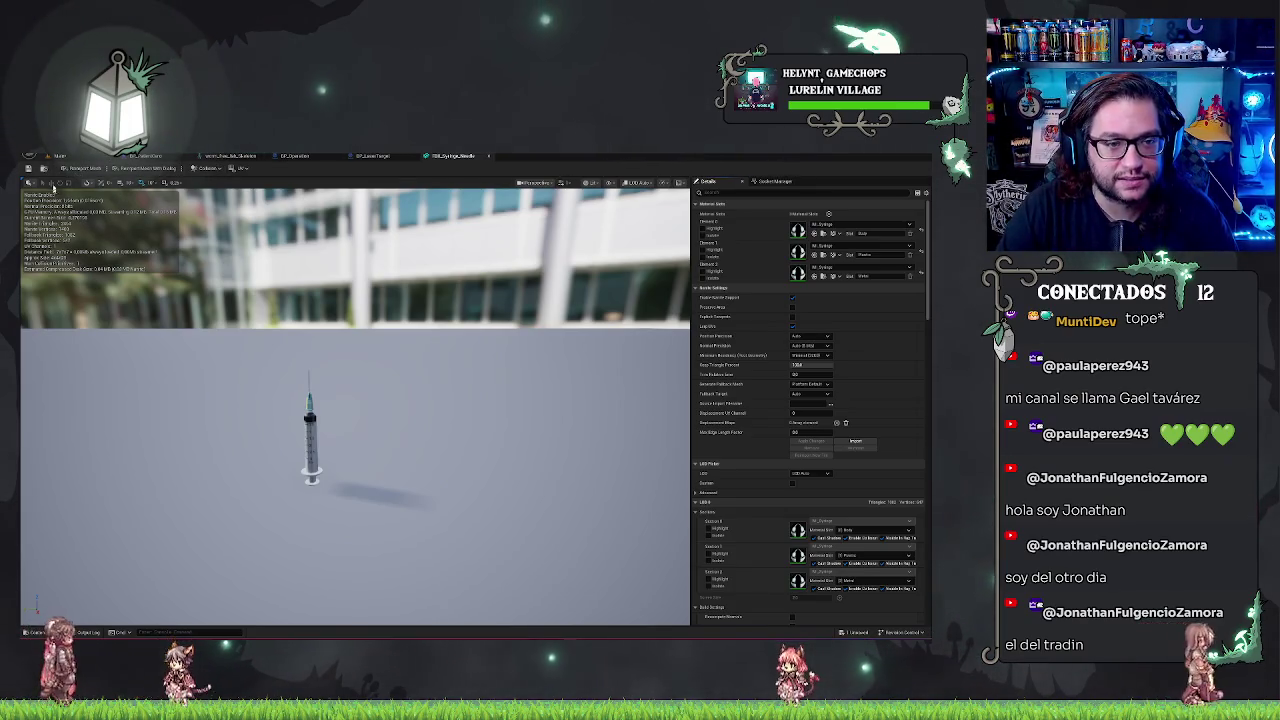
pyautogui.click(444, 157)
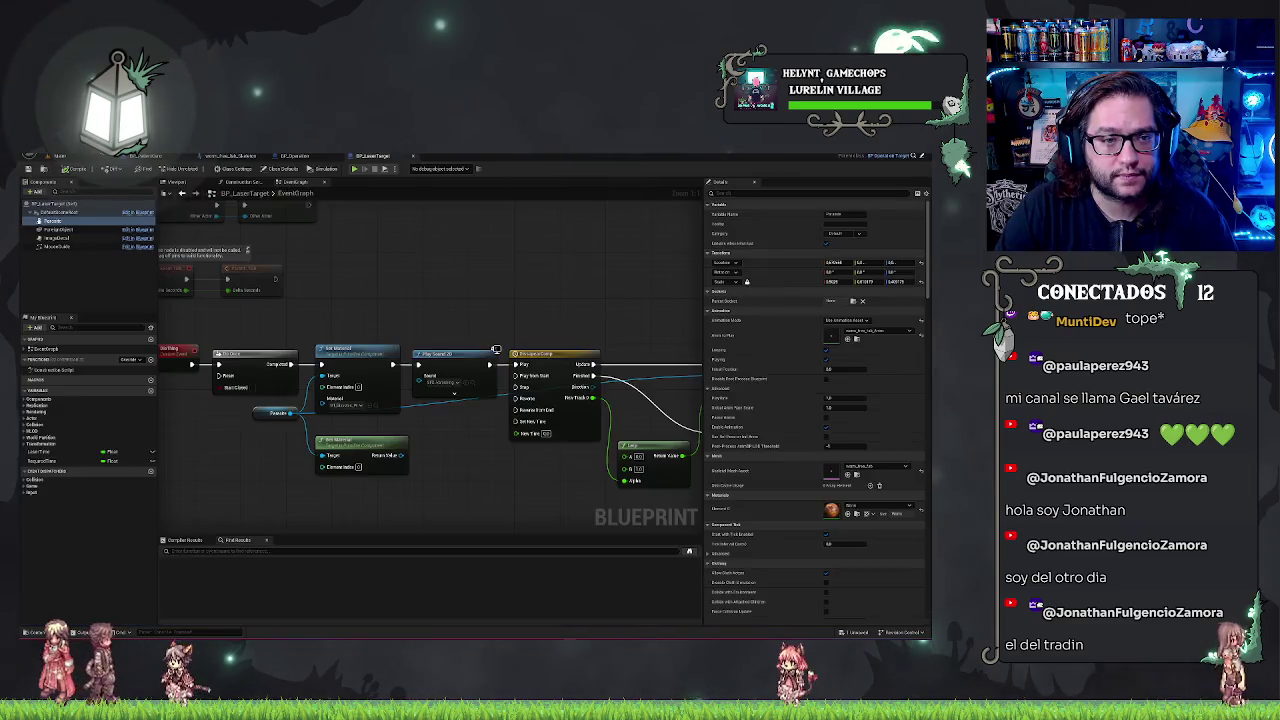
pyautogui.click(68, 159)
pyautogui.moveTo(538, 426); pyautogui.dragTo(576, 285)
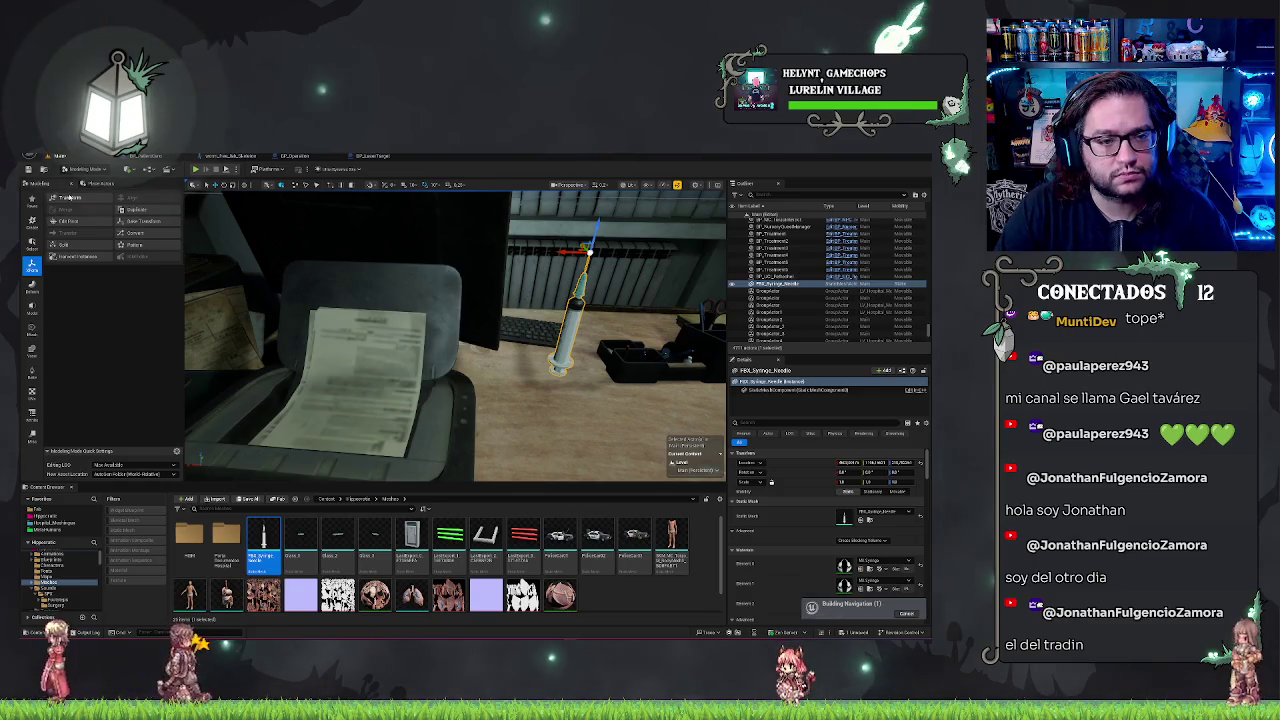